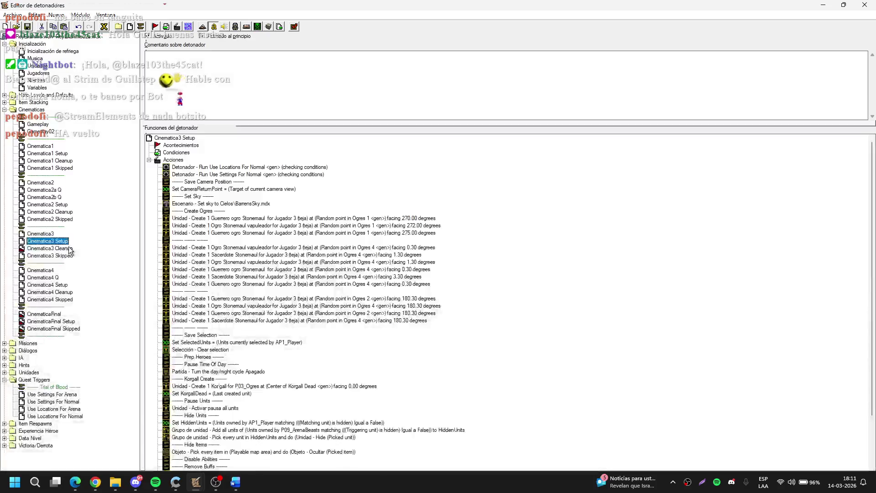
Step: Open Cinematica3 Cleanup and select its final 'Objeto - Create Serathil' reward action
{"action": "left_click", "coordinate": [66, 249]}
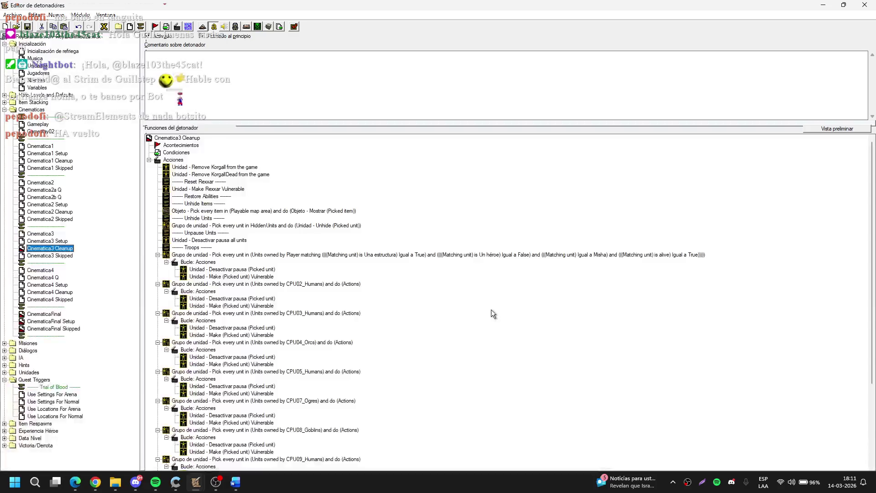
{"action": "scroll", "coordinate": [491, 314], "scroll_direction": "down", "scroll_amount": 5}
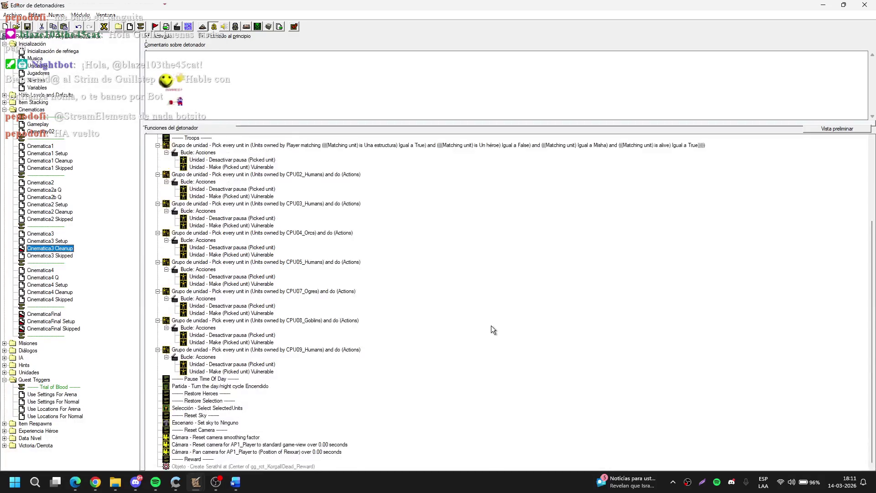
{"action": "left_click", "coordinate": [270, 465]}
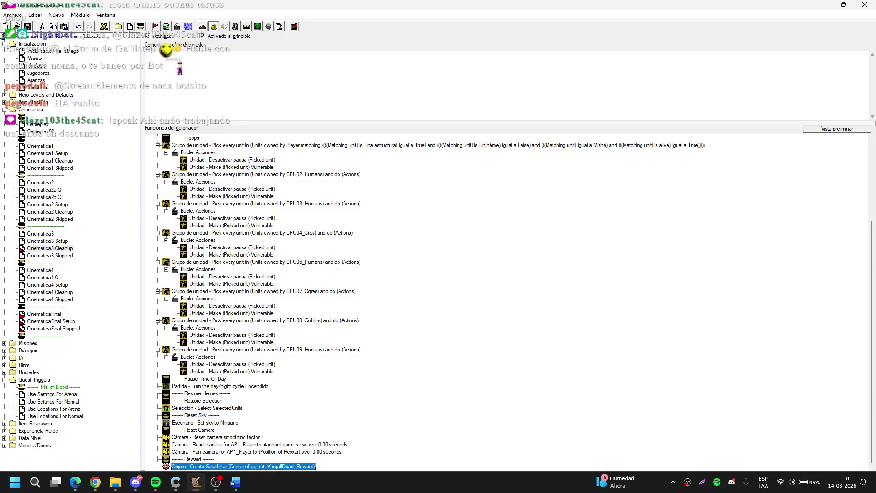
{"action": "key", "text": "alt+Tab"}
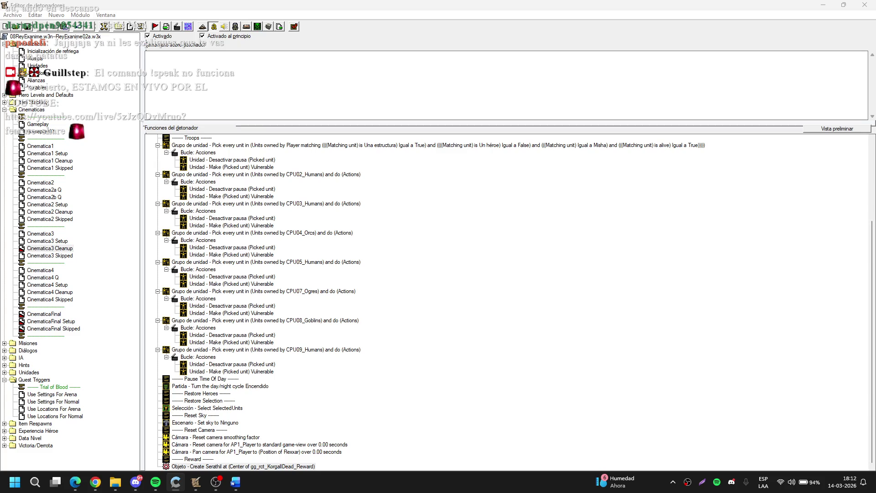
Step: Open the Create Serathil action and browse the item-type grid for a new reward
{"action": "left_click", "coordinate": [458, 291]}
{"action": "key", "text": "Return"}
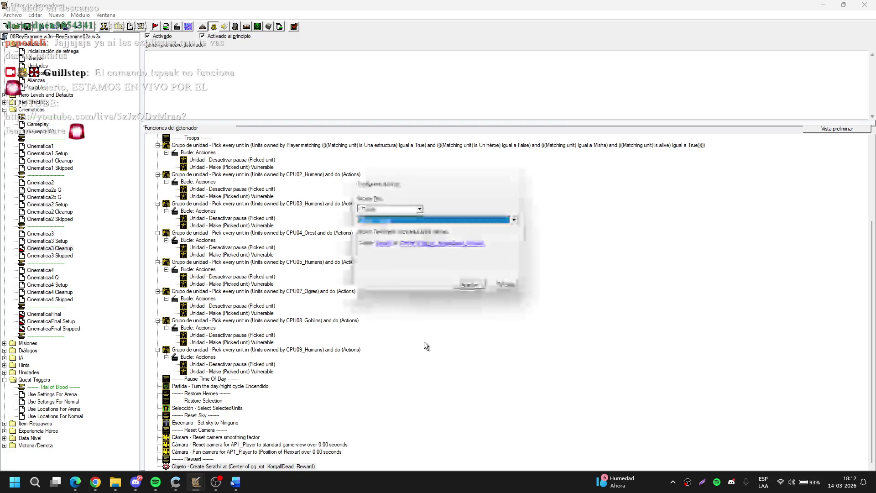
{"action": "left_click", "coordinate": [383, 244]}
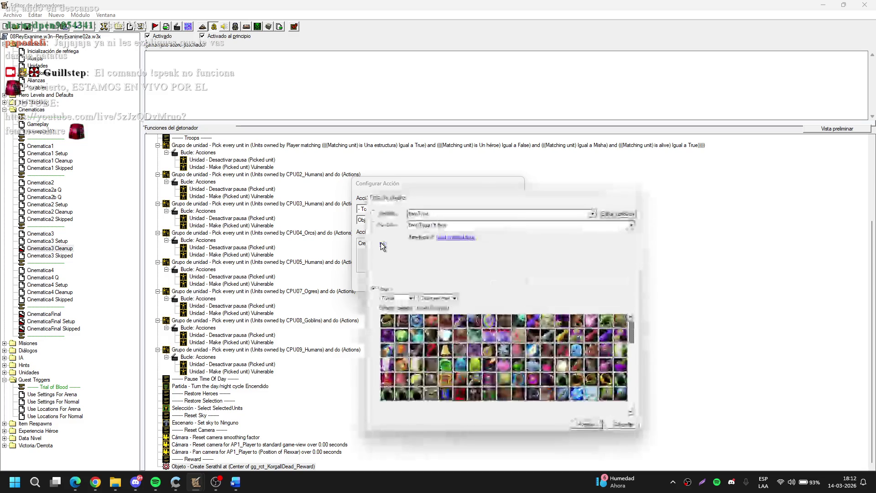
{"action": "left_click", "coordinate": [633, 352]}
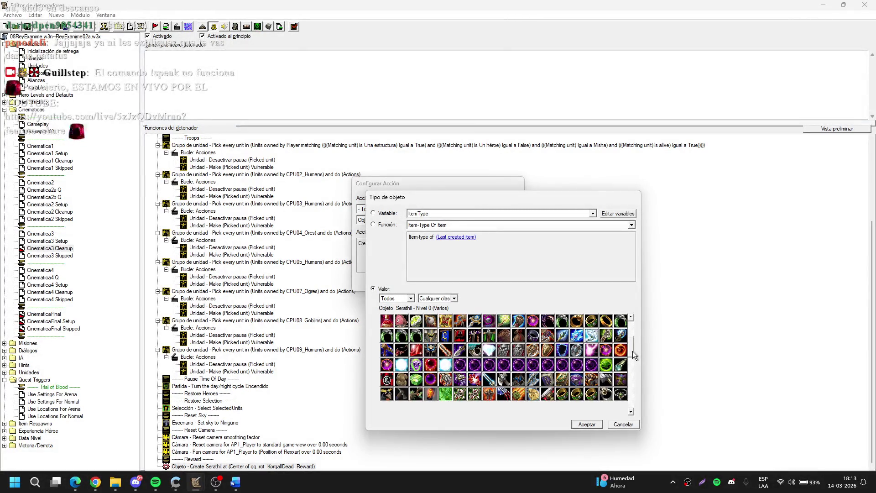
{"action": "mouse_move", "coordinate": [633, 352]}
{"action": "left_mouse_down"}
{"action": "mouse_move", "coordinate": [633, 386]}
{"action": "mouse_move", "coordinate": [628, 376]}
{"action": "left_mouse_up"}
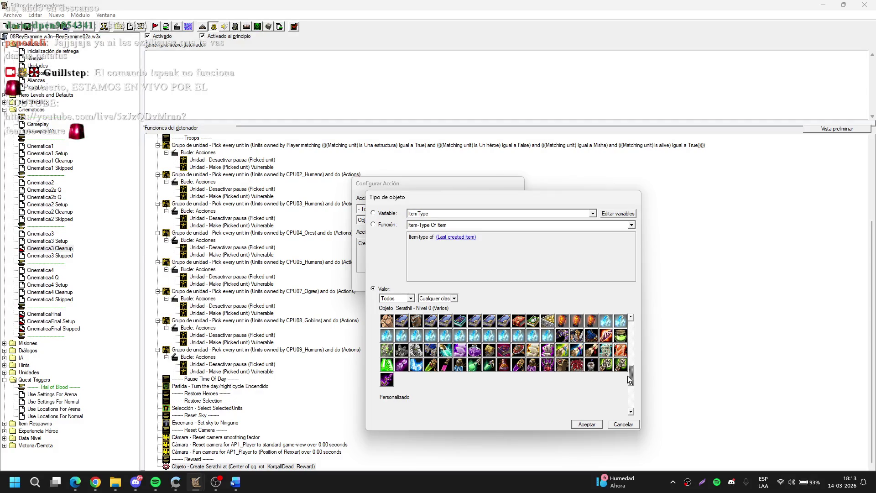
{"action": "left_click_drag", "start_coordinate": [628, 376], "coordinate": [631, 365]}
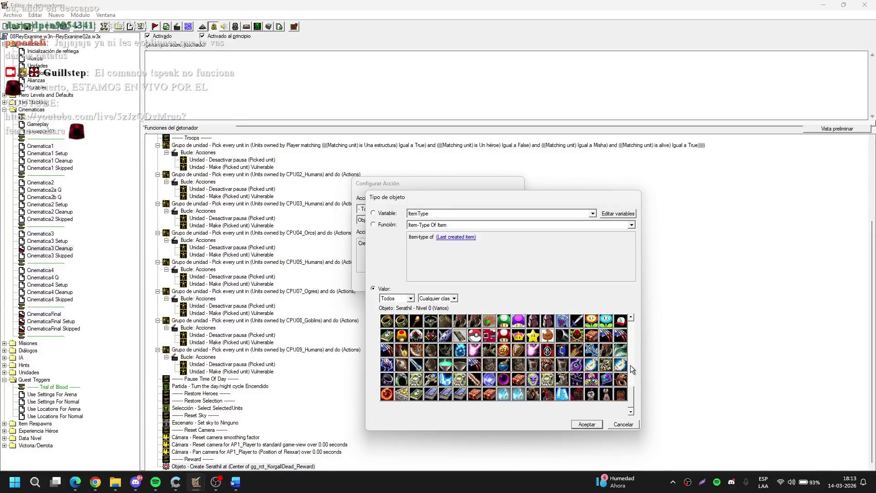
Step: Make the reward Collar de piedra del titán and begin picking its drop region on the map
{"action": "left_click", "coordinate": [606, 364]}
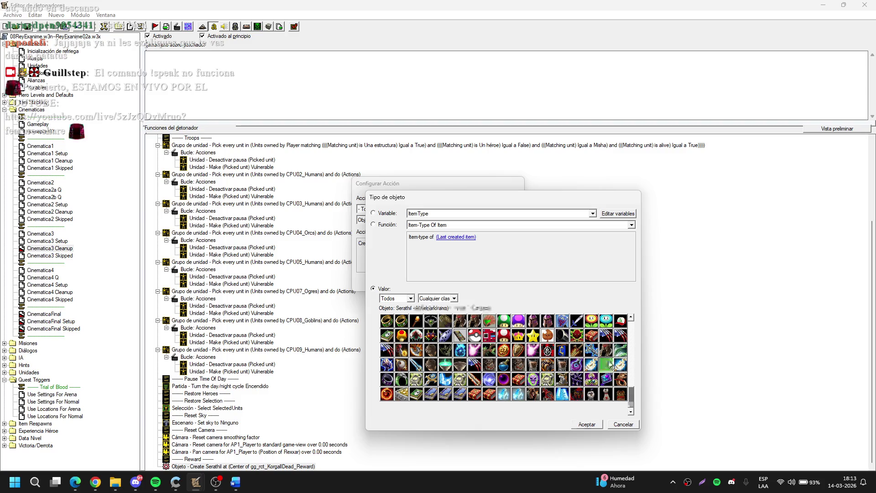
{"action": "left_click", "coordinate": [577, 379]}
{"action": "left_click", "coordinate": [592, 381]}
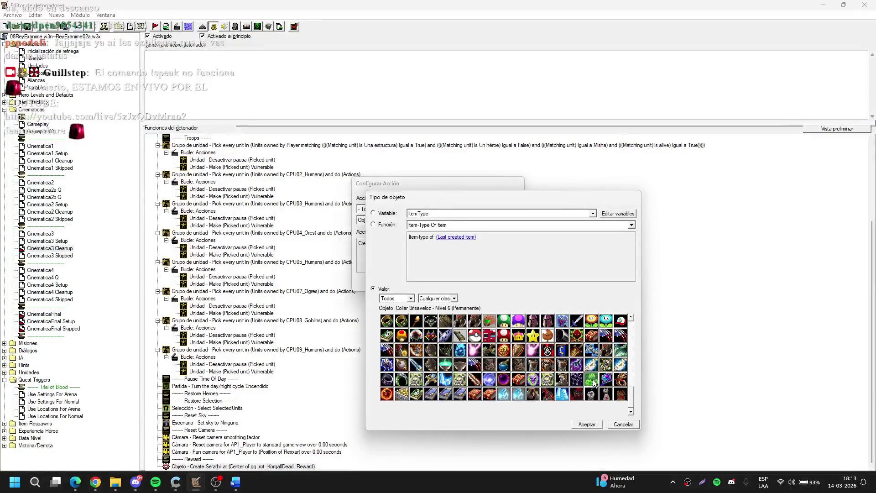
{"action": "left_click", "coordinate": [606, 379]}
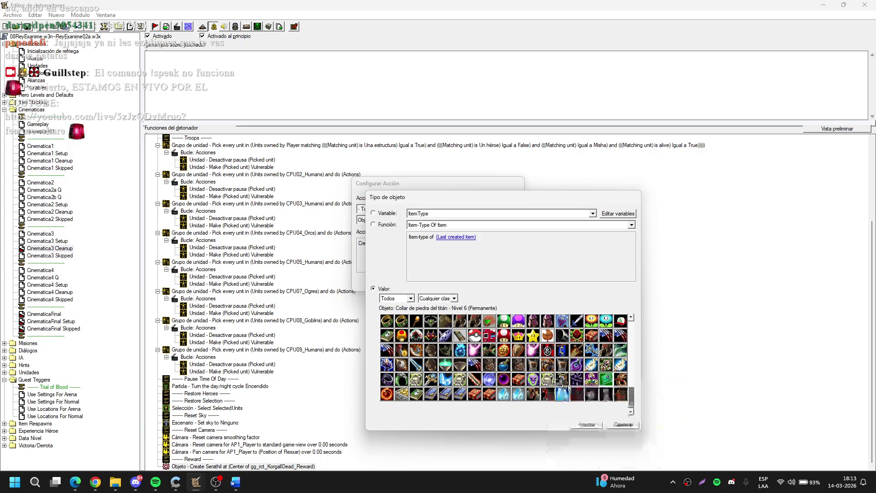
{"action": "left_click", "coordinate": [588, 424]}
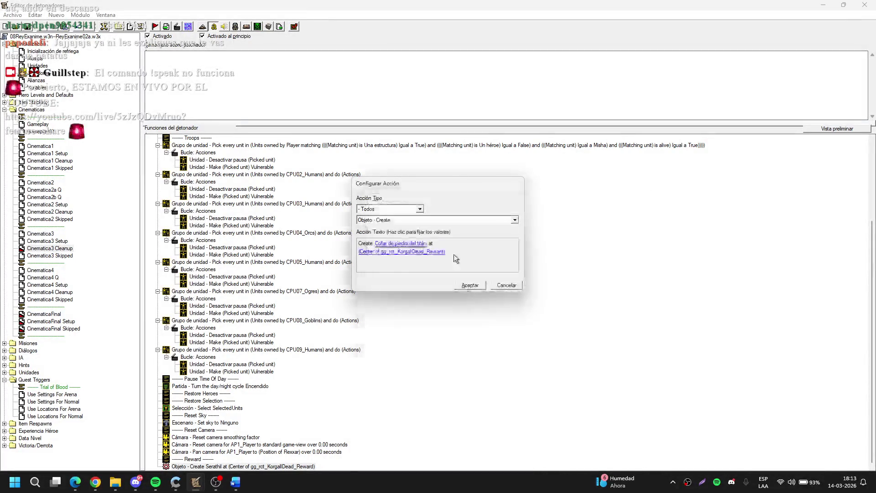
{"action": "left_click", "coordinate": [438, 251]}
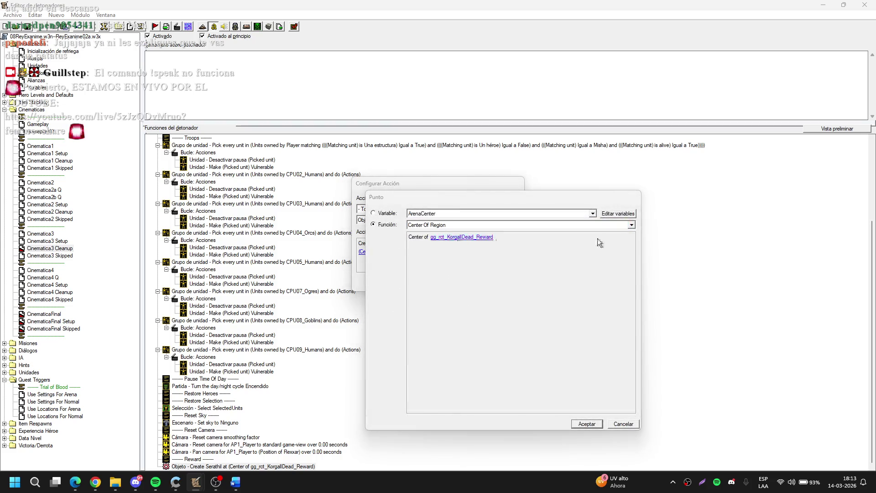
{"action": "left_click", "coordinate": [596, 240]}
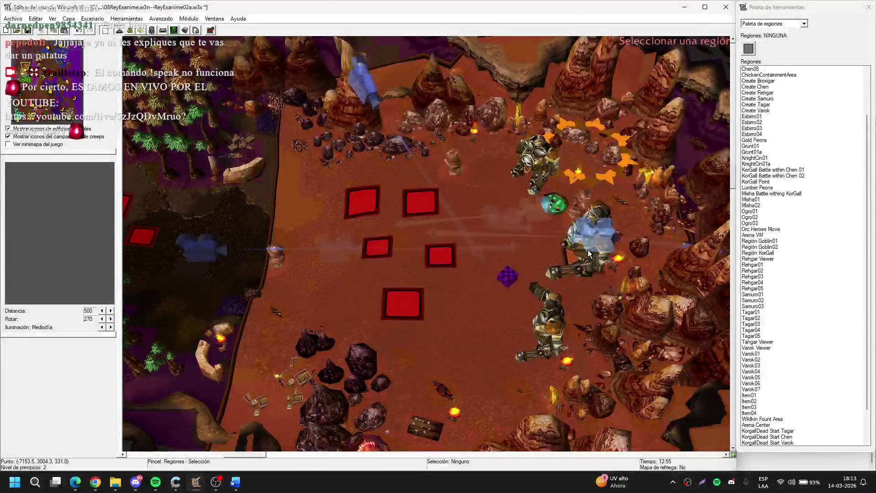
Step: Set the reward's drop region from the map, confirm the action, and collapse Quest Triggers
{"action": "left_click", "coordinate": [588, 250]}
{"action": "key", "text": "Return"}
{"action": "key", "text": "Return"}
{"action": "key", "text": "Return"}
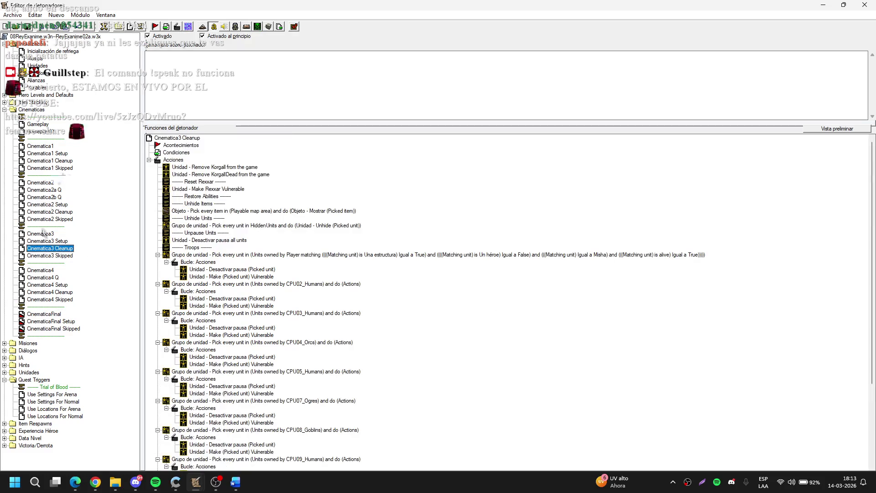
{"action": "left_click", "coordinate": [6, 380]}
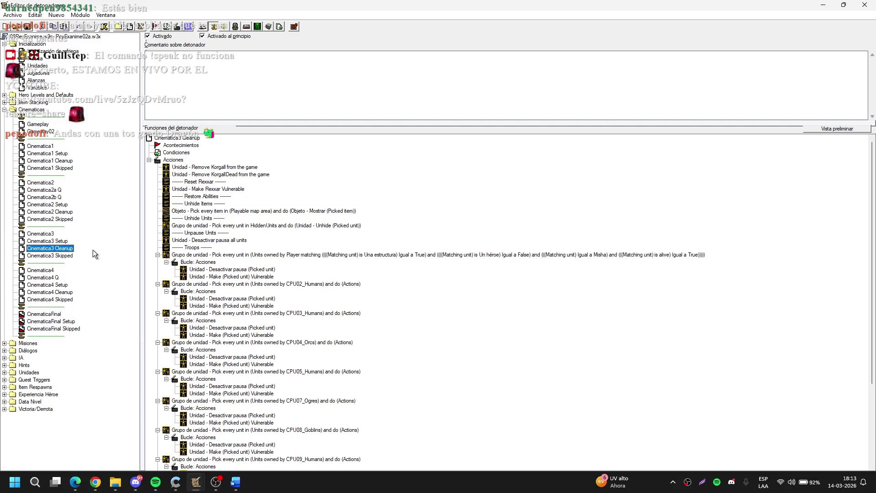
Step: Switch between the editor windows back to the main World Editor map
{"action": "left_click", "coordinate": [180, 484]}
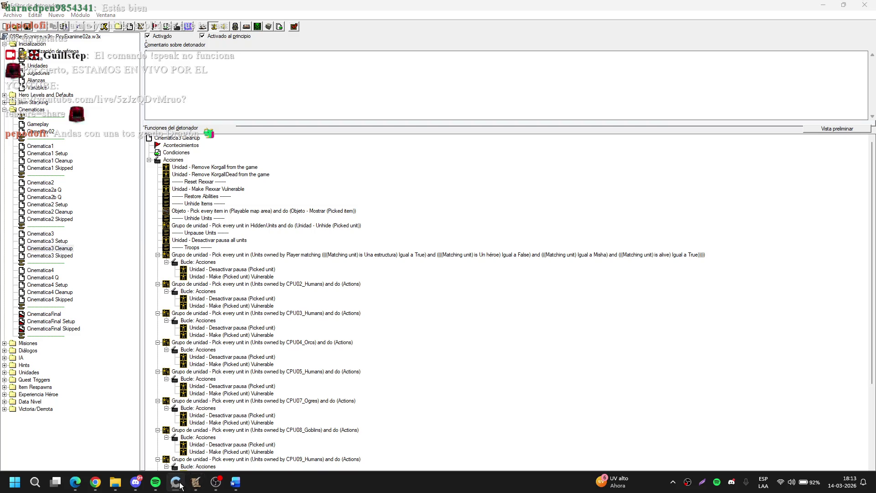
{"action": "left_click", "coordinate": [490, 157]}
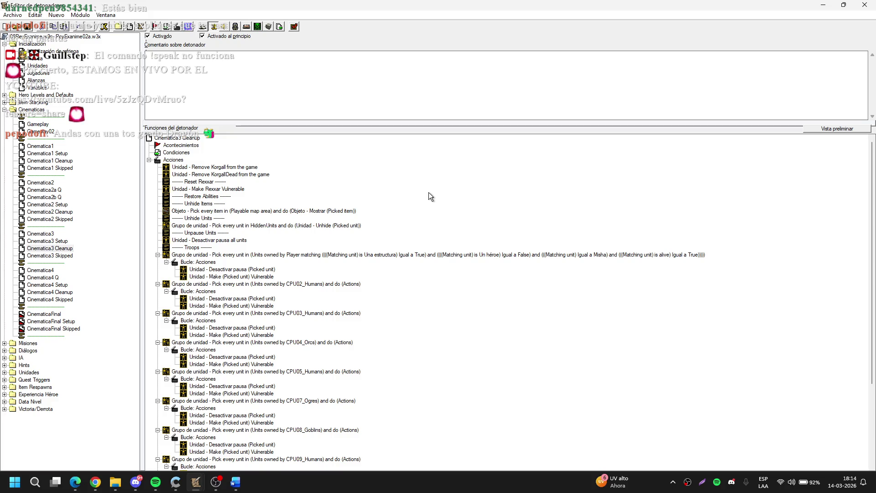
{"action": "left_click", "coordinate": [100, 184]}
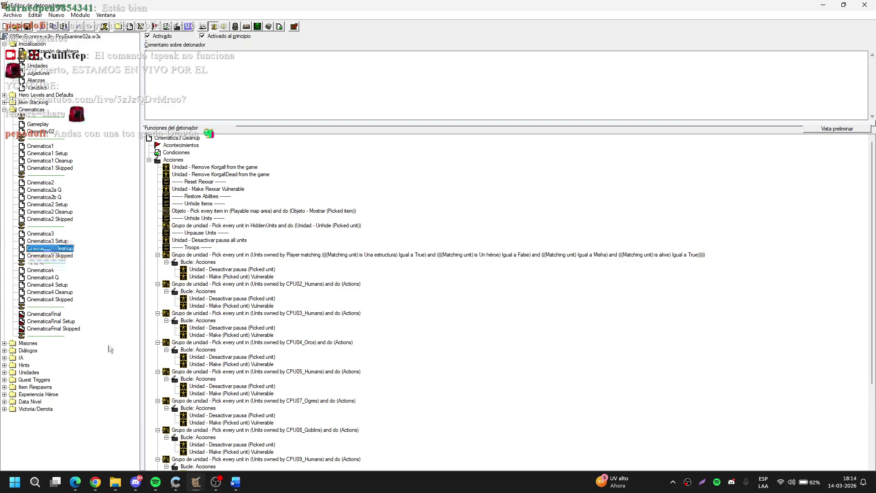
{"action": "mouse_move", "coordinate": [196, 482]}
{"action": "left_click", "coordinate": [84, 448]}
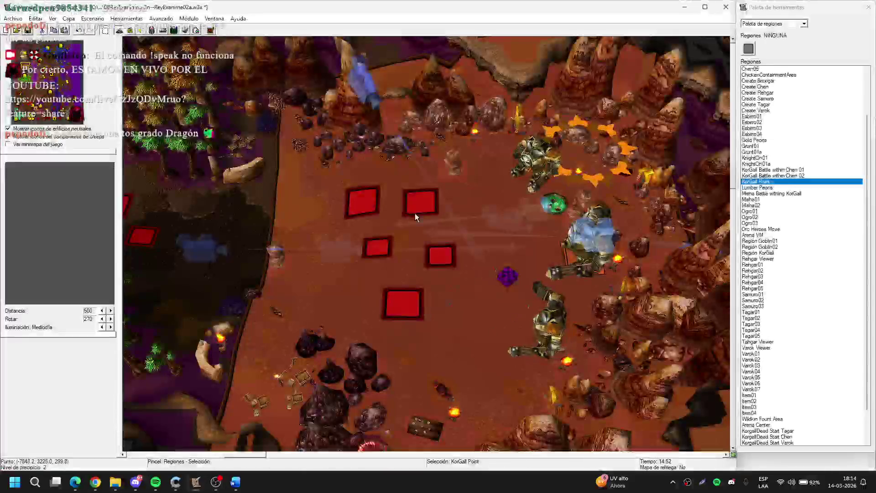
Step: Pan over the map's regions and the pink plateau, then return to the Trigger Editor
{"action": "key", "text": "a"}
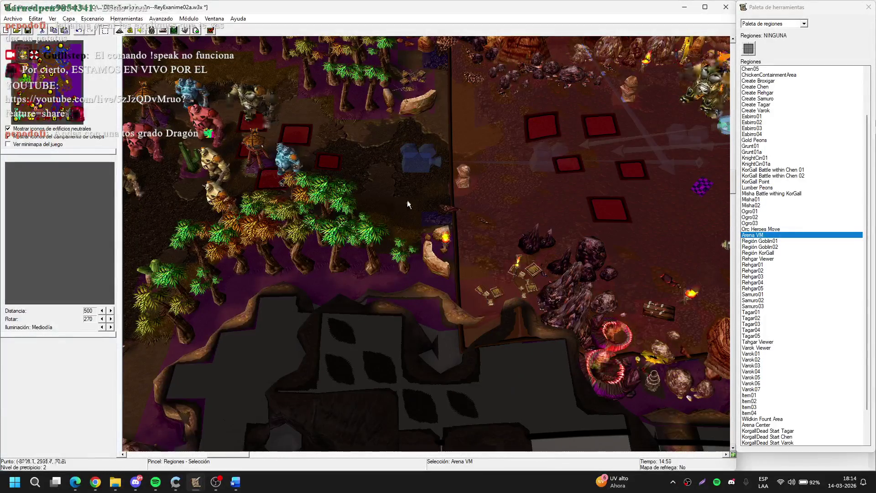
{"action": "scroll", "coordinate": [477, 223], "scroll_direction": "up", "scroll_amount": 5}
{"action": "scroll", "coordinate": [490, 328], "scroll_direction": "down", "scroll_amount": 5}
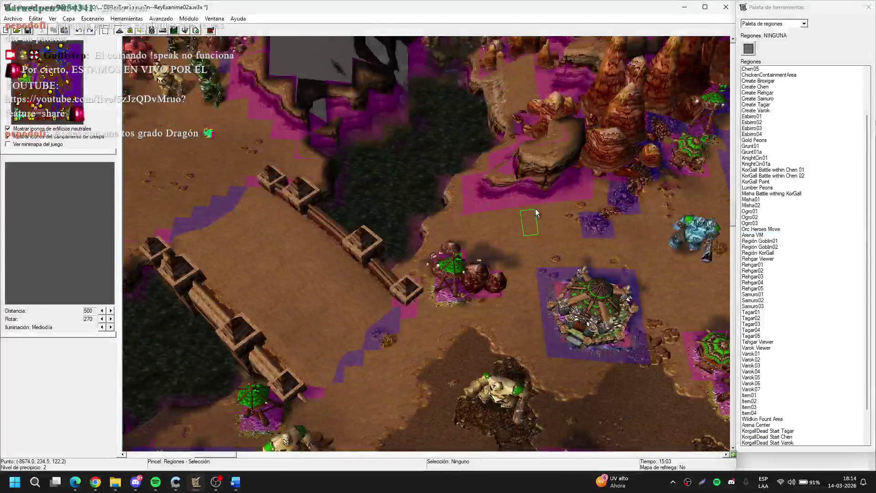
{"action": "left_click", "coordinate": [522, 246]}
{"action": "scroll", "coordinate": [522, 245], "scroll_direction": "up", "scroll_amount": 5}
{"action": "key", "text": "Down"}
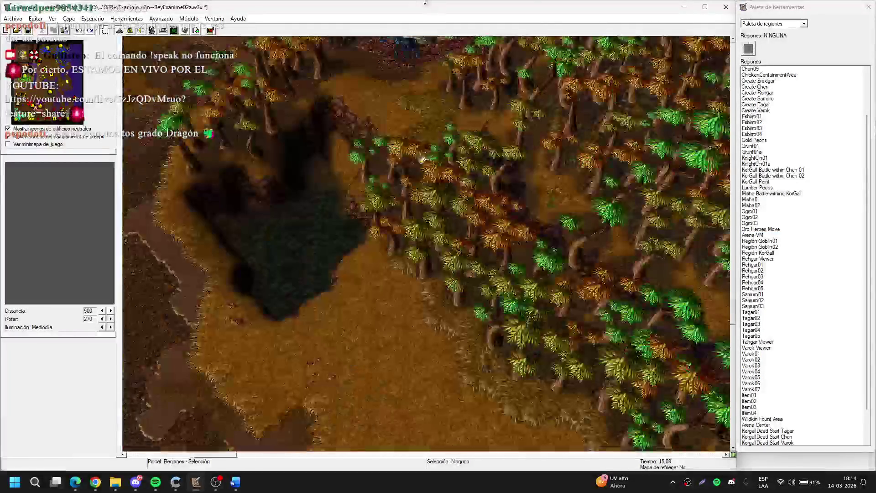
{"action": "key", "text": "Up"}
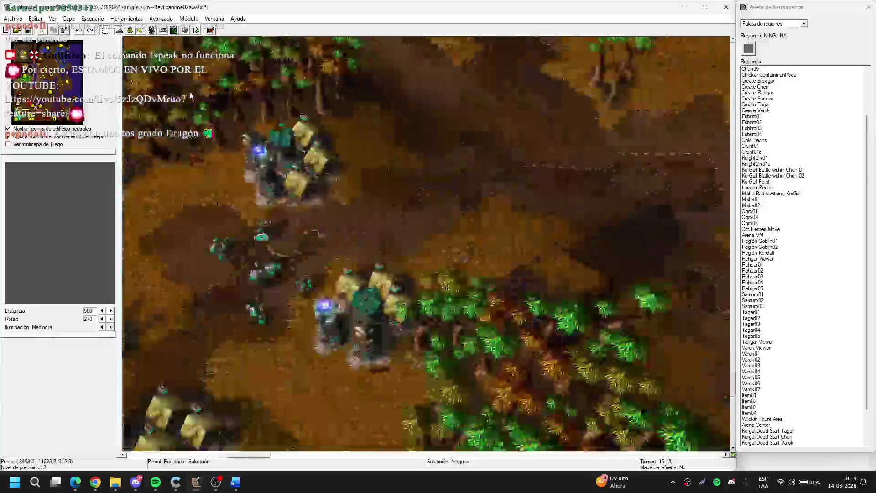
{"action": "key", "text": "Up"}
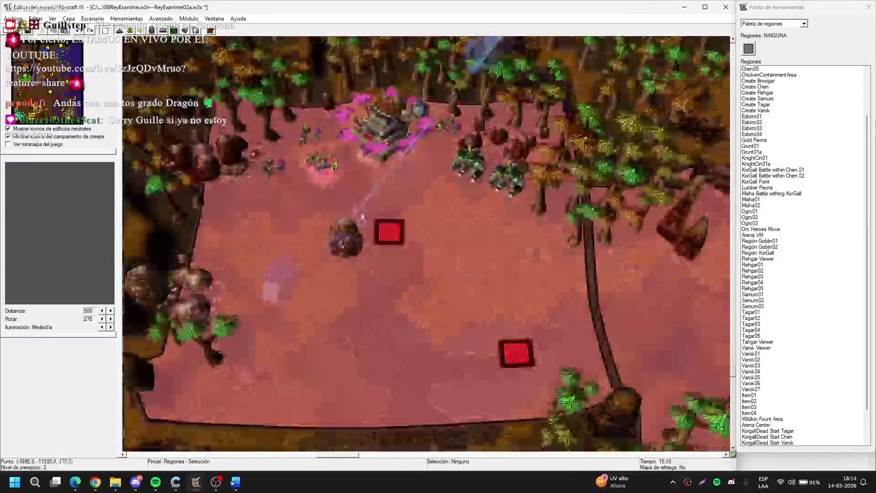
{"action": "key", "text": "Right"}
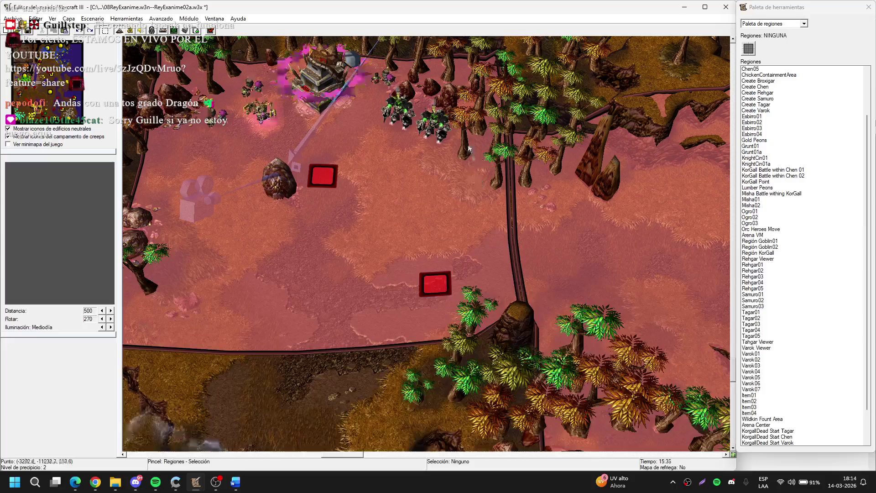
{"action": "left_click", "coordinate": [130, 31]}
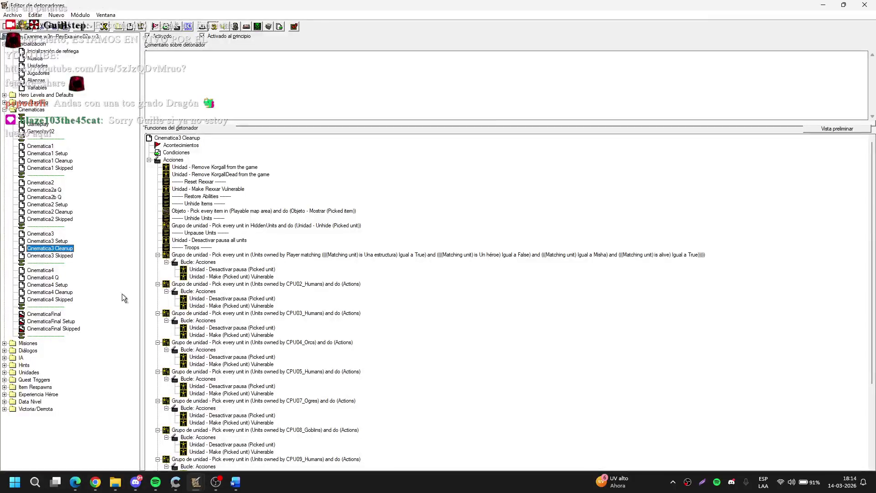
Step: Browse the Cinematica3 and Cinematica4 triggers and open Cinematica4
{"action": "key", "text": "Down"}
{"action": "key", "text": "Up"}
{"action": "key", "text": "Down"}
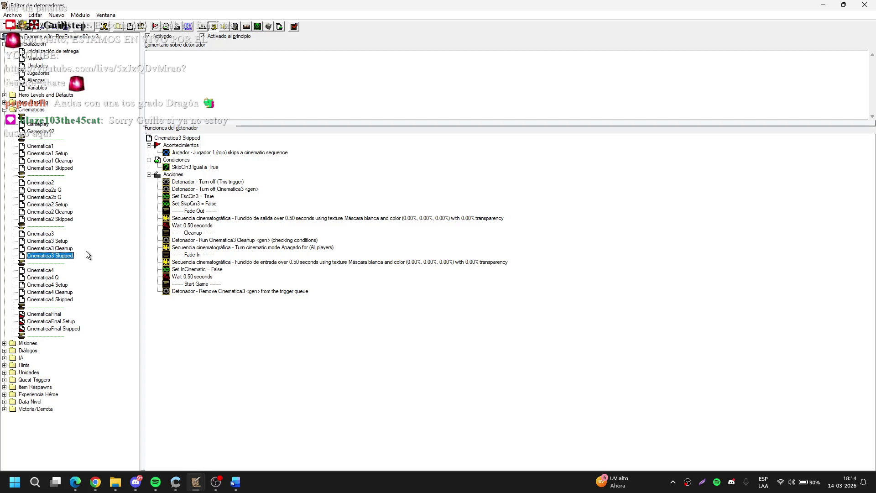
{"action": "left_click", "coordinate": [57, 278]}
{"action": "left_click", "coordinate": [63, 285]}
{"action": "left_click", "coordinate": [66, 293]}
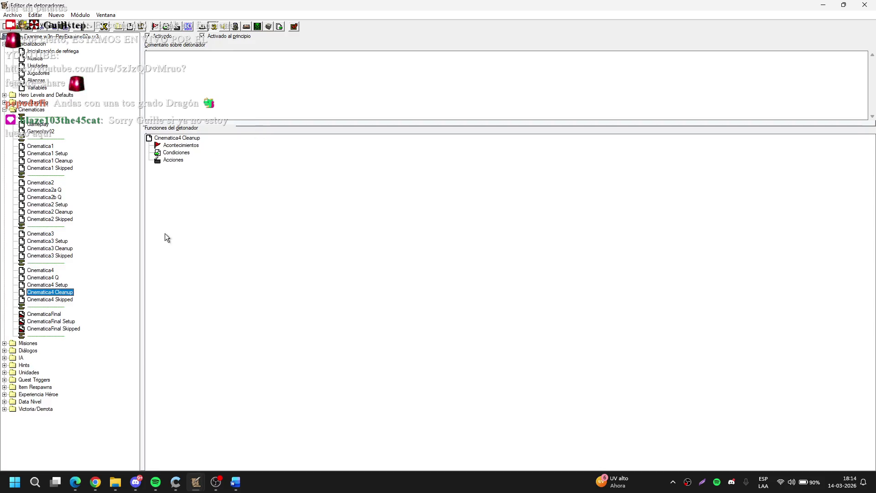
{"action": "left_click", "coordinate": [50, 270]}
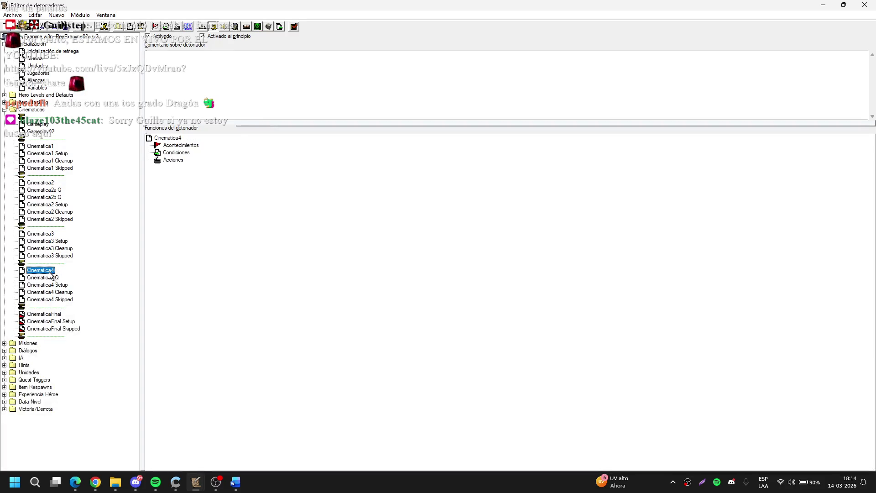
Step: Add a Unit Enters Region event for Región Goblin01 to Cinematica4
{"action": "left_click", "coordinate": [221, 160]}
{"action": "key", "text": "ctrl+e"}
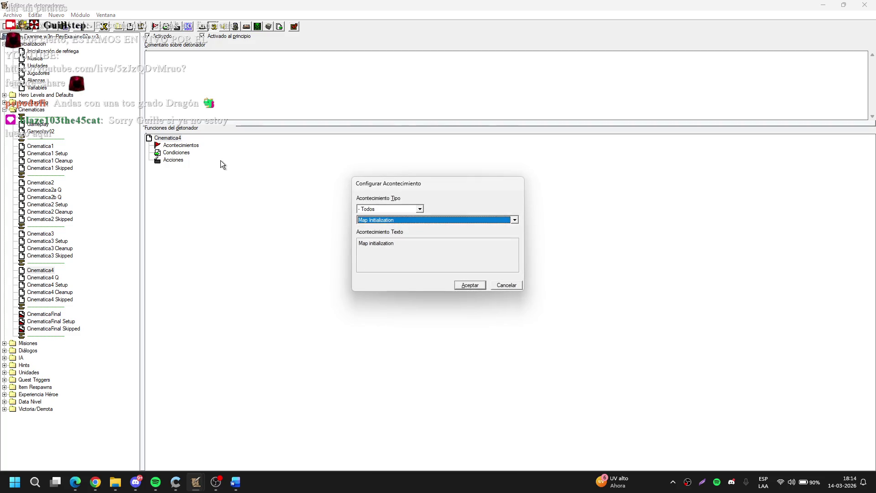
{"action": "key", "text": "u"}
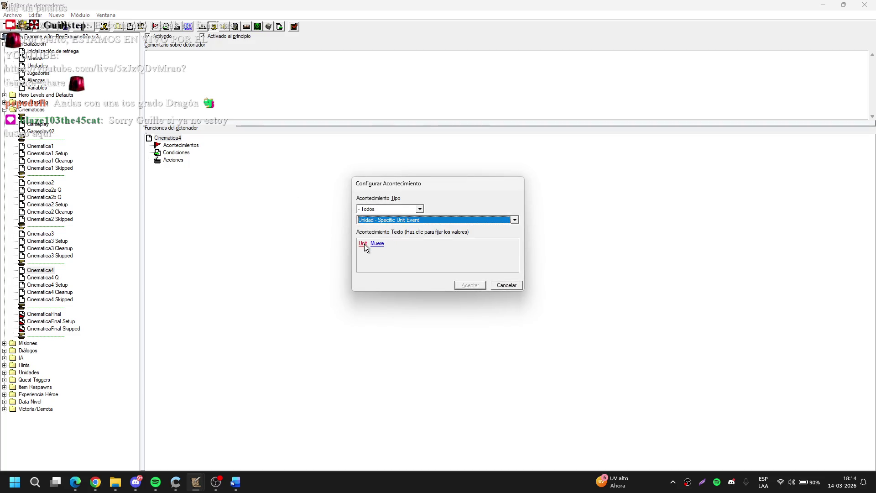
{"action": "key", "text": "Down"}
{"action": "key", "text": "Down"}
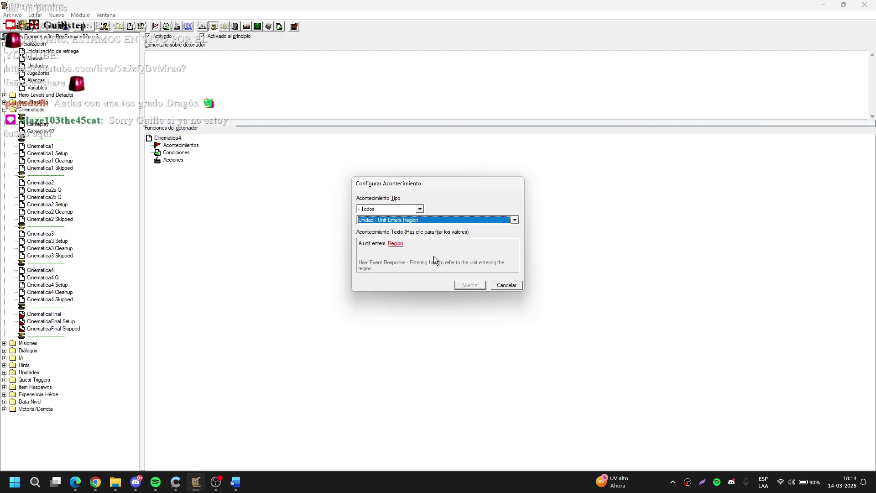
{"action": "left_click", "coordinate": [397, 244]}
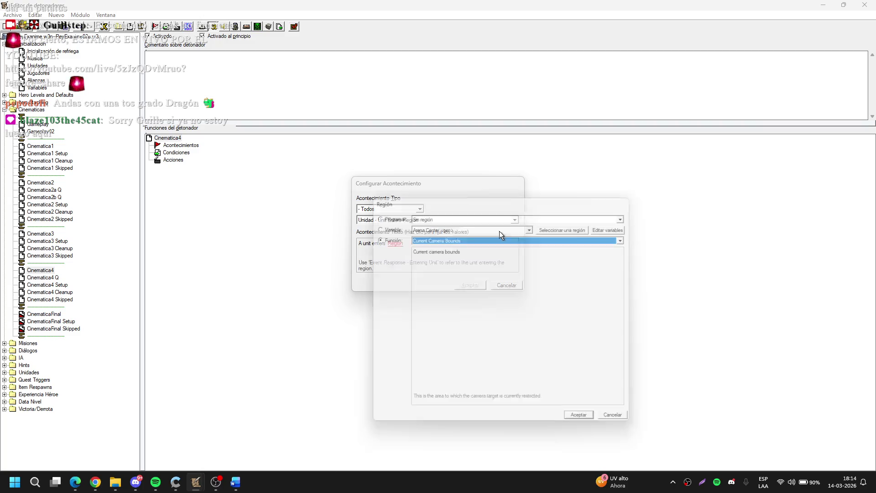
{"action": "left_click", "coordinate": [555, 229]}
{"action": "left_click", "coordinate": [455, 250]}
{"action": "key", "text": "Return"}
Step: Add a duplicate event that watches Región Goblin02 instead
{"action": "key", "text": "ctrl+e"}
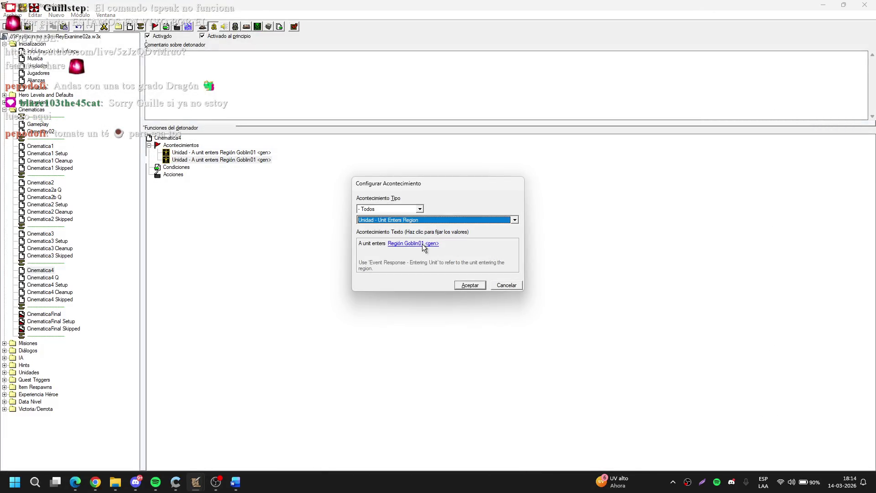
{"action": "left_click", "coordinate": [397, 232]}
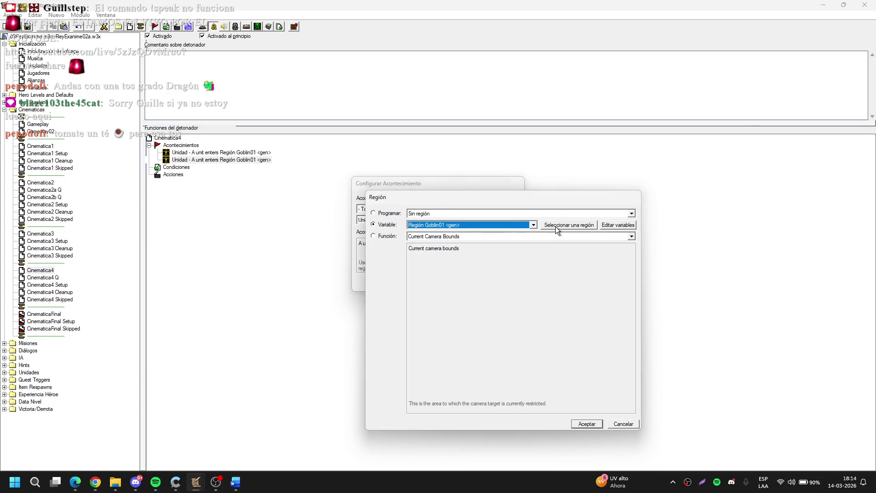
{"action": "left_click", "coordinate": [555, 226]}
{"action": "key", "text": "Escape"}
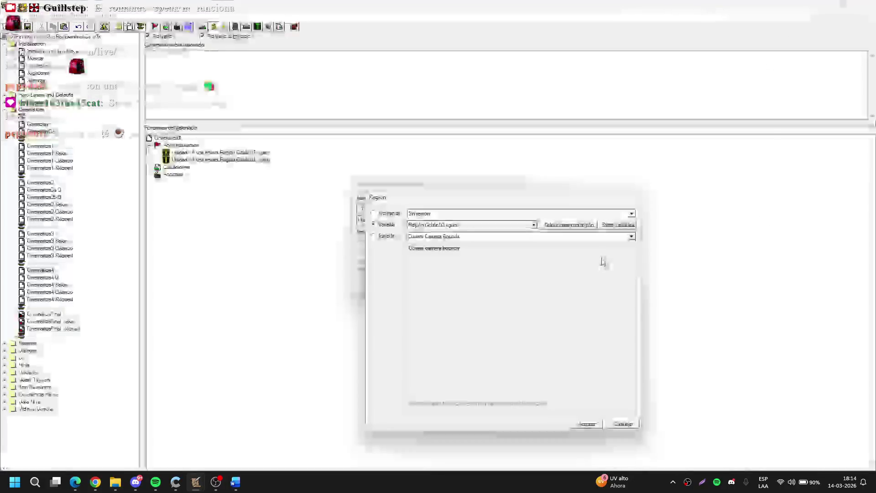
{"action": "key", "text": "ctrl+d"}
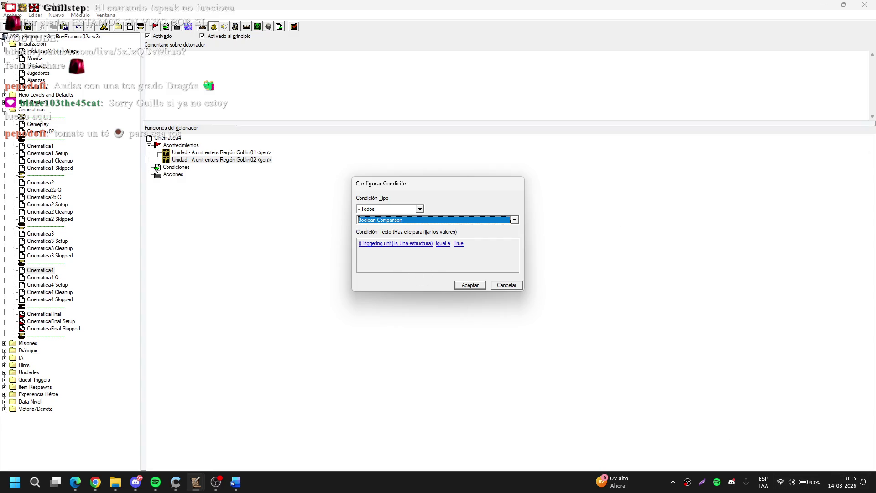
Step: Turn the new condition into a Player Comparison
{"action": "key", "text": "alt+Tab"}
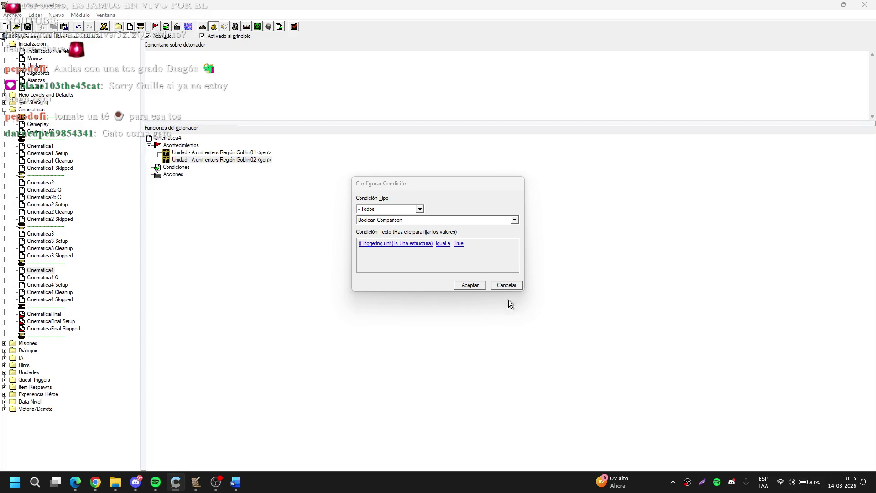
{"action": "left_click", "coordinate": [459, 271]}
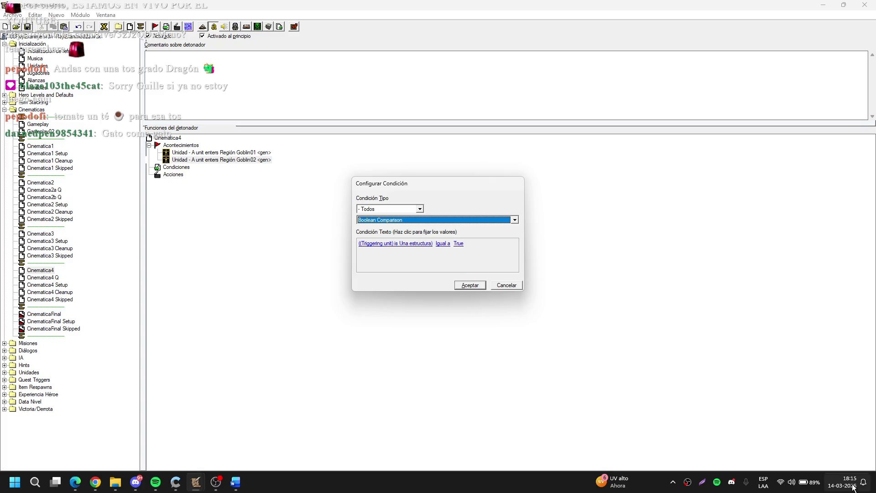
{"action": "left_click", "coordinate": [416, 247]}
{"action": "left_click", "coordinate": [415, 244]}
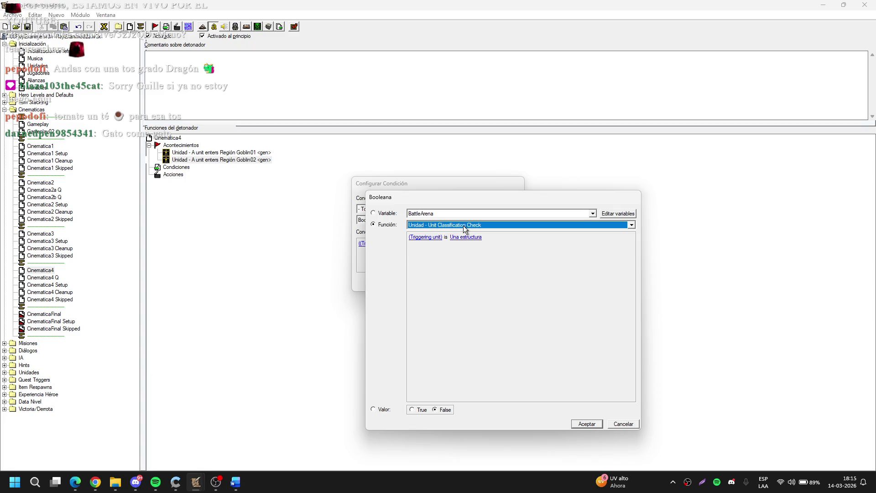
{"action": "key", "text": "Return"}
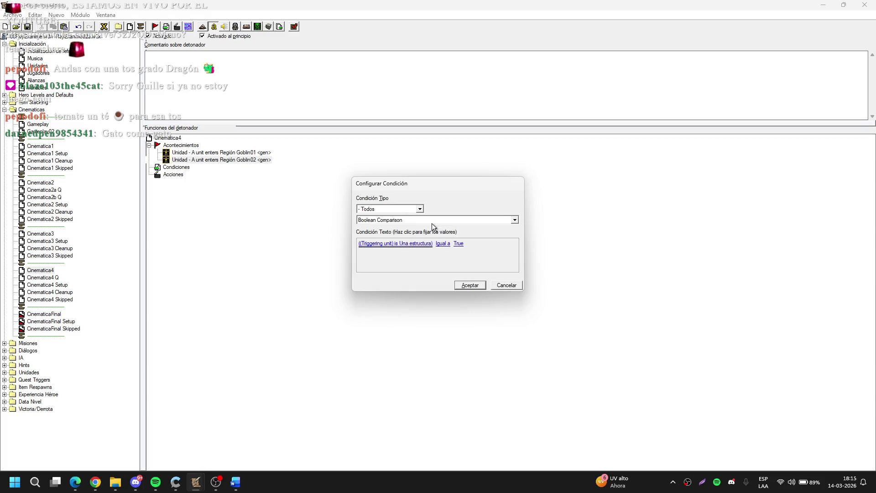
{"action": "key", "text": "p"}
Step: Set the compared player to Owner Of Unit (Picked unit)
{"action": "left_click", "coordinate": [404, 244]}
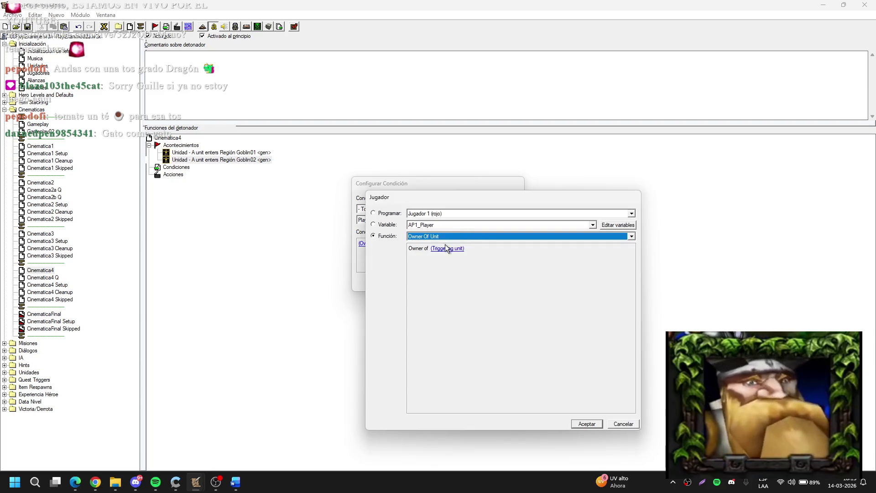
{"action": "left_click", "coordinate": [456, 236]}
{"action": "left_click", "coordinate": [456, 236]}
{"action": "left_click", "coordinate": [455, 251]}
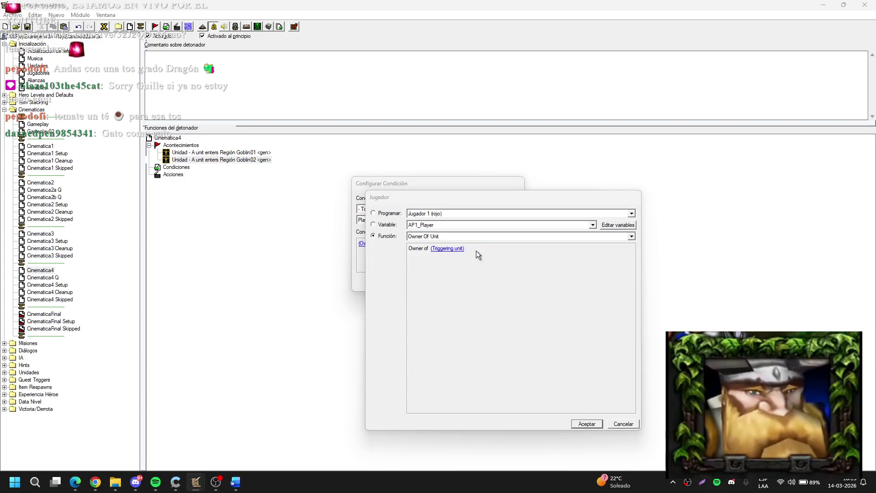
{"action": "left_click", "coordinate": [582, 238]}
{"action": "key", "text": "Escape"}
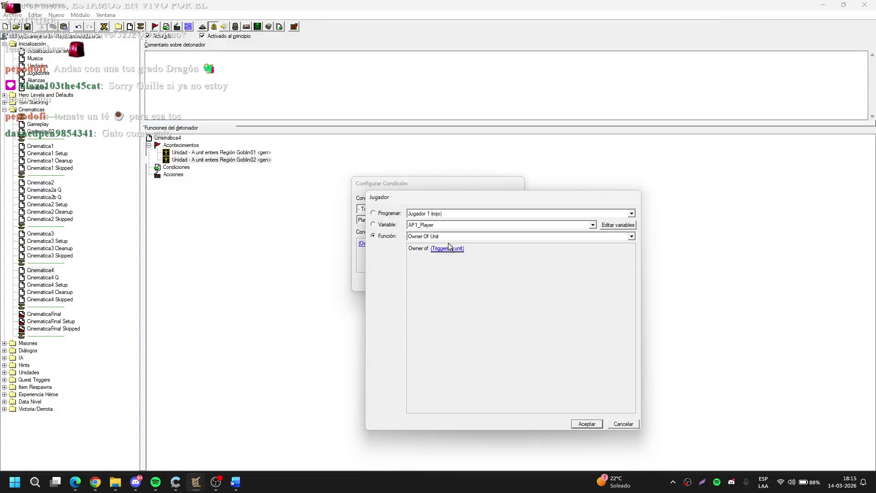
{"action": "left_click", "coordinate": [448, 249]}
{"action": "key", "text": "p"}
{"action": "key", "text": "Return"}
Step: Confirm the condition Owner of (Picked unit) Igual a Jugador 1 (rojo)
{"action": "left_click", "coordinate": [455, 238]}
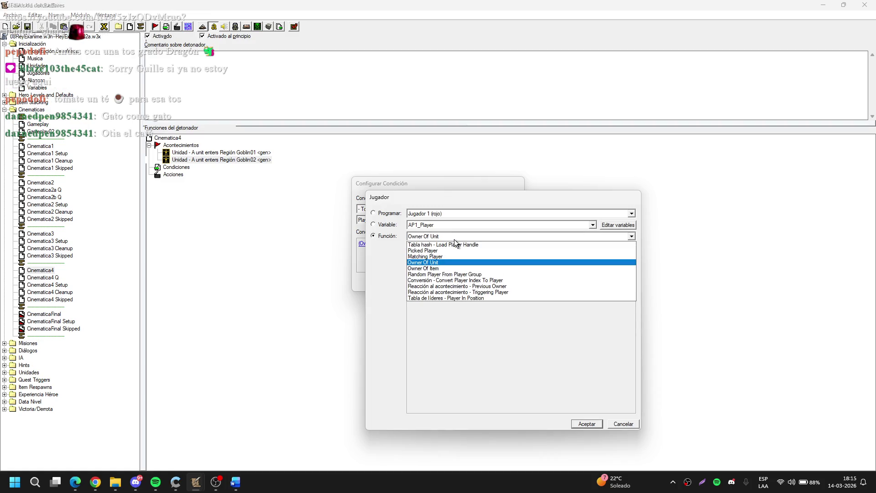
{"action": "left_click", "coordinate": [454, 240]}
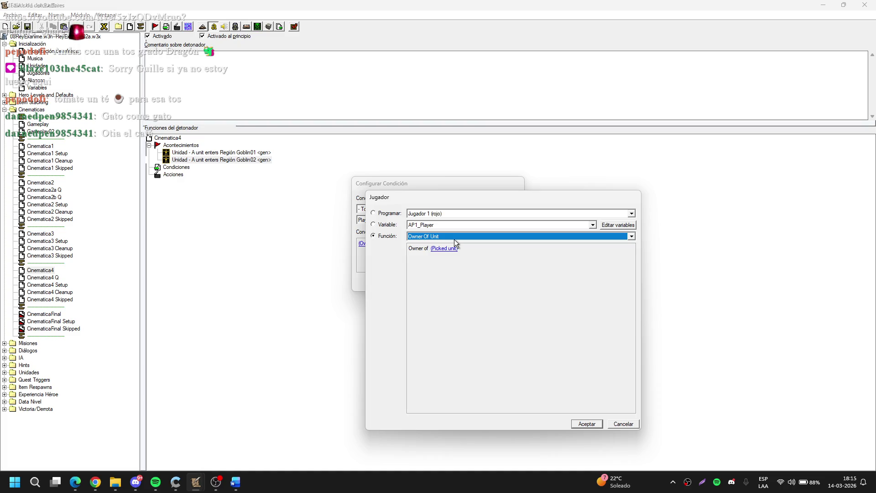
{"action": "left_click", "coordinate": [453, 239]}
{"action": "left_click", "coordinate": [439, 256]}
{"action": "key", "text": "Return"}
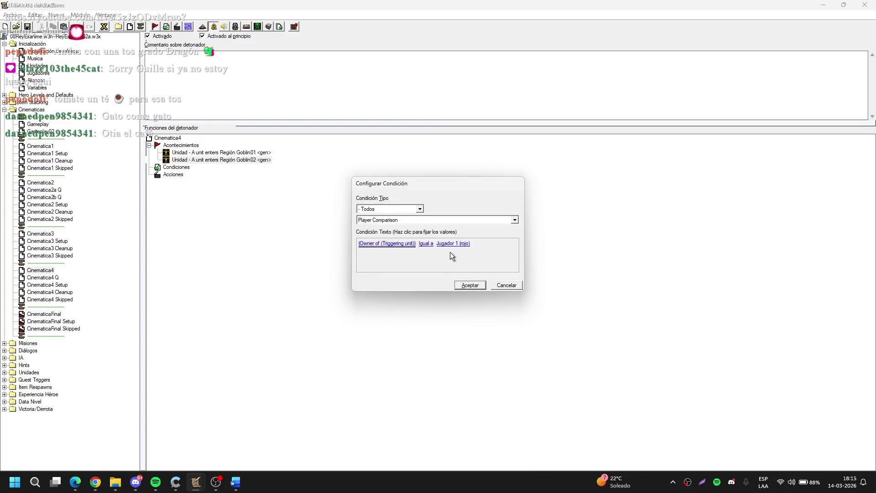
{"action": "left_click", "coordinate": [440, 241]}
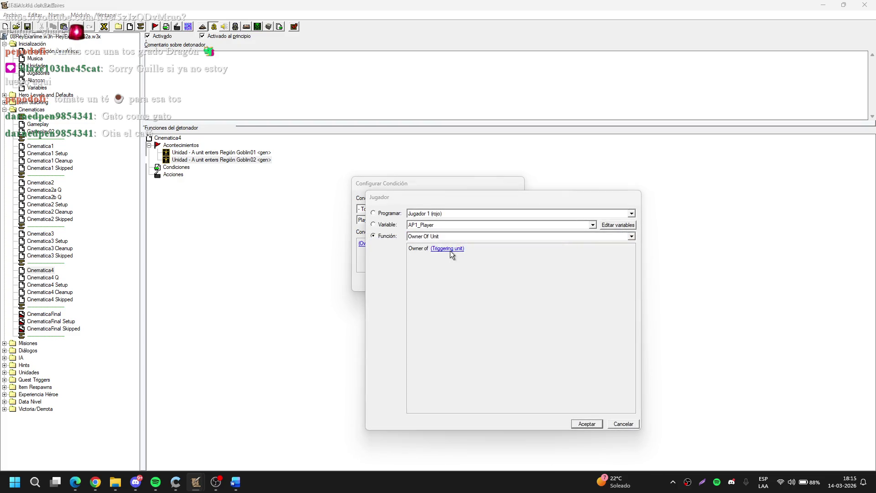
{"action": "left_click", "coordinate": [450, 250]}
{"action": "key", "text": "Return"}
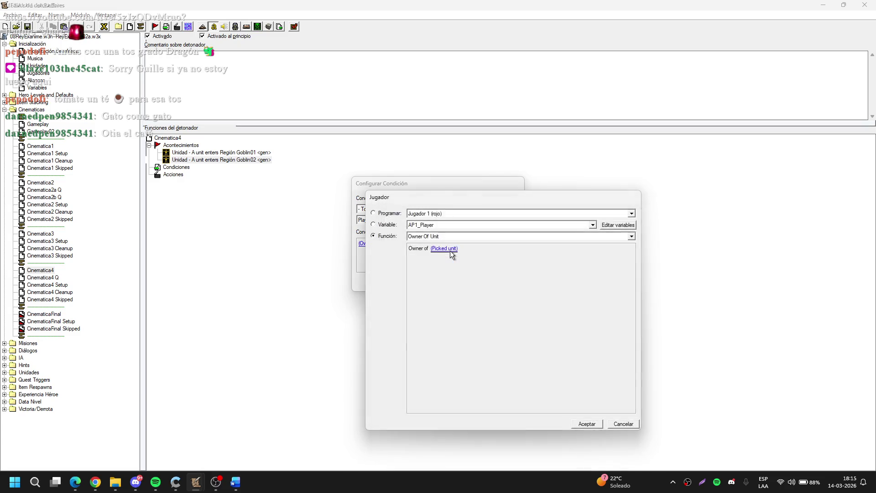
{"action": "key", "text": "Return"}
{"action": "left_click", "coordinate": [468, 284]}
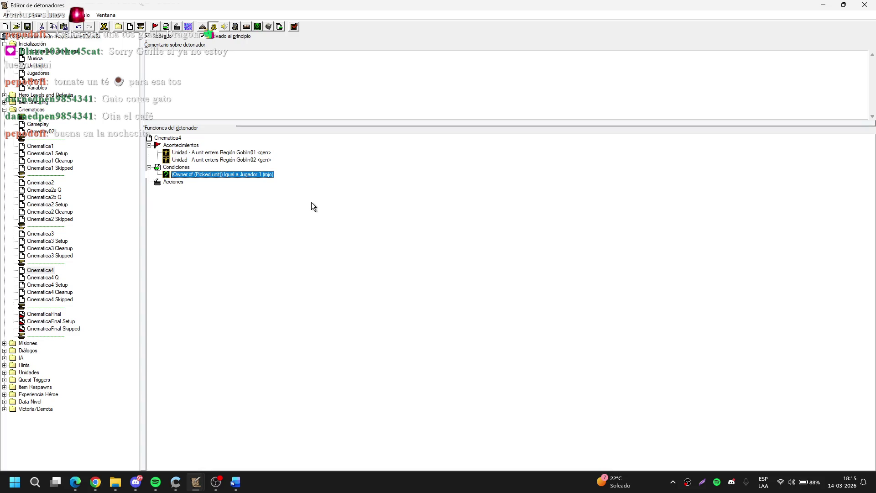
{"action": "key", "text": "ctrl+r"}
Step: Add the action Detonador - Turn Off (This trigger) and paste a duplicate of it
{"action": "type", "text": "Detonador - Turn off"}
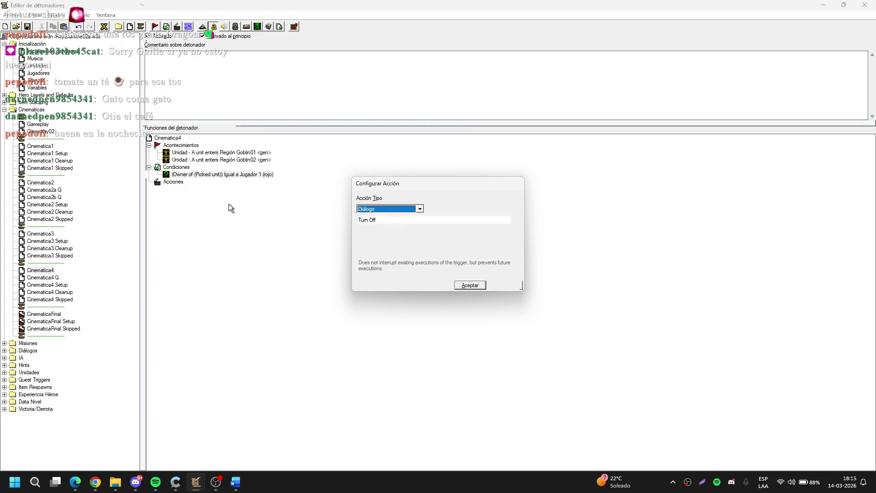
{"action": "key", "text": "Return"}
{"action": "key", "text": "ctrl+c"}
{"action": "key", "text": "ctrl+v"}
Step: Change the duplicate to Add To Trigger Queue with Cinematica4 Q <gen>, checking conditions
{"action": "key", "text": "ctrl+r"}
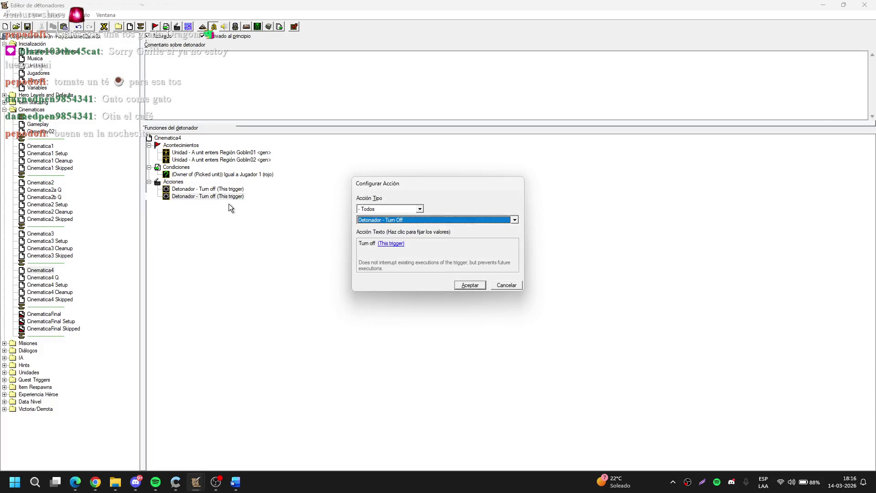
{"action": "type", "text": "Detonador - Add To Trigger Queue"}
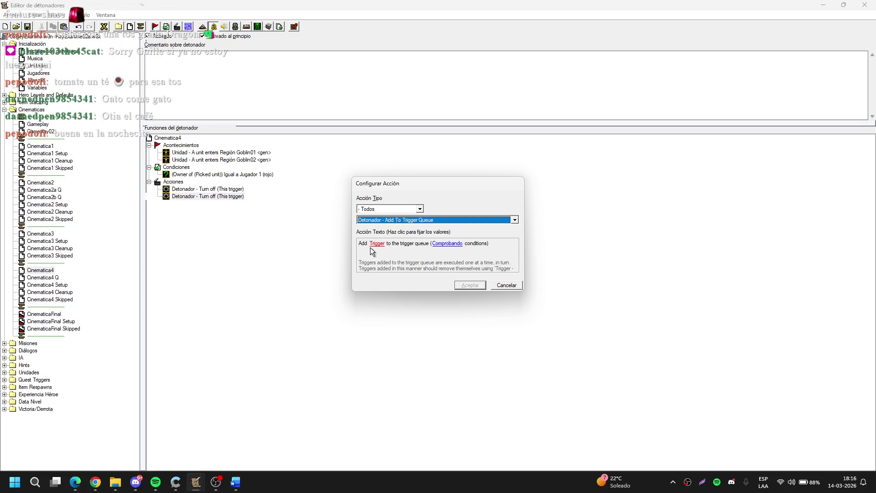
{"action": "left_click", "coordinate": [377, 244]}
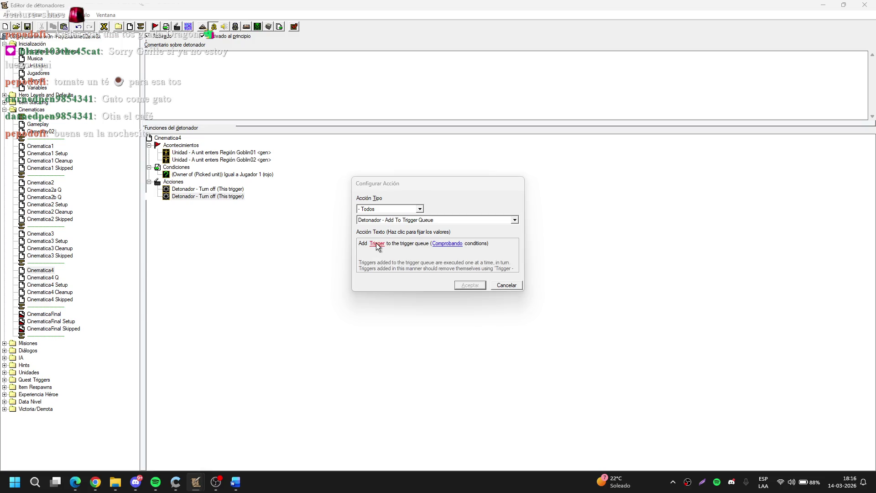
{"action": "left_click", "coordinate": [423, 214]}
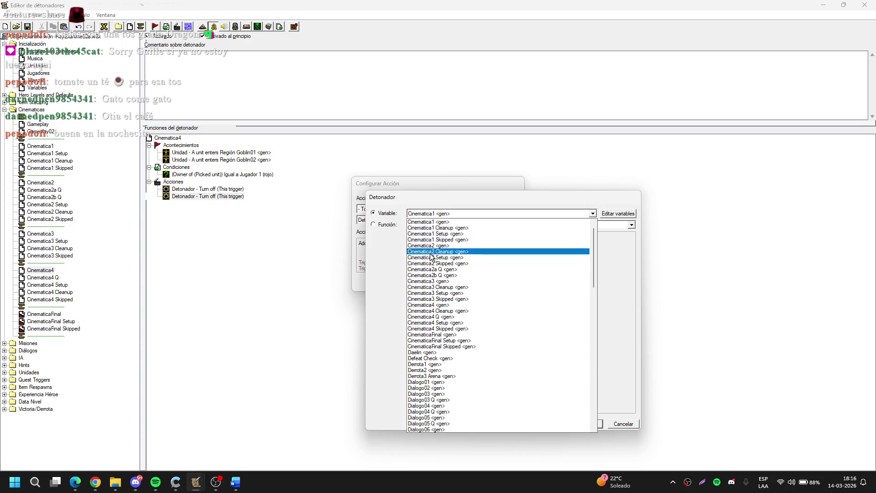
{"action": "left_click", "coordinate": [439, 319]}
{"action": "key", "text": "Return"}
{"action": "key", "text": "Return"}
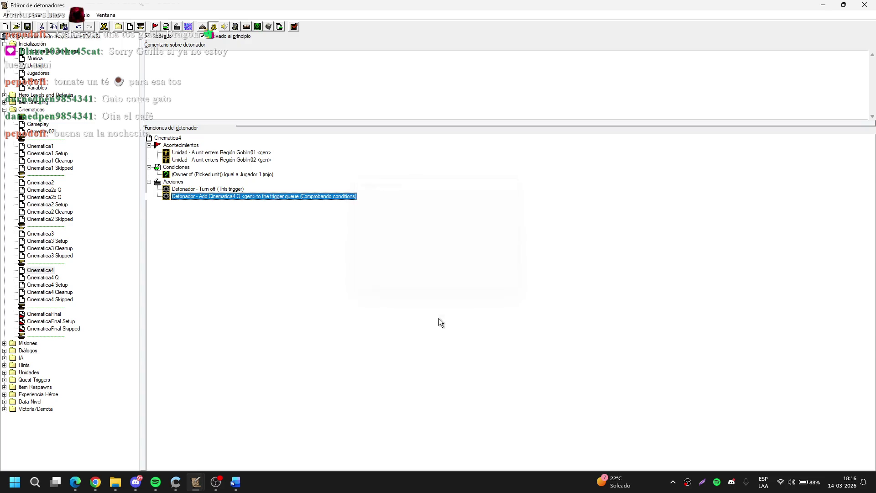
{"action": "left_click", "coordinate": [104, 219]}
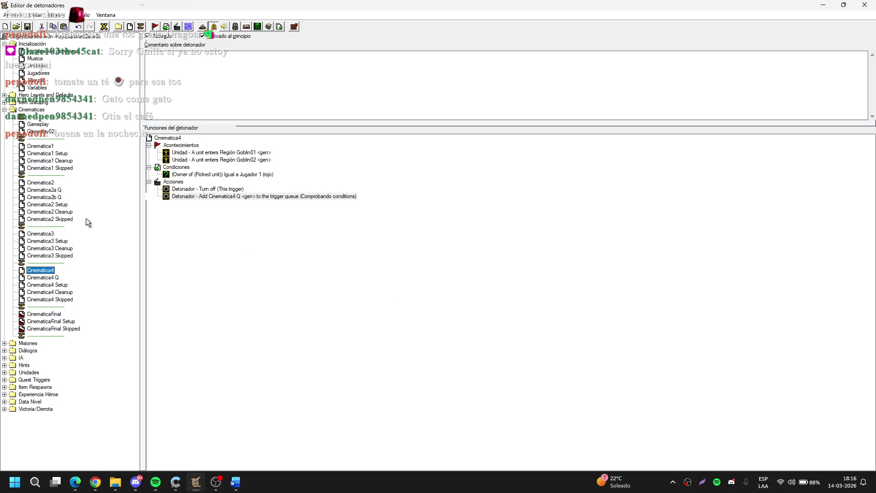
{"action": "left_click", "coordinate": [47, 184]}
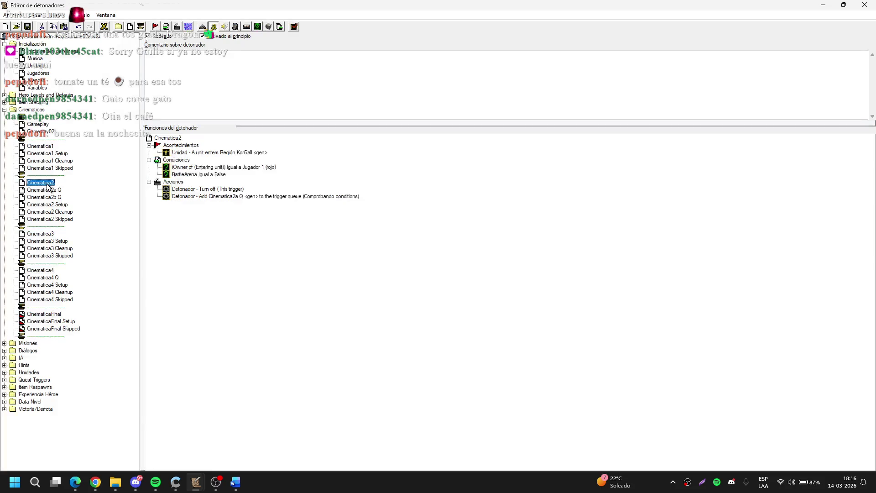
Step: Copy Cinematica2's BattleArena Igual a False condition into Cinematica4, then open KorGall Dies
{"action": "left_click", "coordinate": [188, 175]}
{"action": "left_click", "coordinate": [50, 270]}
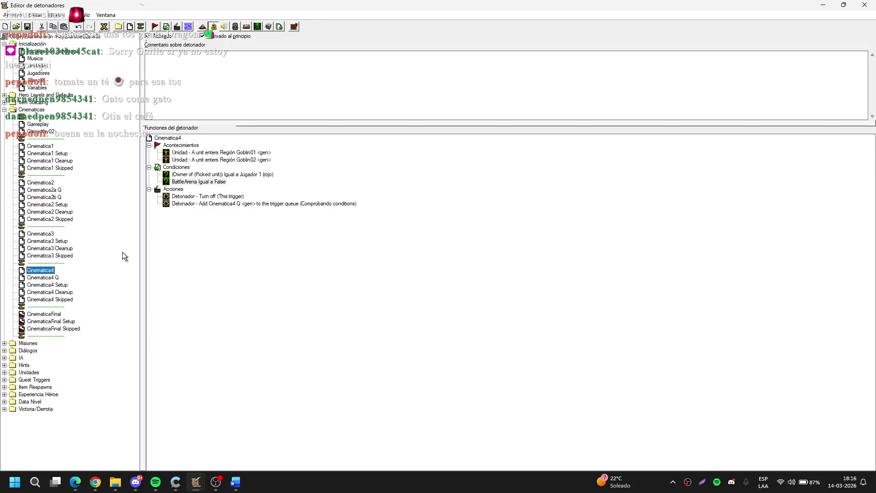
{"action": "left_click", "coordinate": [204, 183]}
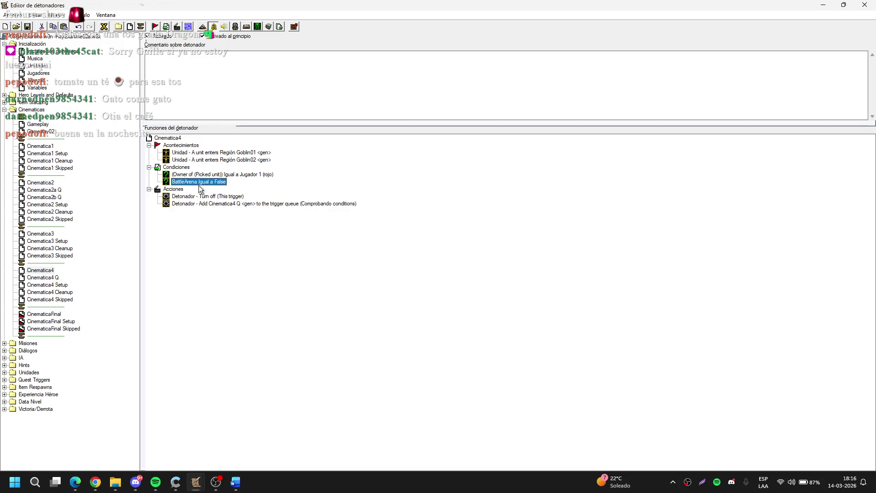
{"action": "left_click", "coordinate": [4, 373]}
{"action": "left_click", "coordinate": [49, 365]}
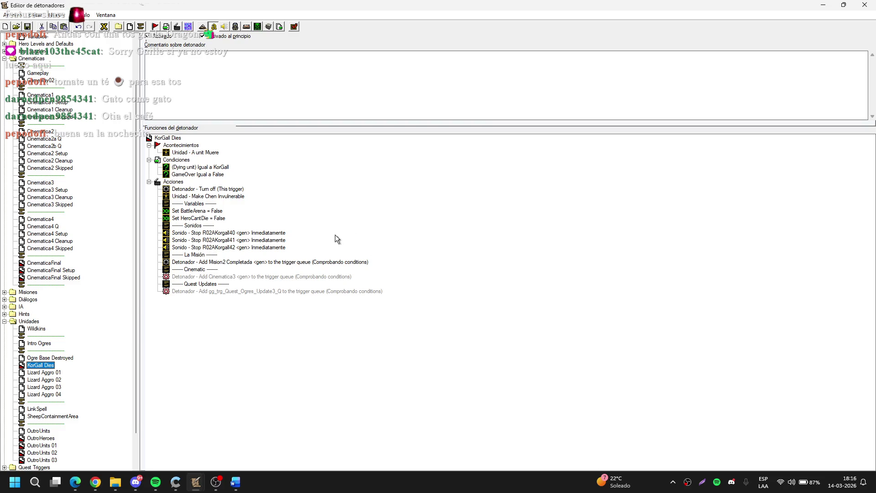
Step: Look over the Ogre Base Destroyed and Intro Ogres triggers and the Item Respawns folder
{"action": "left_click", "coordinate": [49, 358]}
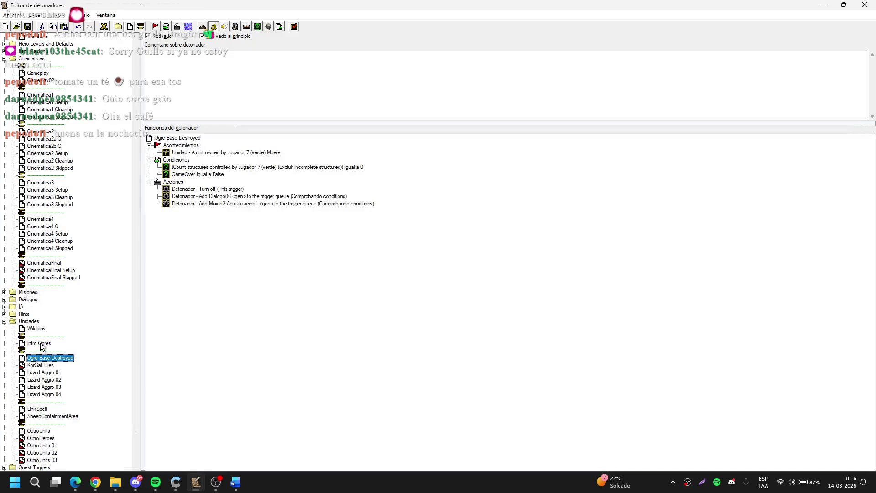
{"action": "left_click", "coordinate": [41, 344]}
{"action": "left_click", "coordinate": [57, 357]}
{"action": "scroll", "coordinate": [54, 379], "scroll_direction": "down", "scroll_amount": 2}
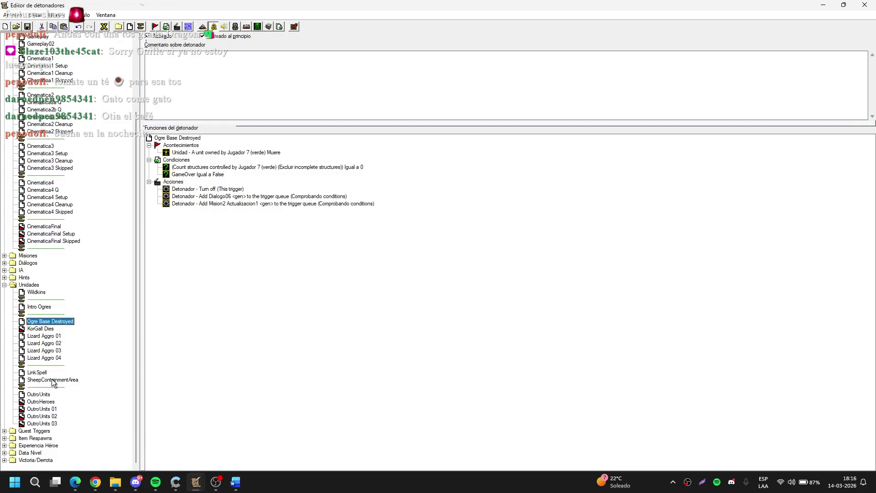
{"action": "left_click", "coordinate": [4, 438]}
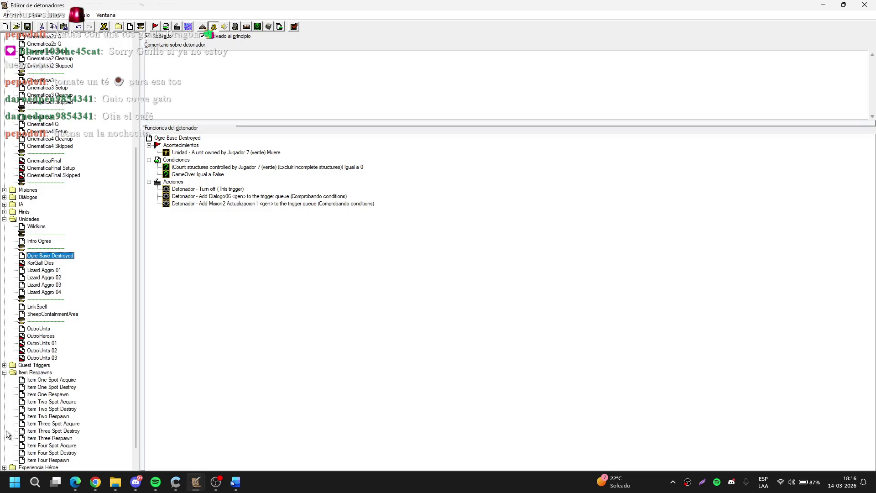
{"action": "left_click", "coordinate": [7, 373]}
Step: Review the Use Settings and Use Locations arena triggers in Quest Triggers, then collapse folders
{"action": "left_click", "coordinate": [4, 431]}
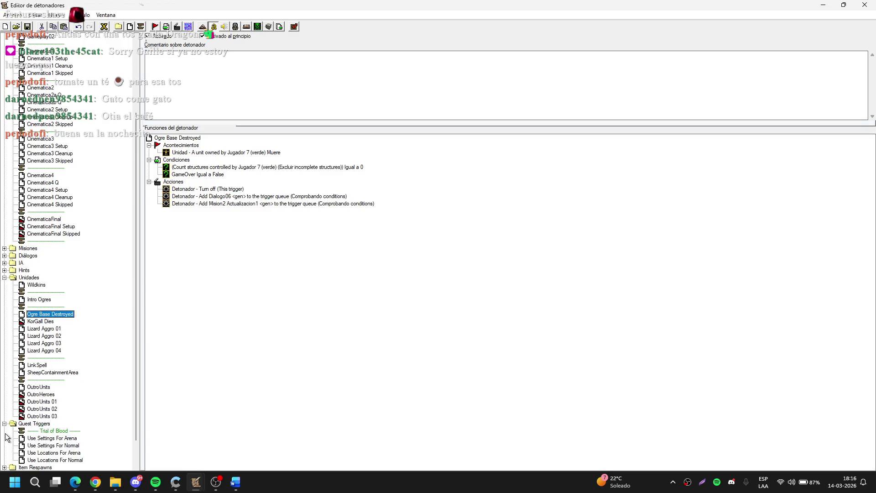
{"action": "left_click", "coordinate": [52, 445]}
{"action": "scroll", "coordinate": [199, 238], "scroll_direction": "up", "scroll_amount": 7}
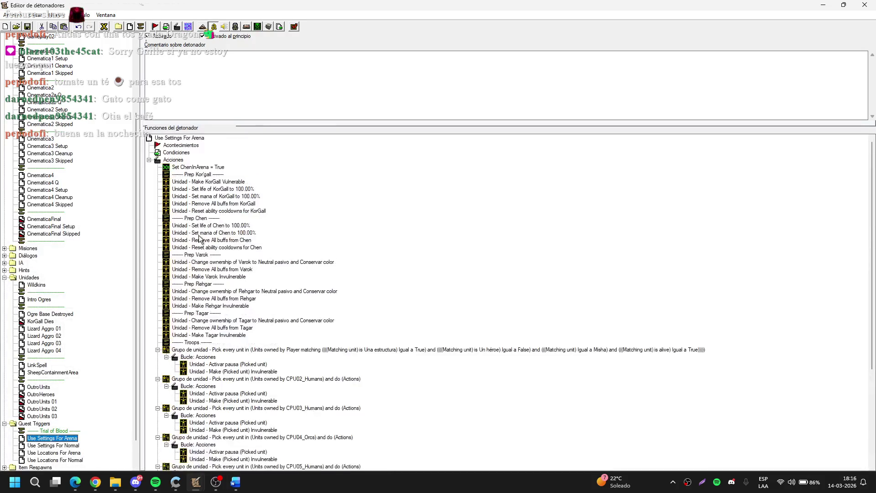
{"action": "left_click", "coordinate": [69, 453]}
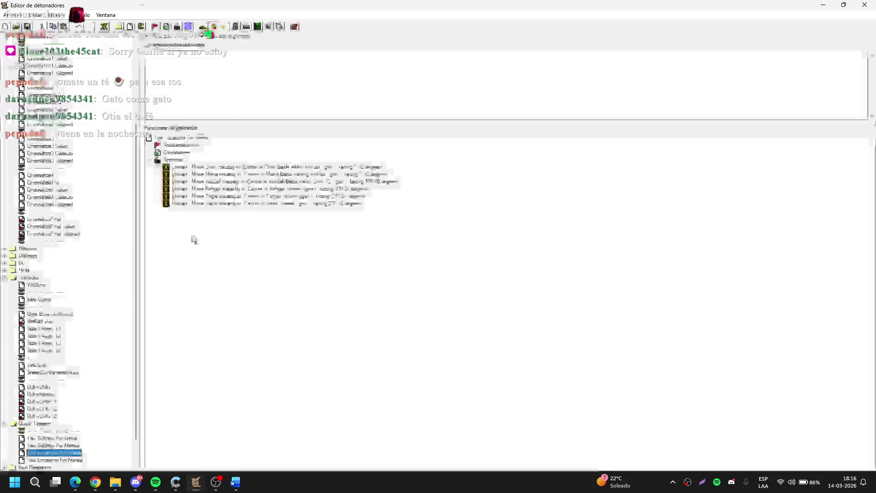
{"action": "left_click", "coordinate": [73, 446]}
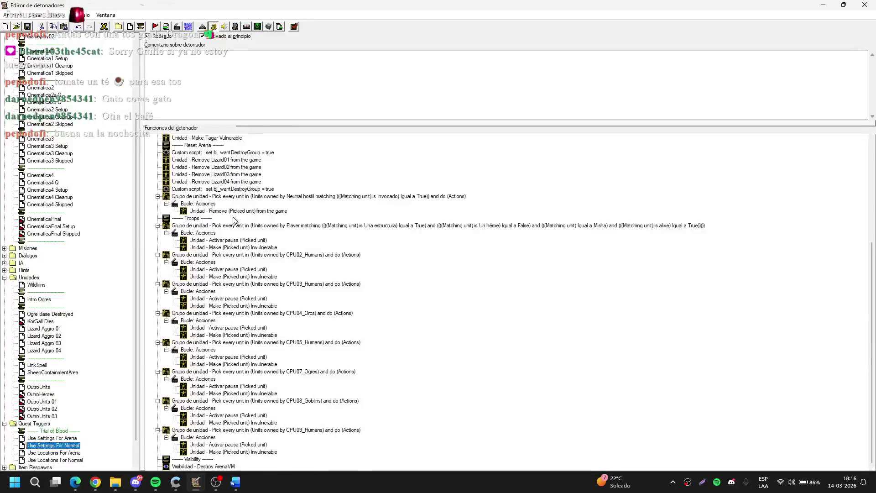
{"action": "left_click", "coordinate": [4, 423]}
{"action": "left_click", "coordinate": [4, 285]}
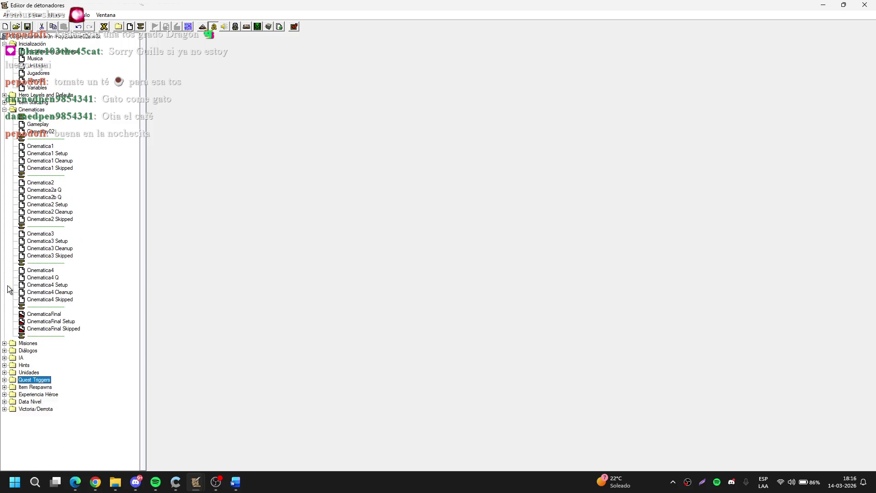
Step: Check Cinematica4 Q and Cinematica2a Q, then open Cinematica3
{"action": "left_click", "coordinate": [45, 277]}
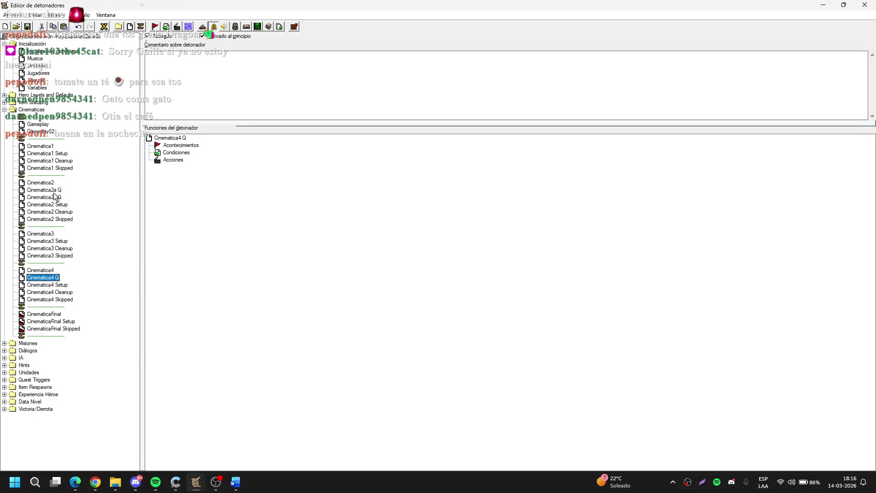
{"action": "left_click", "coordinate": [54, 190]}
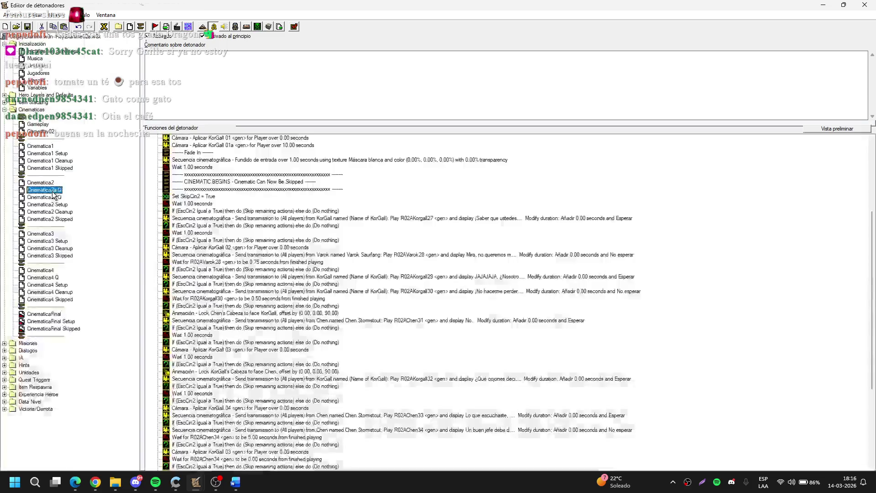
{"action": "left_click", "coordinate": [210, 176]}
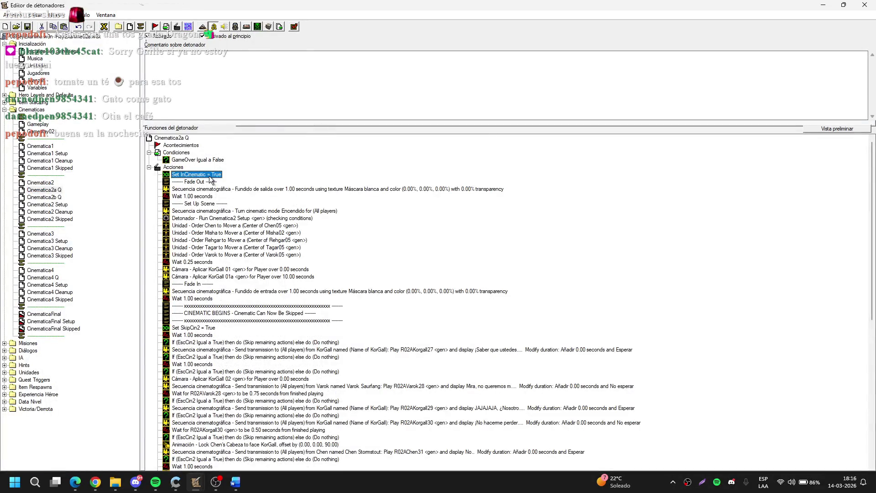
{"action": "left_click", "coordinate": [43, 234]}
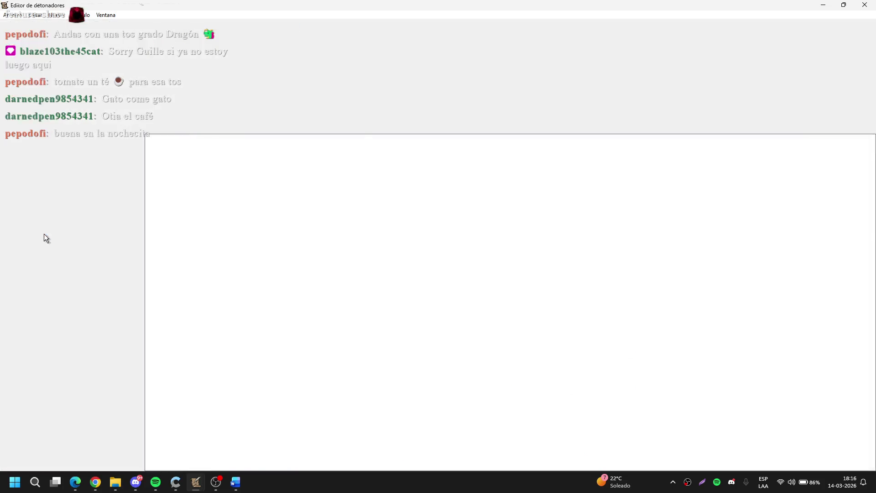
Step: Inspect which unit the Make Rexxar face action uses, then return to the main map window
{"action": "scroll", "coordinate": [255, 240], "scroll_direction": "up", "scroll_amount": 5}
{"action": "mouse_move", "coordinate": [207, 177]}
{"action": "left_mouse_down"}
{"action": "mouse_move", "coordinate": [206, 223]}
{"action": "mouse_move", "coordinate": [200, 209]}
{"action": "mouse_move", "coordinate": [210, 235]}
{"action": "mouse_move", "coordinate": [203, 232]}
{"action": "mouse_move", "coordinate": [208, 274]}
{"action": "left_mouse_up"}
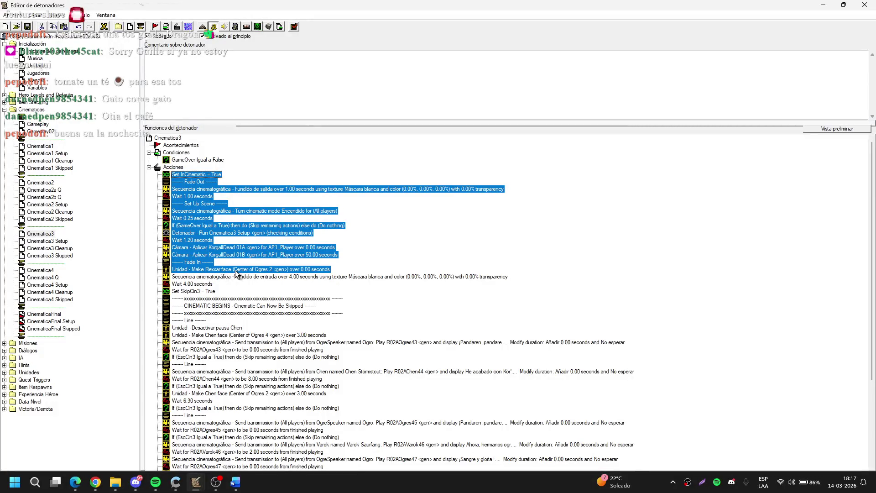
{"action": "double_click", "coordinate": [213, 271]}
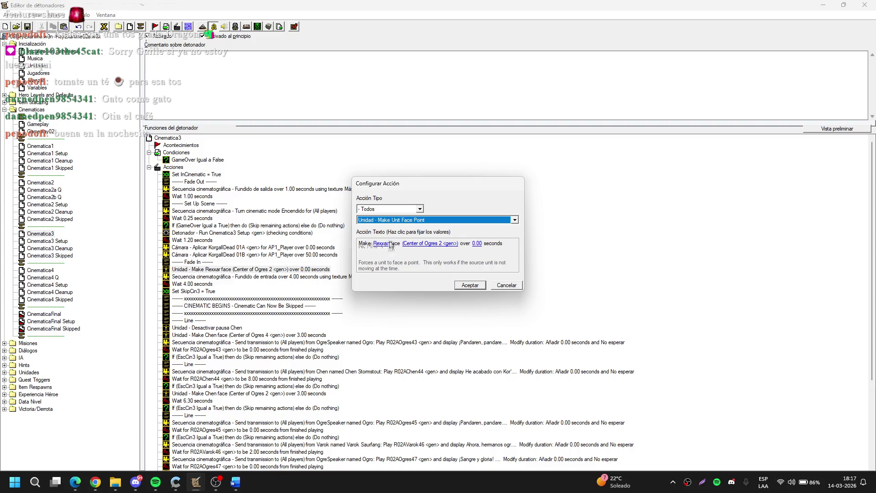
{"action": "left_click", "coordinate": [385, 244]}
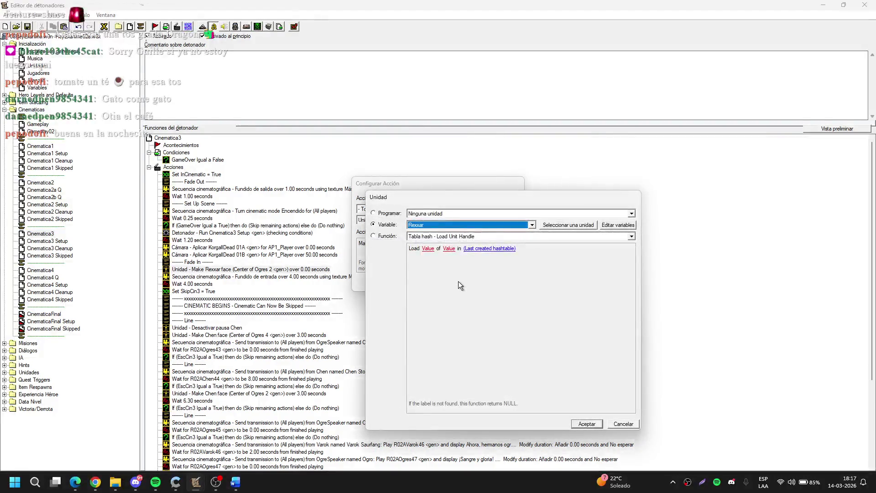
{"action": "mouse_move", "coordinate": [192, 487]}
{"action": "left_click", "coordinate": [82, 439]}
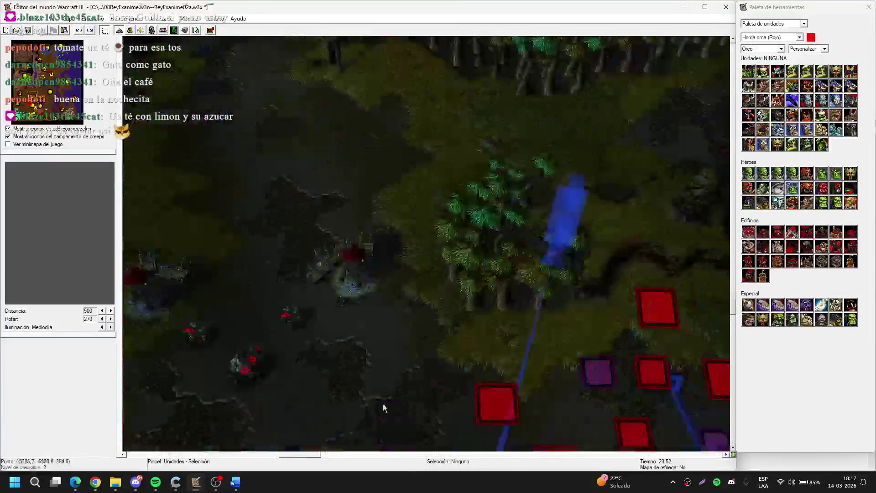
Step: Jump to the arena and check the Korgall Dead, Arena Center and KorgallDead Start Chen regions
{"action": "left_click", "coordinate": [32, 70]}
{"action": "key", "text": "r"}
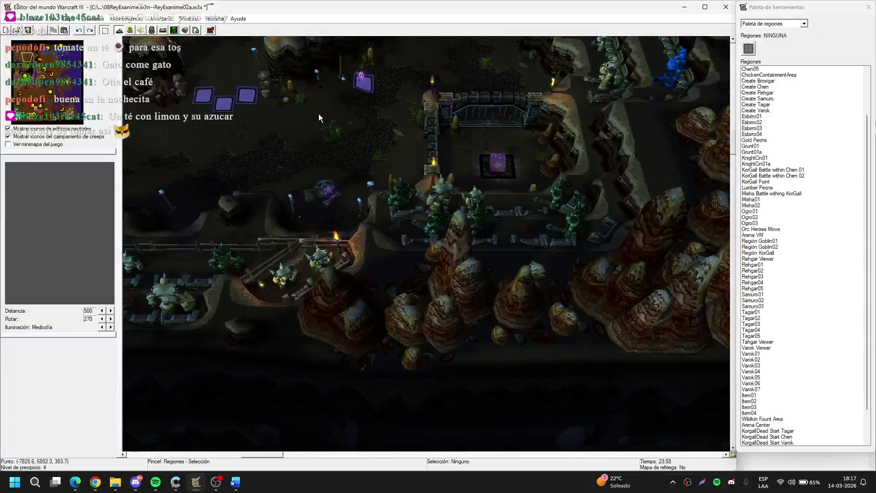
{"action": "scroll", "coordinate": [365, 229], "scroll_direction": "up", "scroll_amount": 3}
{"action": "left_click", "coordinate": [377, 281]}
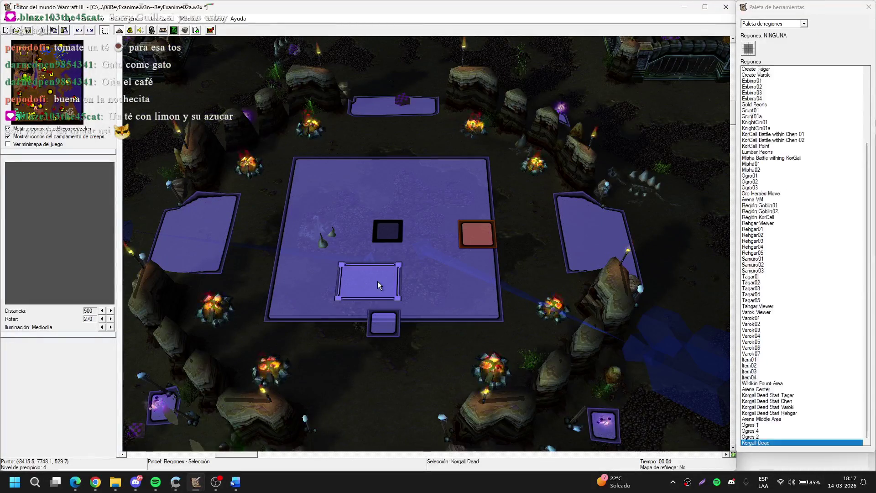
{"action": "left_click", "coordinate": [390, 233]}
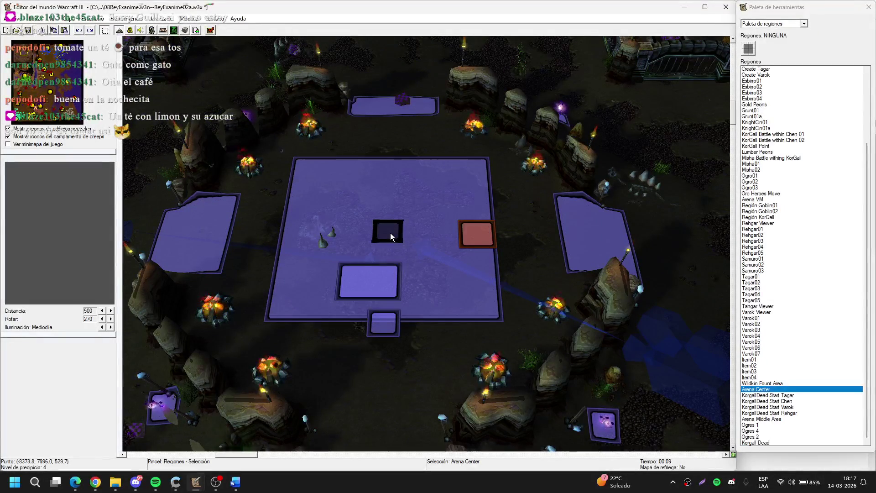
{"action": "left_click", "coordinate": [395, 323]}
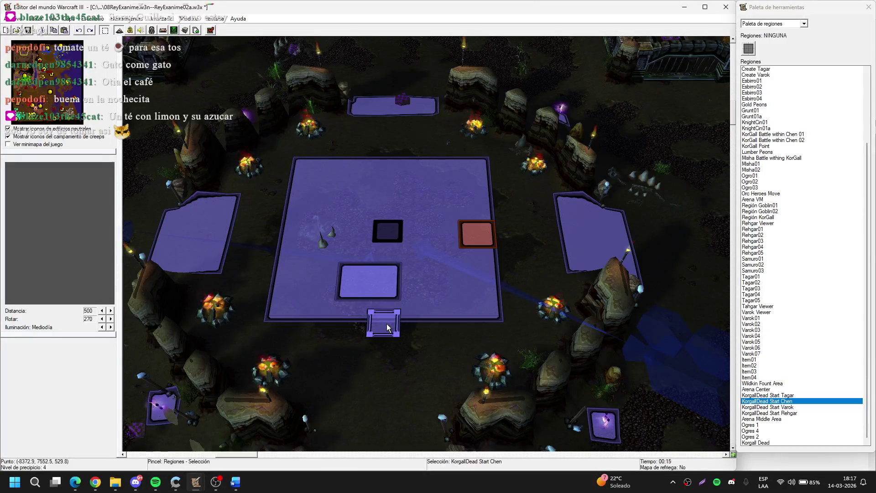
{"action": "key", "text": "F4"}
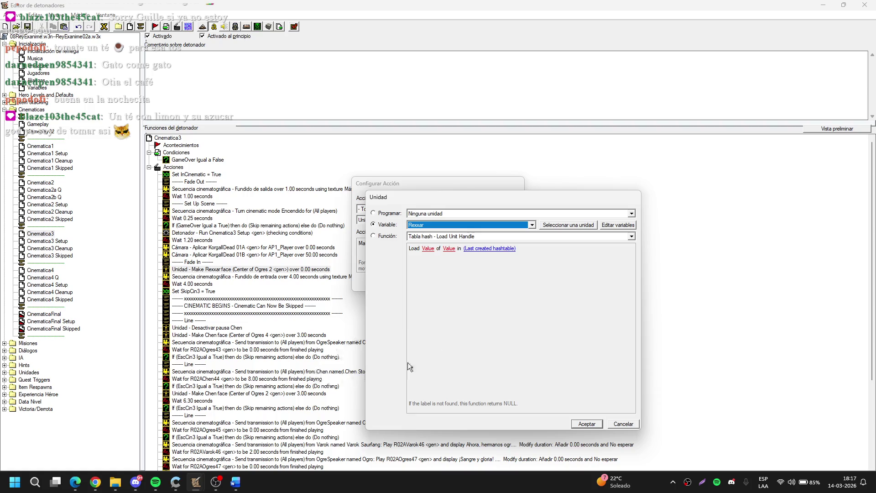
Step: Delete the Make Rexxar face action and start selecting from Set InCinematic = True
{"action": "key", "text": "Escape"}
{"action": "key", "text": "Escape"}
{"action": "key", "text": "Delete"}
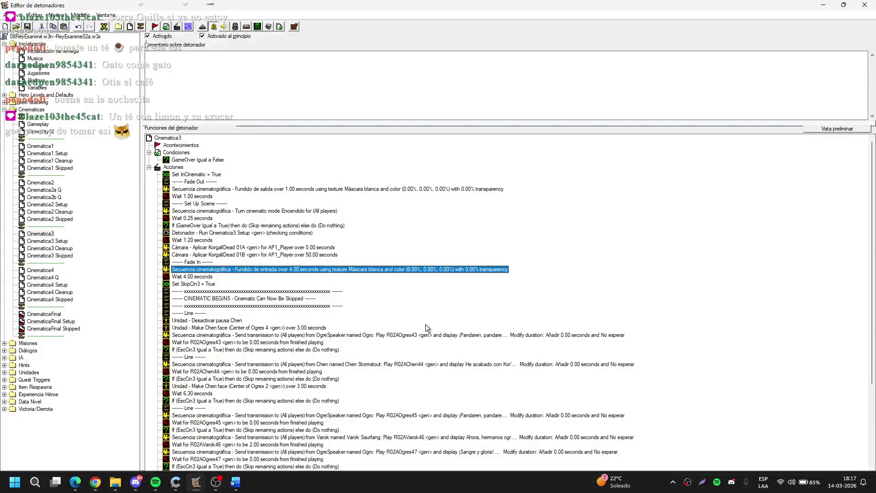
{"action": "mouse_move", "coordinate": [209, 175]}
{"action": "left_mouse_down"}
{"action": "mouse_move", "coordinate": [215, 196]}
{"action": "mouse_move", "coordinate": [205, 228]}
{"action": "mouse_move", "coordinate": [199, 211]}
{"action": "left_mouse_up"}
{"action": "scroll", "coordinate": [200, 211], "scroll_direction": "down", "scroll_amount": 1}
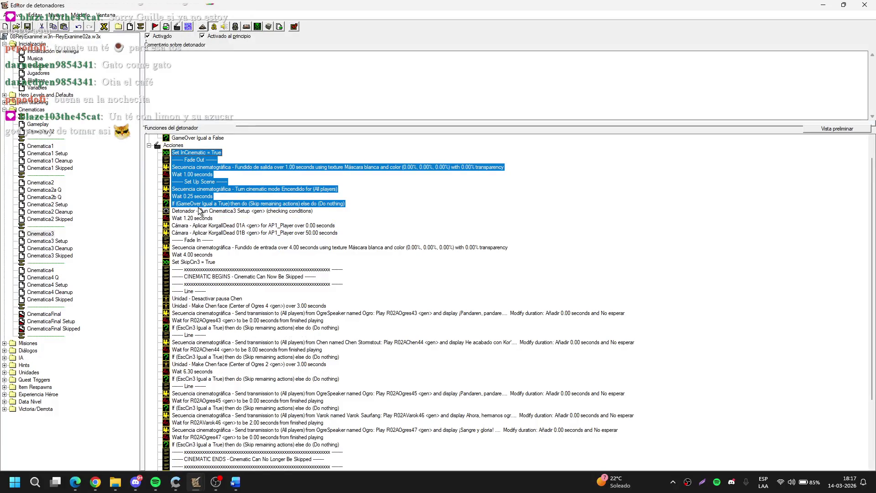
Step: Extend the selection through Run Cinematica3 Setup, the fade-in and CINEMATIC BEGINS rows to Make Chen face
{"action": "left_click", "coordinate": [207, 220], "text": "shift"}
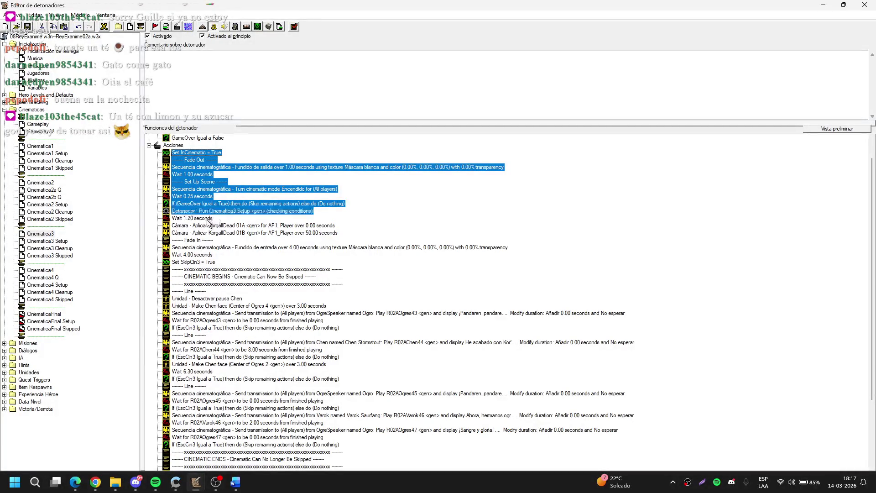
{"action": "left_click", "coordinate": [205, 232], "text": "shift"}
{"action": "left_click", "coordinate": [204, 240], "text": "shift"}
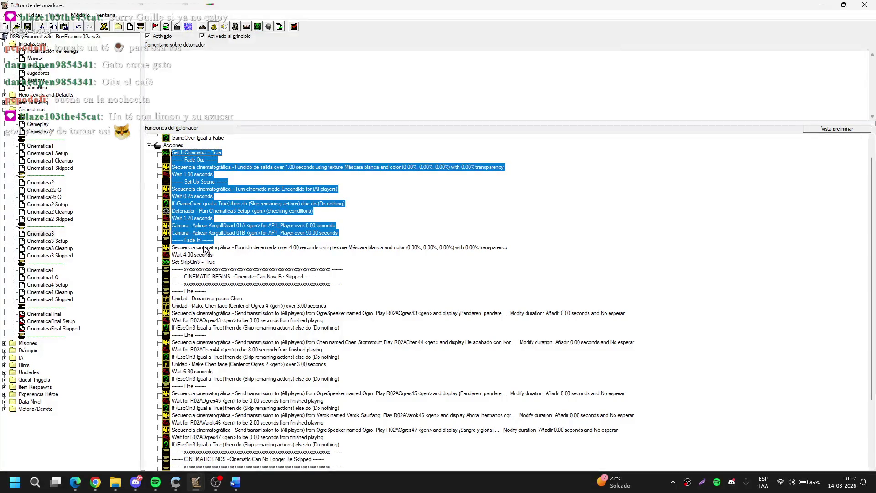
{"action": "left_click", "coordinate": [203, 247], "text": "shift"}
{"action": "left_click", "coordinate": [201, 254], "text": "shift"}
{"action": "left_click", "coordinate": [201, 262], "text": "shift"}
{"action": "left_click", "coordinate": [200, 269], "text": "shift"}
{"action": "left_click", "coordinate": [199, 277], "text": "shift"}
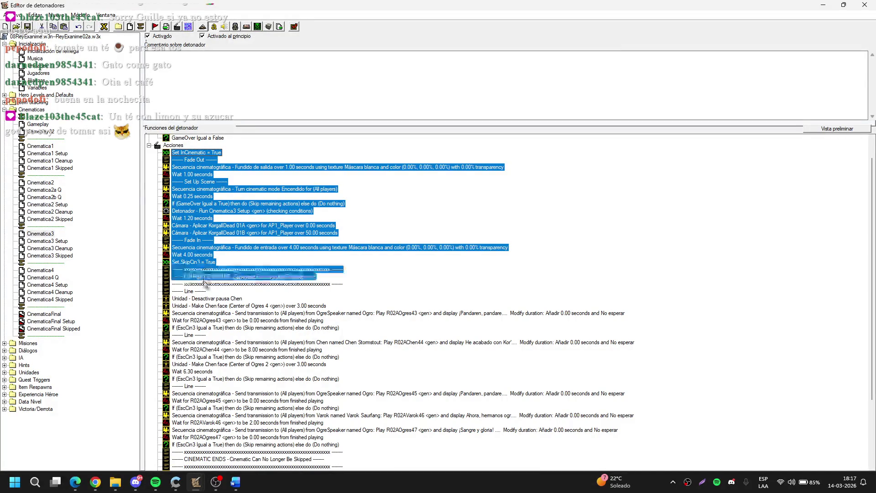
{"action": "left_click", "coordinate": [198, 284], "text": "shift"}
{"action": "left_click", "coordinate": [197, 292], "text": "shift"}
{"action": "left_click", "coordinate": [198, 298], "text": "shift"}
{"action": "left_click", "coordinate": [208, 306], "text": "shift"}
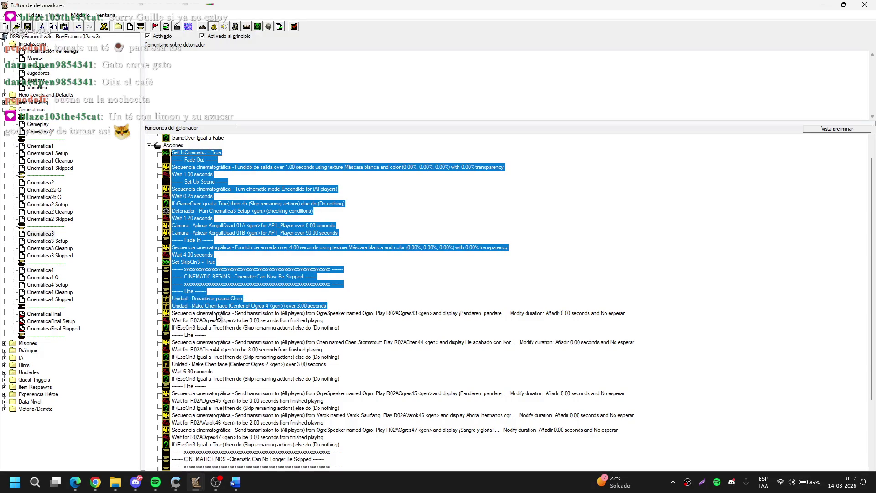
Step: Add the Ogres43 and Chen44 transmission rows and their waits to the selection
{"action": "left_click", "coordinate": [265, 313], "text": "shift"}
{"action": "left_click", "coordinate": [259, 320], "text": "shift"}
{"action": "left_click", "coordinate": [215, 329], "text": "shift"}
{"action": "left_click", "coordinate": [201, 336], "text": "shift"}
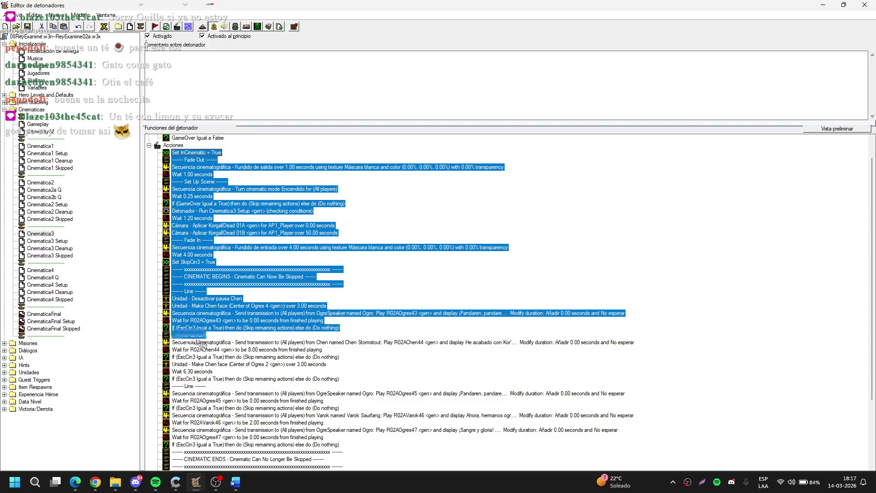
{"action": "left_click", "coordinate": [211, 343], "text": "shift"}
{"action": "left_click", "coordinate": [211, 350], "text": "shift"}
Step: Drop the Ogres43, Chen44 and Chen pause/facing rows back out of the selection
{"action": "left_click", "coordinate": [206, 352], "text": "ctrl"}
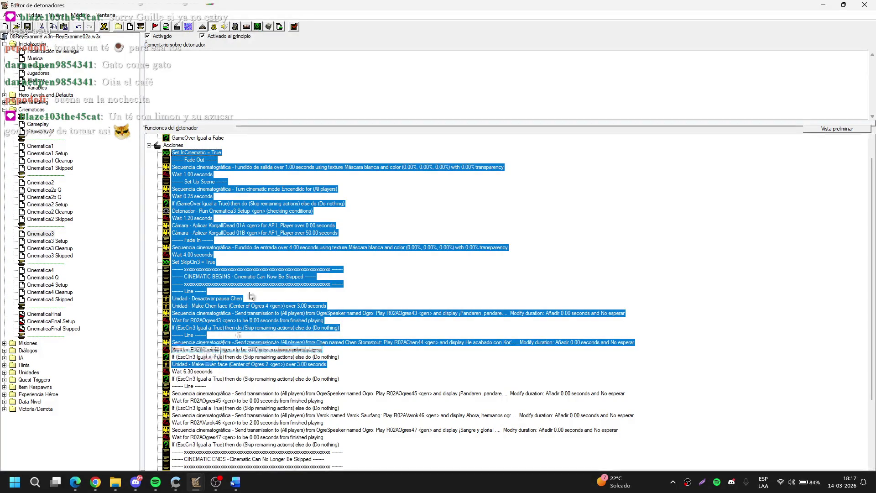
{"action": "scroll", "coordinate": [240, 257], "scroll_direction": "down", "scroll_amount": 4}
{"action": "scroll", "coordinate": [239, 258], "scroll_direction": "up", "scroll_amount": 3}
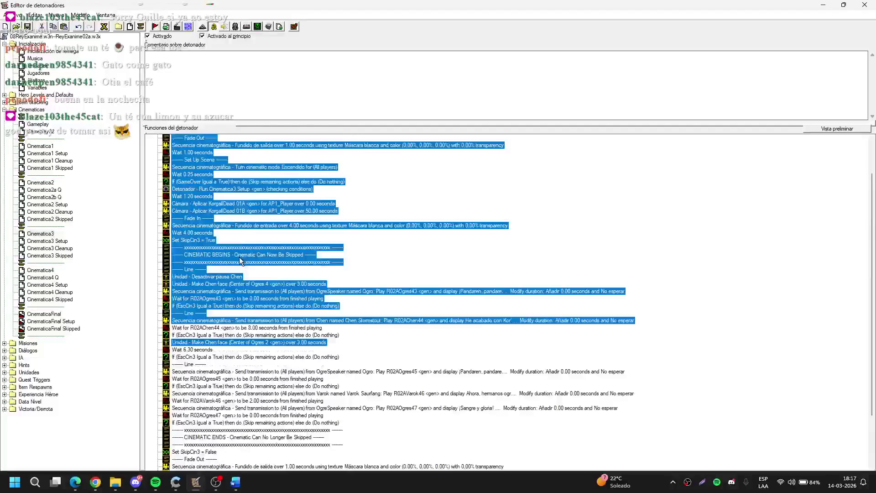
{"action": "left_click", "coordinate": [233, 300], "text": "ctrl"}
{"action": "left_click", "coordinate": [202, 315], "text": "ctrl"}
{"action": "left_click", "coordinate": [204, 321], "text": "ctrl"}
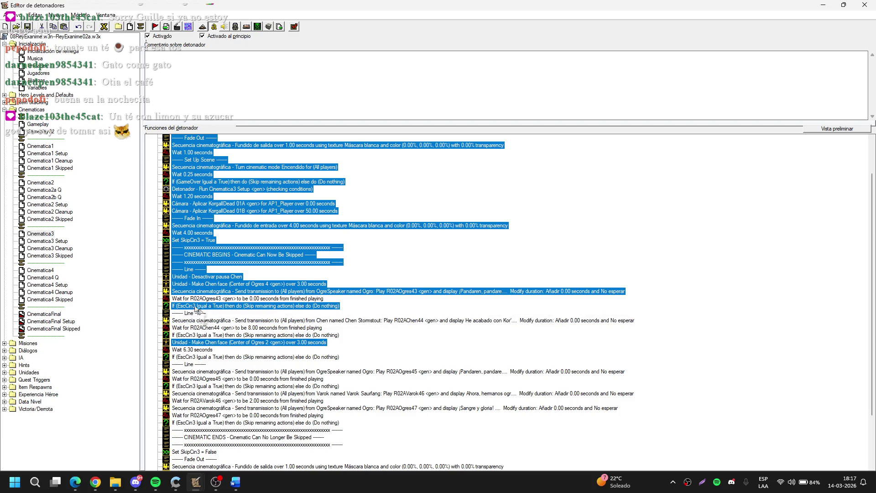
{"action": "left_click", "coordinate": [213, 283], "text": "ctrl"}
{"action": "left_click", "coordinate": [214, 277], "text": "ctrl"}
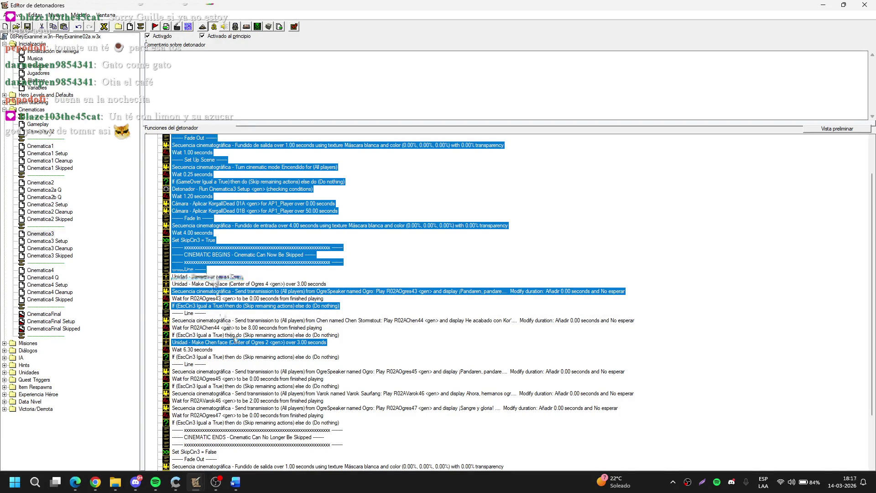
{"action": "scroll", "coordinate": [230, 315], "scroll_direction": "down", "scroll_amount": 3}
{"action": "left_click", "coordinate": [223, 278], "text": "ctrl"}
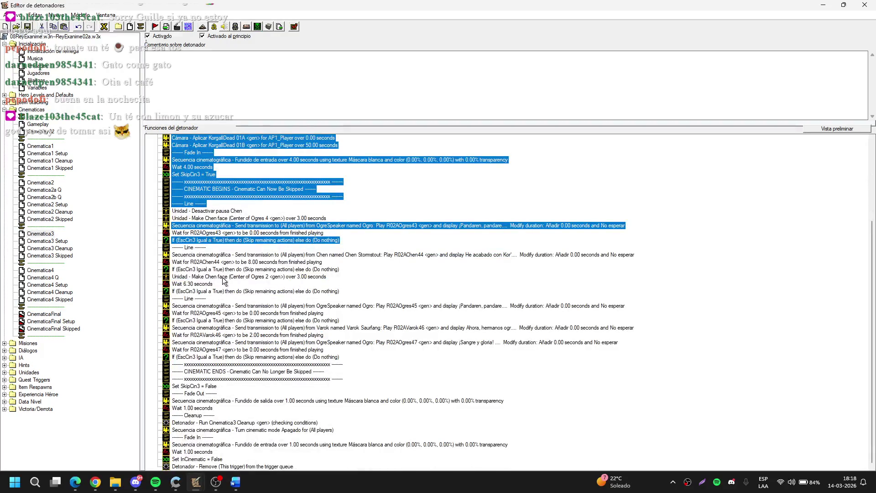
Step: Extend the selection through CINEMATIC ENDS, fade-out and cleanup rows to the trigger removal, then open Cinematica4 Q
{"action": "left_click", "coordinate": [222, 365], "text": "ctrl"}
{"action": "left_click", "coordinate": [220, 372], "text": "ctrl"}
{"action": "left_click", "coordinate": [219, 379], "text": "ctrl"}
{"action": "left_click", "coordinate": [214, 386], "text": "ctrl"}
{"action": "left_click", "coordinate": [207, 393], "text": "ctrl"}
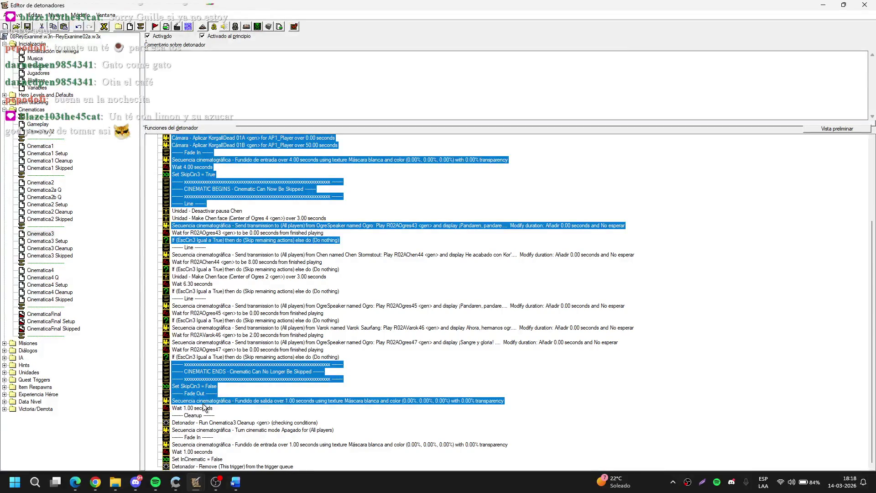
{"action": "left_click", "coordinate": [203, 415], "text": "shift"}
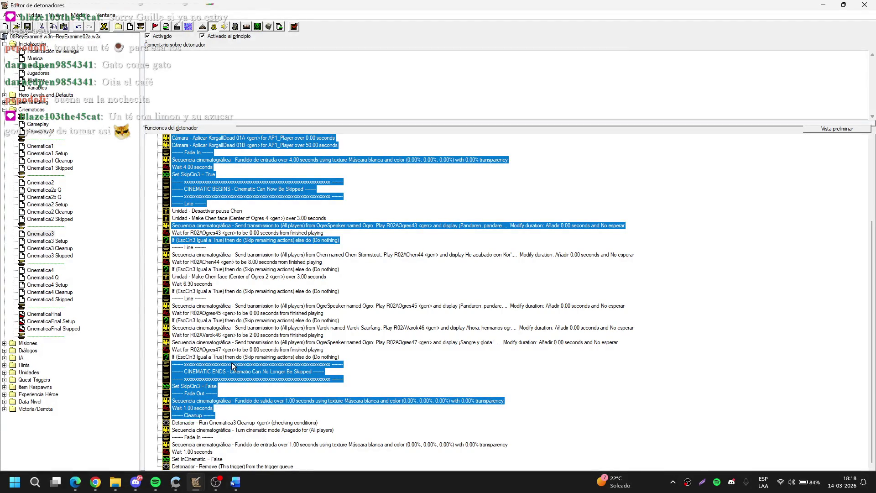
{"action": "left_click", "coordinate": [212, 430], "text": "shift"}
{"action": "left_click", "coordinate": [210, 438], "text": "shift"}
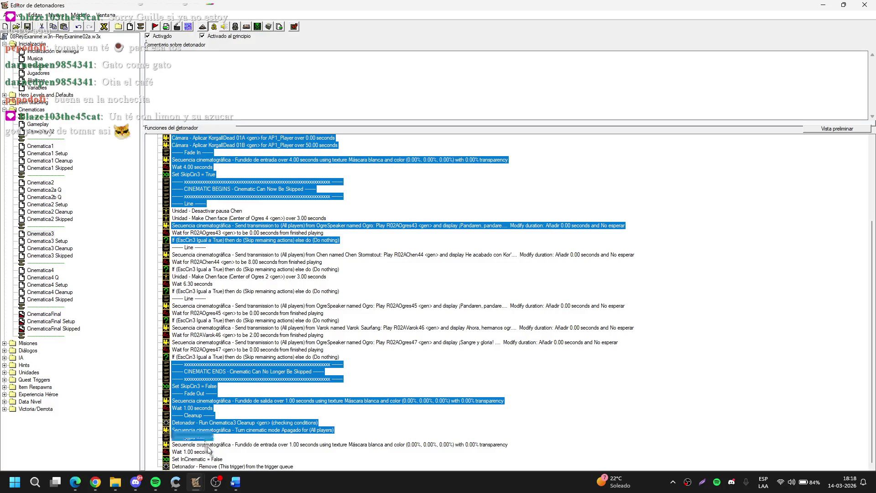
{"action": "left_click", "coordinate": [208, 452], "text": "shift"}
{"action": "left_click", "coordinate": [211, 466], "text": "shift"}
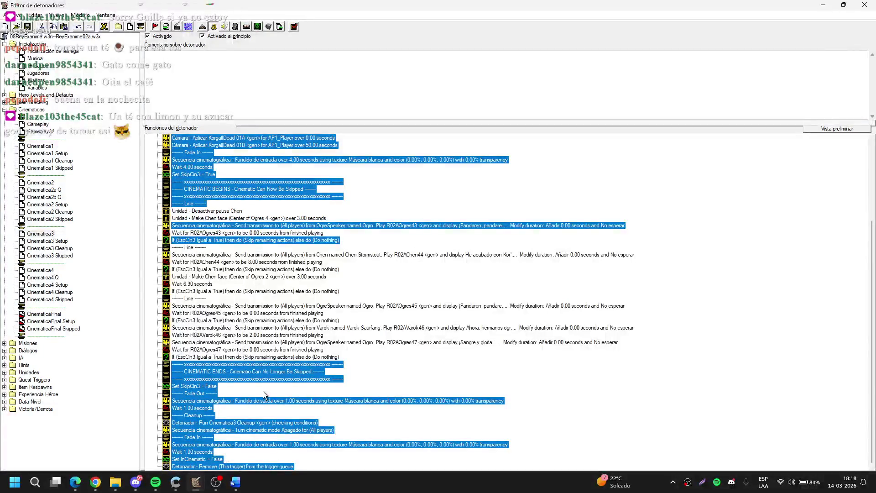
{"action": "left_click", "coordinate": [51, 278]}
Step: Paste the actions into Cinematica4 Q and switch both Set SkipCin3 actions to SkipCin4
{"action": "key", "text": "ctrl+v"}
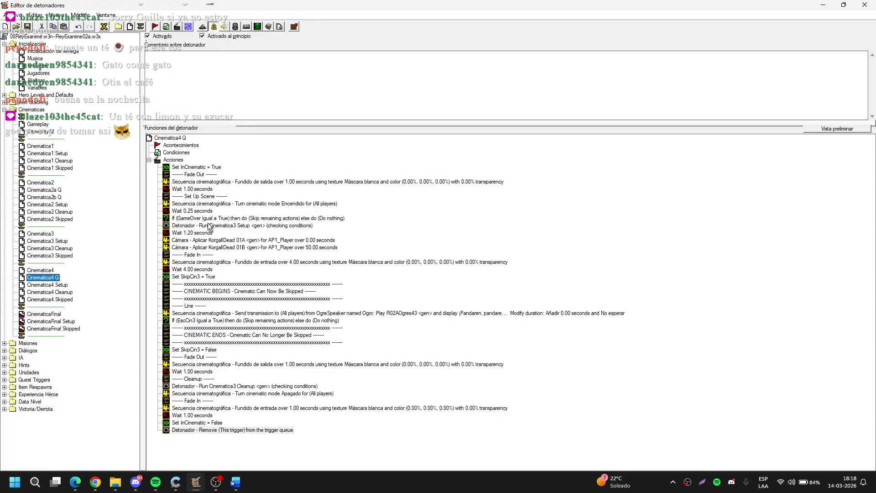
{"action": "double_click", "coordinate": [203, 276]}
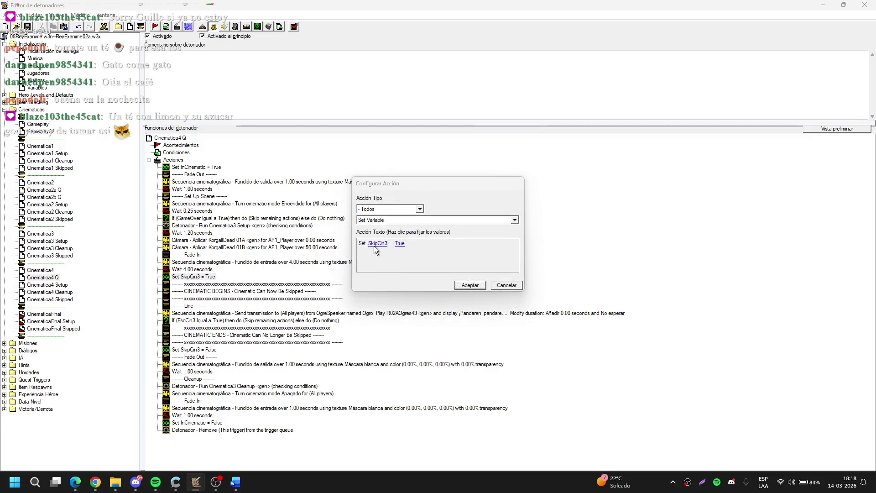
{"action": "left_click", "coordinate": [374, 245]}
{"action": "key", "text": "Return"}
{"action": "key", "text": "Return"}
{"action": "double_click", "coordinate": [192, 349]}
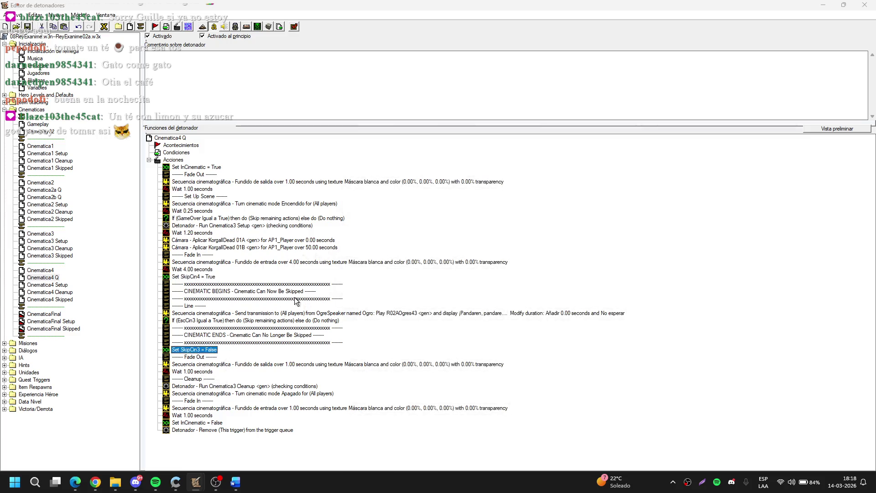
{"action": "left_click", "coordinate": [377, 244]}
{"action": "key", "text": "Down"}
{"action": "key", "text": "Return"}
{"action": "key", "text": "Return"}
Step: Change the If EscCin3 skip check so it tests EscCin4
{"action": "double_click", "coordinate": [222, 321]}
{"action": "left_click", "coordinate": [369, 243]}
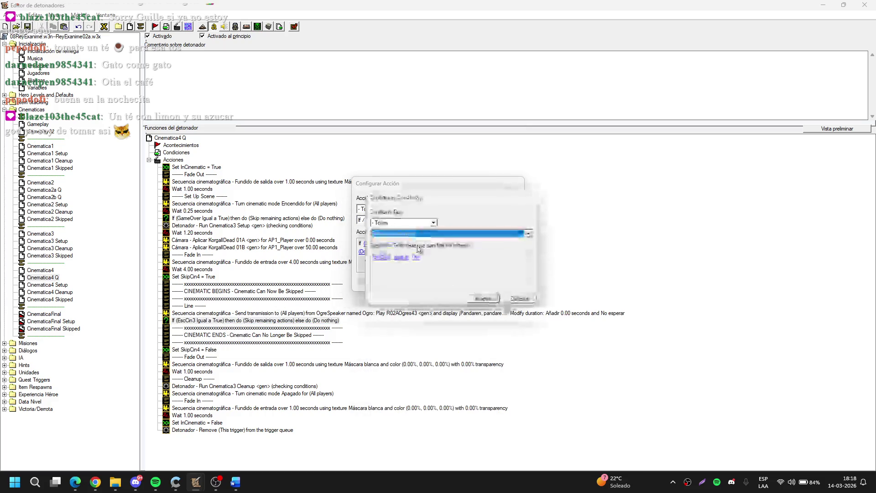
{"action": "left_click", "coordinate": [382, 257]}
{"action": "key", "text": "Down"}
{"action": "key", "text": "Return"}
{"action": "key", "text": "Return"}
{"action": "key", "text": "Return"}
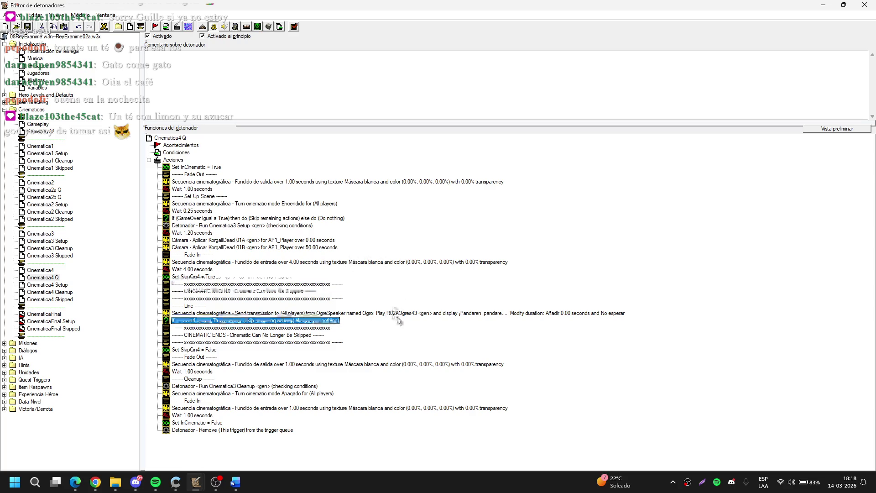
Step: Replace the Ogro transmission's text with the Orgrimmar greeting line from the script
{"action": "left_click", "coordinate": [450, 314]}
{"action": "double_click", "coordinate": [451, 313]}
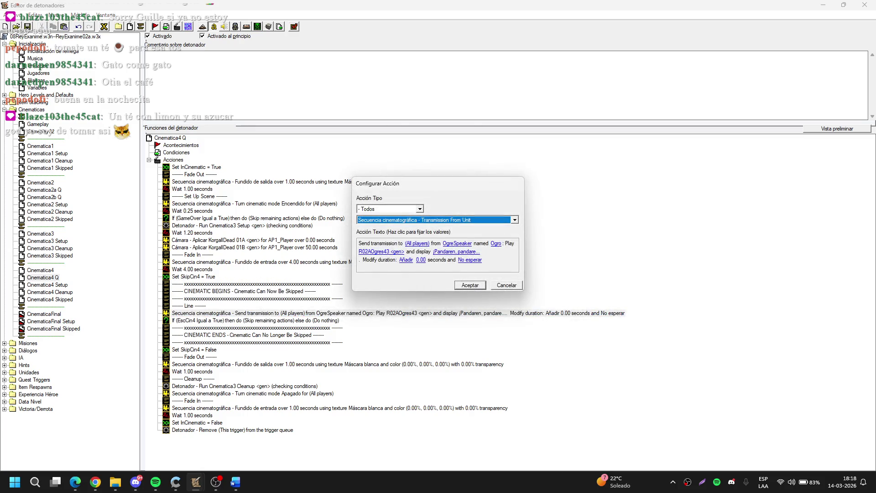
{"action": "key", "text": "alt+Tab"}
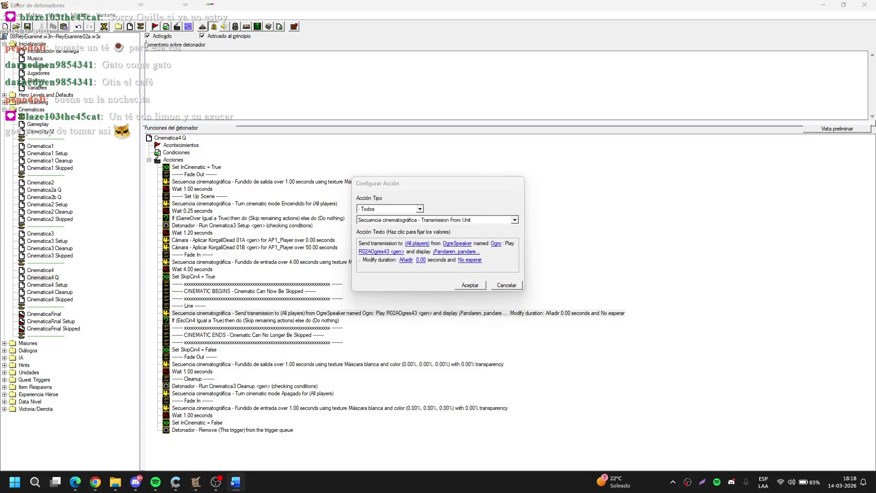
{"action": "left_click", "coordinate": [456, 251]}
{"action": "type", "text": "Ah, ¡saludos, orco! Creí que habían muerto todos en Orgrimmar, como vi que los humanos destruyeron su nación por completo."}
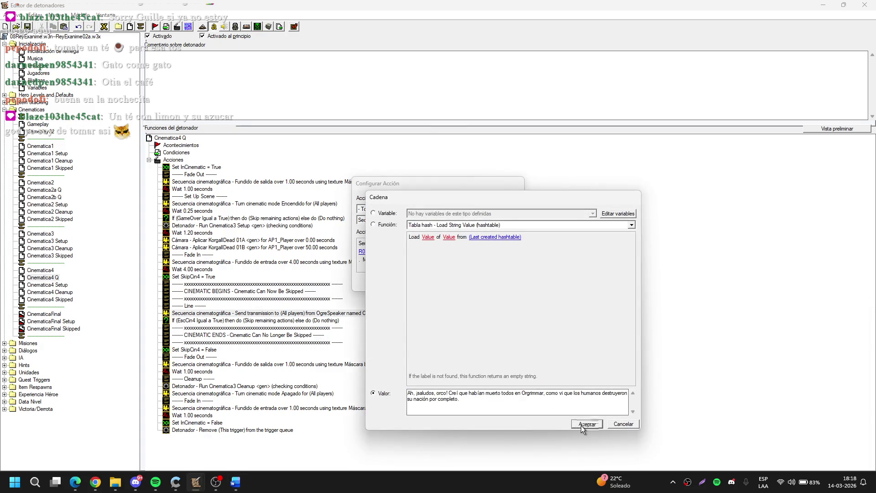
{"action": "left_click", "coordinate": [583, 425]}
Step: Set the transmission to Esperar with sound R02AGoblin55 and confirm the action
{"action": "left_click", "coordinate": [420, 260]}
{"action": "key", "text": "Up"}
{"action": "key", "text": "Return"}
{"action": "left_click", "coordinate": [388, 254]}
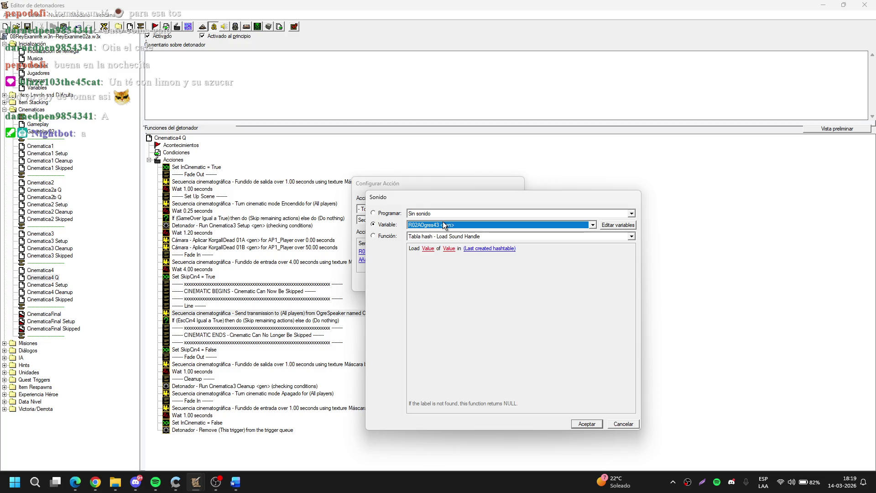
{"action": "left_click", "coordinate": [444, 223]}
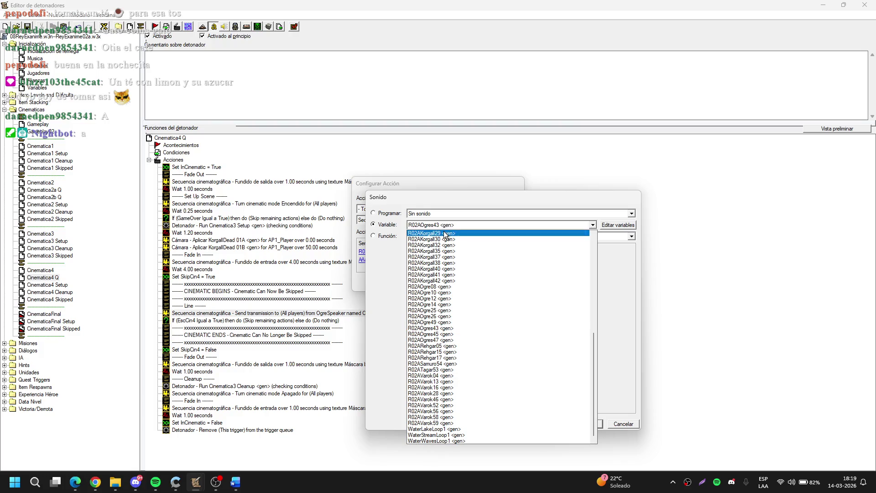
{"action": "scroll", "coordinate": [446, 234], "scroll_direction": "up", "scroll_amount": 6}
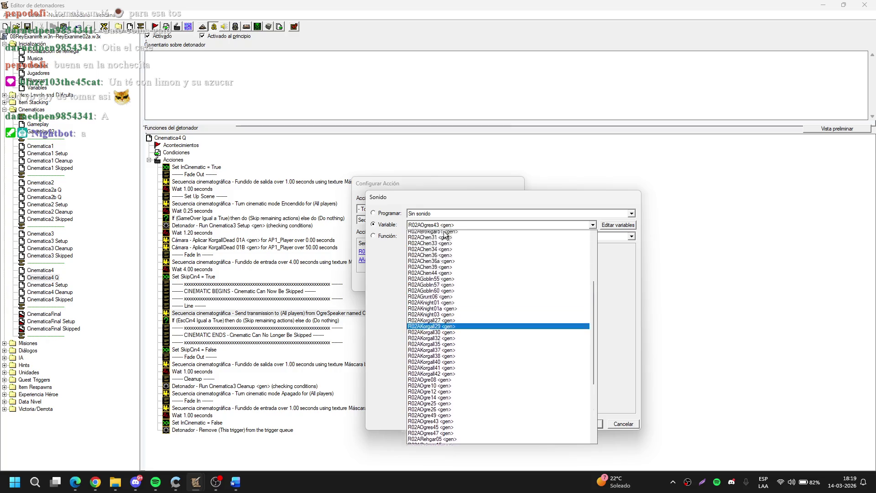
{"action": "left_click", "coordinate": [452, 293]}
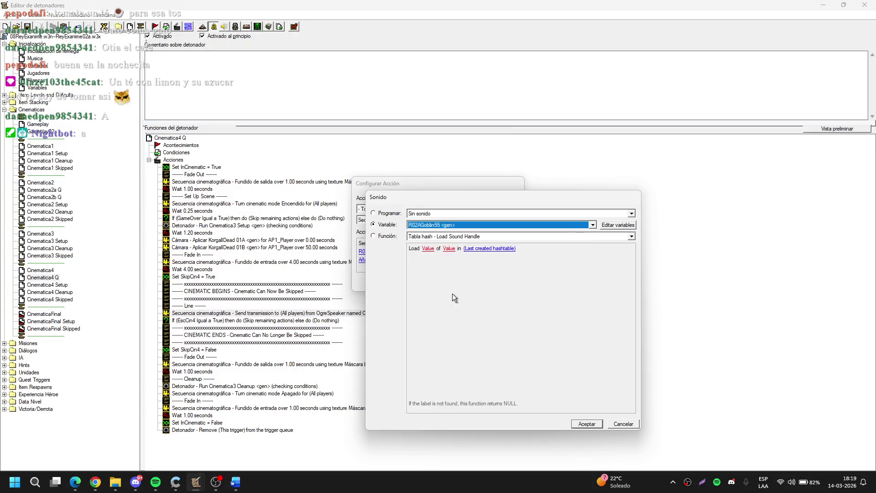
{"action": "key", "text": "Return"}
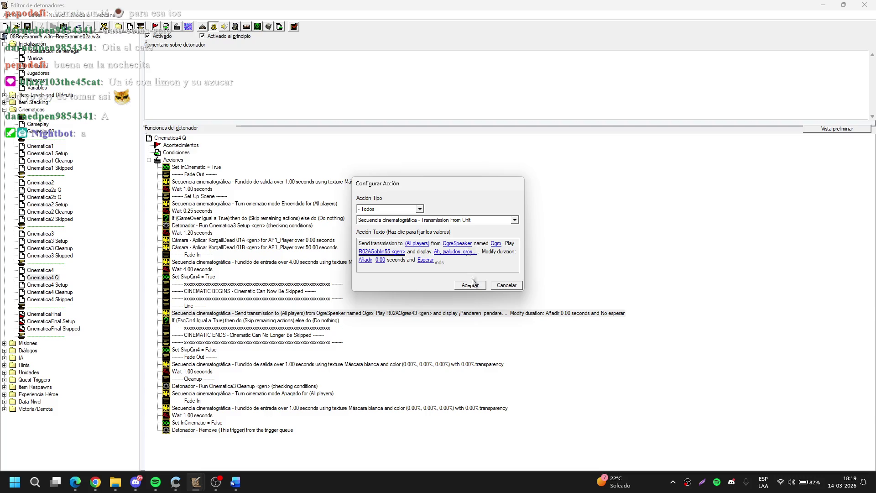
{"action": "left_click", "coordinate": [470, 284]}
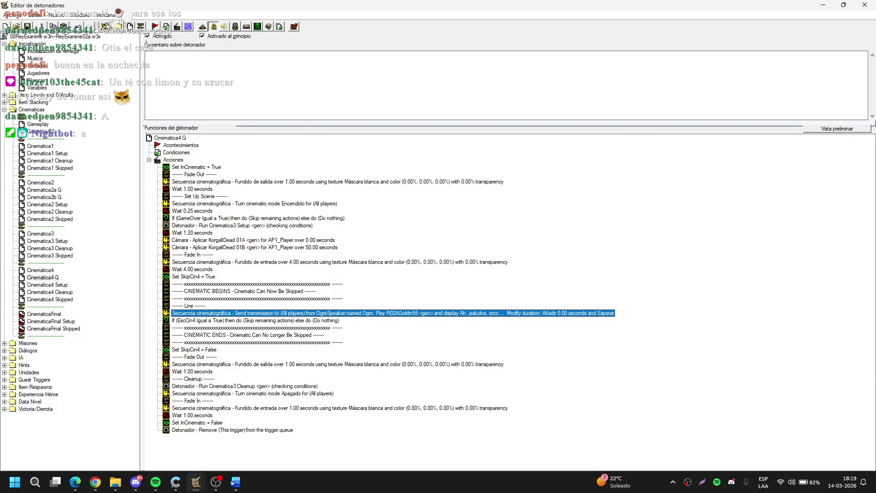
{"action": "left_click", "coordinate": [105, 27]}
Step: Inspect the OgreSpeaker and Holder unit variables, deleting Holder and then restoring it
{"action": "scroll", "coordinate": [300, 247], "scroll_direction": "down", "scroll_amount": 20}
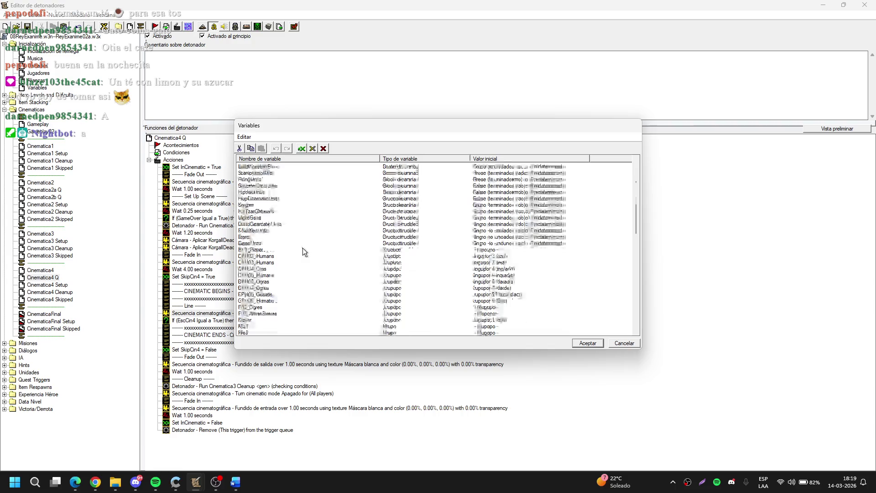
{"action": "scroll", "coordinate": [282, 291], "scroll_direction": "down", "scroll_amount": 15}
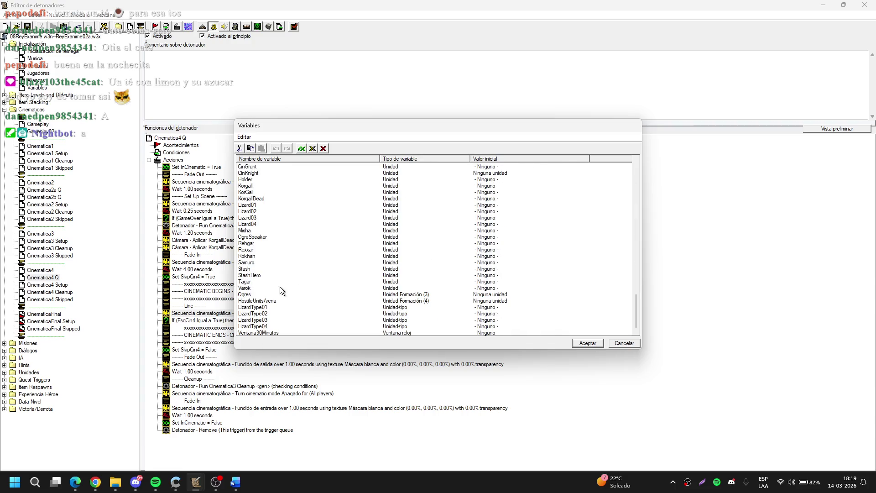
{"action": "left_click", "coordinate": [260, 233]}
{"action": "scroll", "coordinate": [274, 239], "scroll_direction": "up", "scroll_amount": 1}
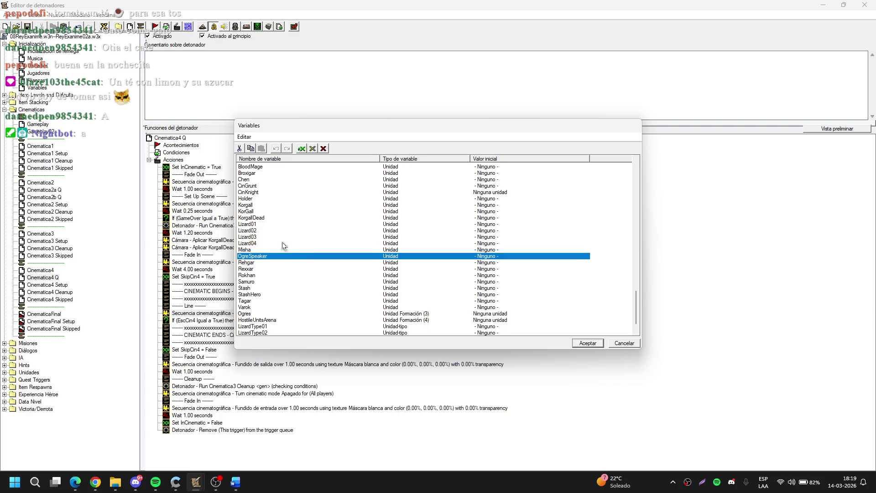
{"action": "scroll", "coordinate": [326, 259], "scroll_direction": "up", "scroll_amount": 1}
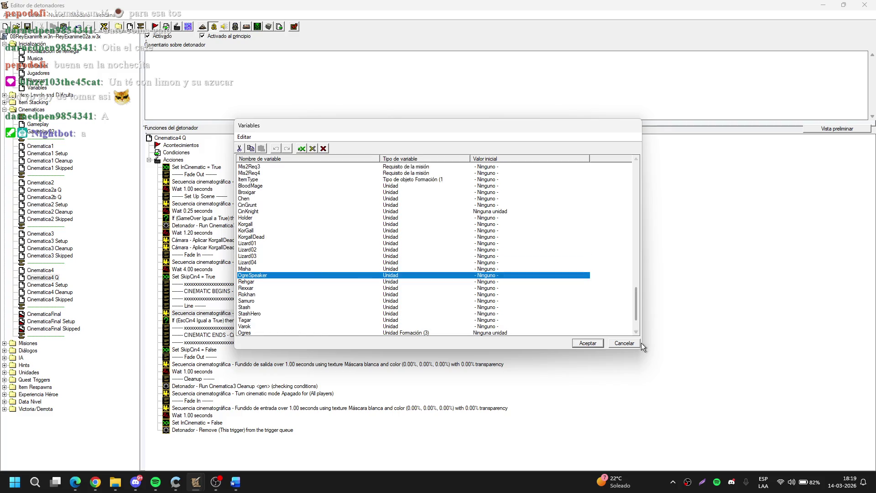
{"action": "left_click", "coordinate": [496, 217]}
{"action": "key", "text": "Delete"}
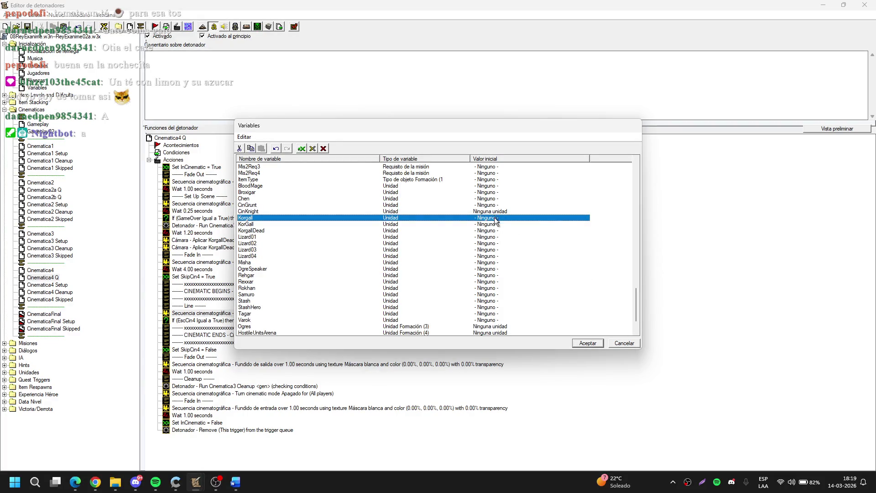
{"action": "left_click", "coordinate": [276, 268]}
{"action": "key", "text": "ctrl+z"}
Step: Rename the Holder variable to GoblinTinker and close the Variables list
{"action": "double_click", "coordinate": [270, 219]}
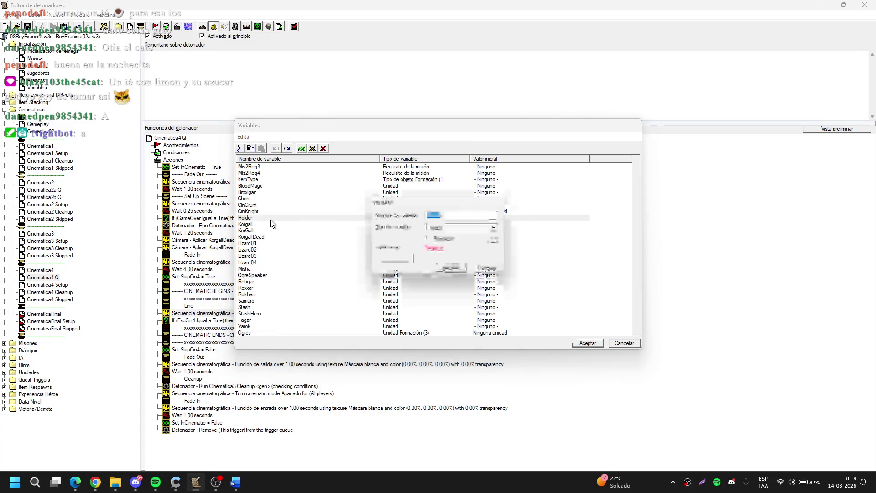
{"action": "type", "text": "Gobli"}
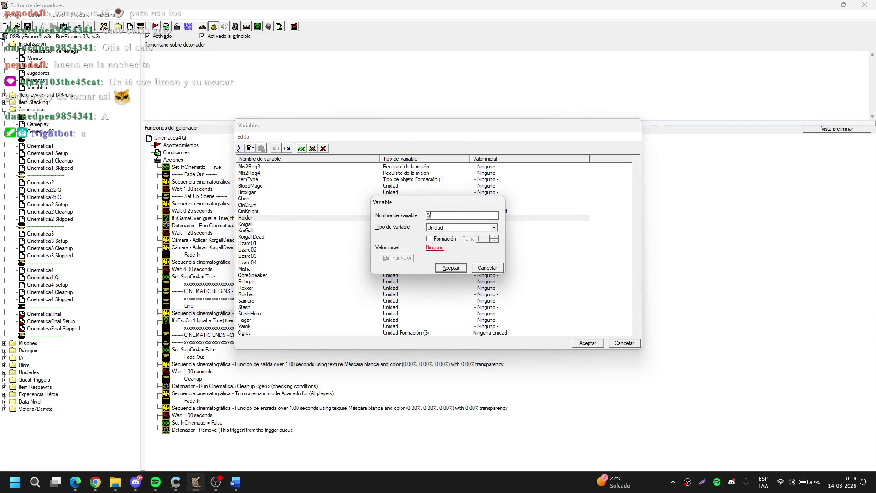
{"action": "type", "text": "nTinker"}
{"action": "key", "text": "Return"}
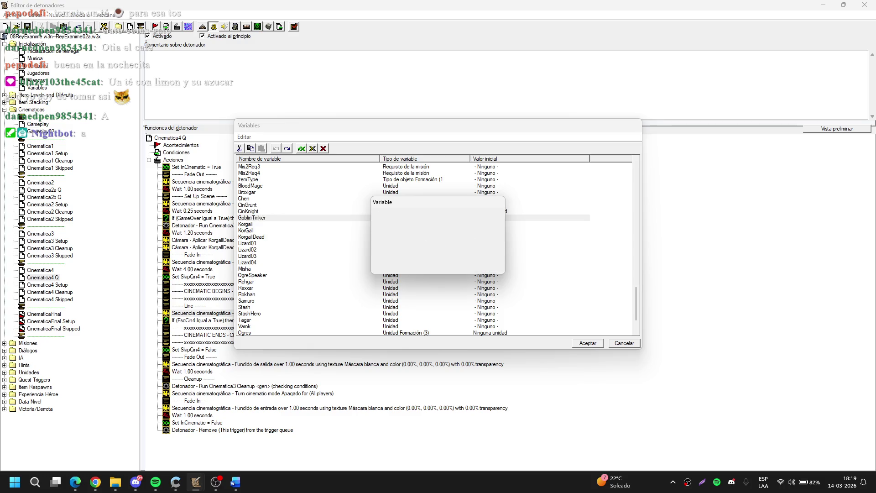
{"action": "left_click", "coordinate": [578, 343]}
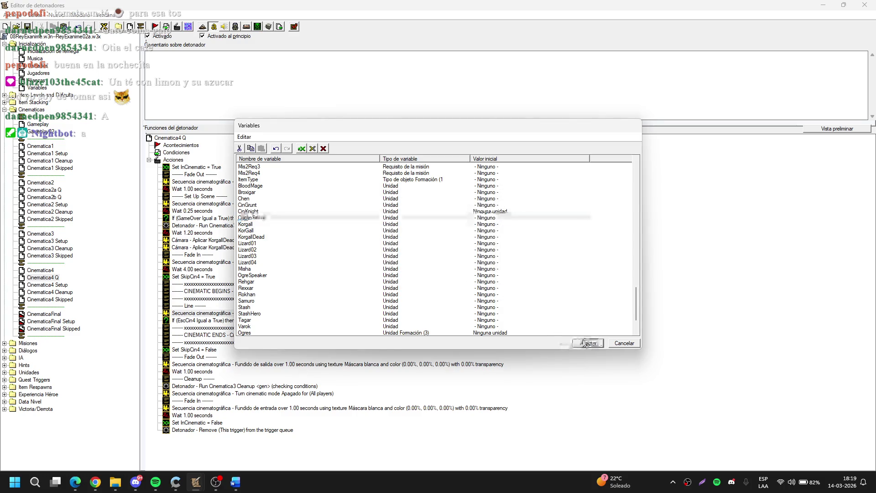
{"action": "left_click", "coordinate": [38, 88]}
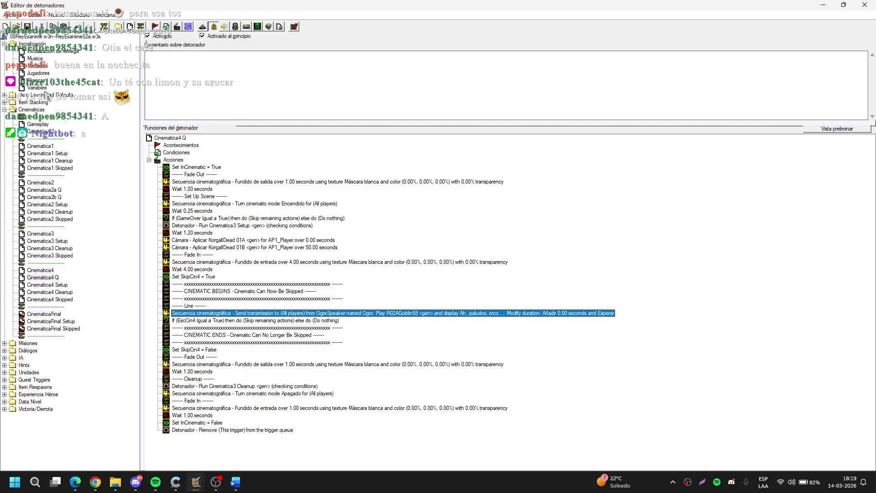
Step: Go to the Unidades trigger and duplicate the Set Misha action for editing
{"action": "left_click", "coordinate": [36, 80]}
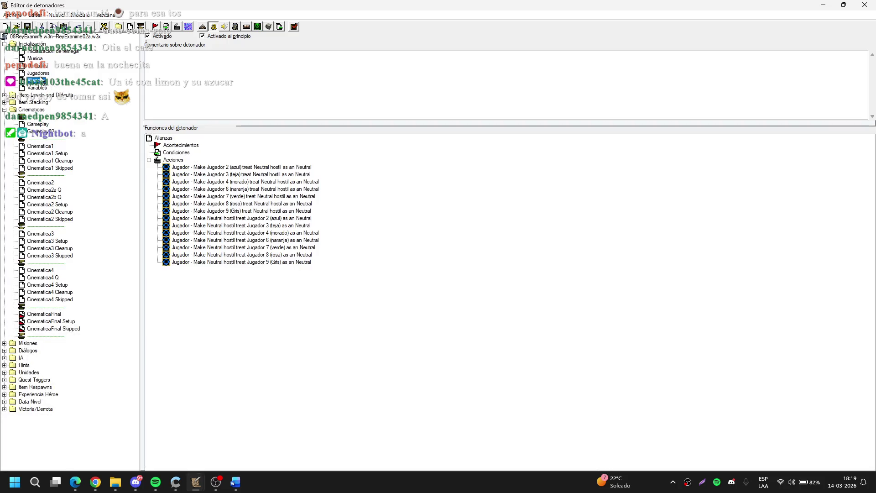
{"action": "left_click", "coordinate": [36, 73]}
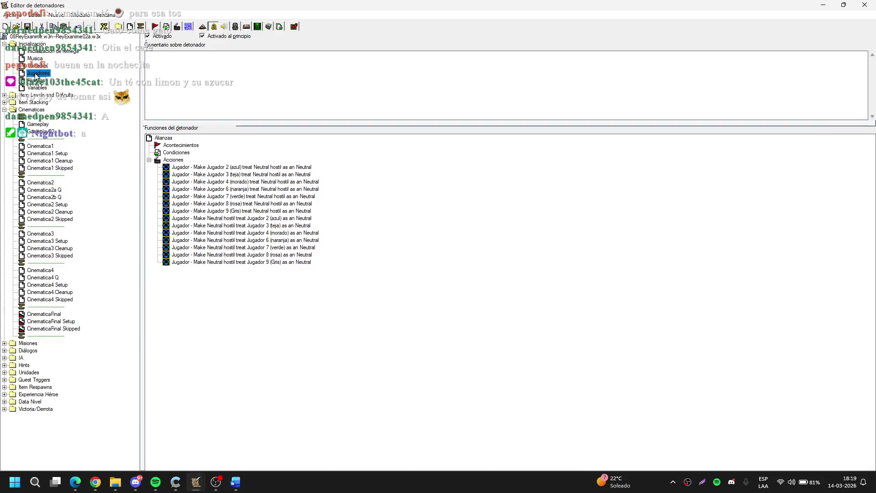
{"action": "left_click", "coordinate": [35, 66]}
{"action": "left_click", "coordinate": [210, 175]}
{"action": "key", "text": "ctrl+v"}
{"action": "double_click", "coordinate": [210, 175]}
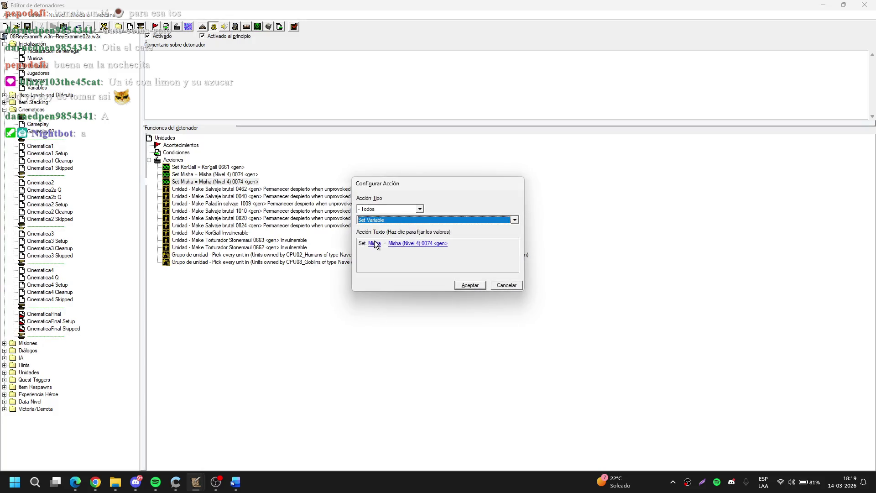
Step: Switch the duplicated action's variable to GoblinTinker
{"action": "left_click", "coordinate": [376, 243]}
{"action": "type", "text": "GateRexxar"}
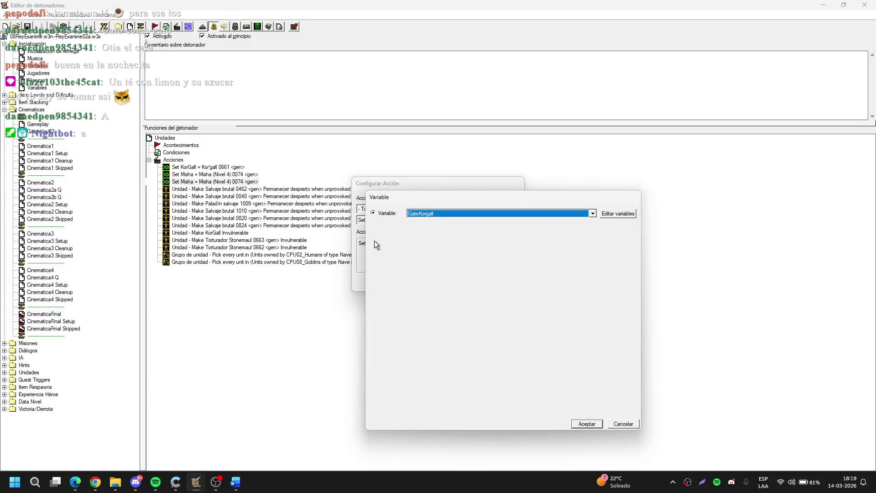
{"action": "key", "text": "Down"}
{"action": "key", "text": "Down"}
{"action": "type", "text": "Gob"}
{"action": "key", "text": "Return"}
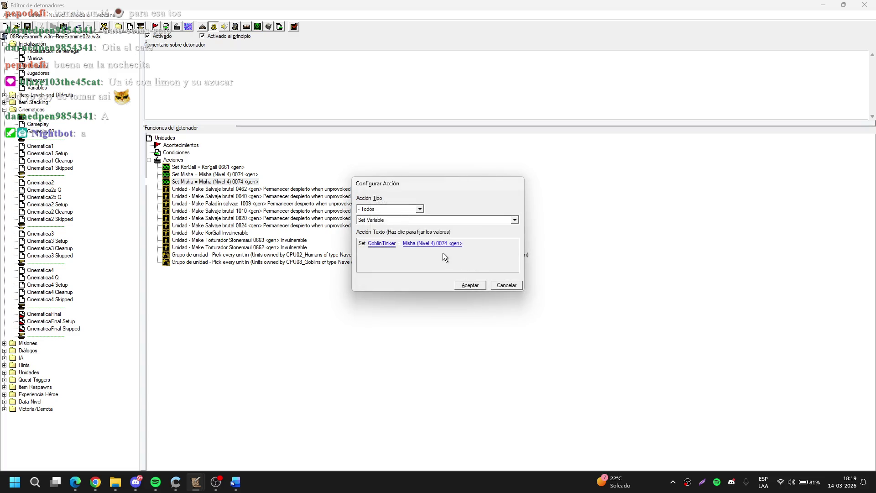
Step: Assign the unit Hojalatero 0179 to GoblinTinker by picking it in the goblin base
{"action": "left_click", "coordinate": [556, 217]}
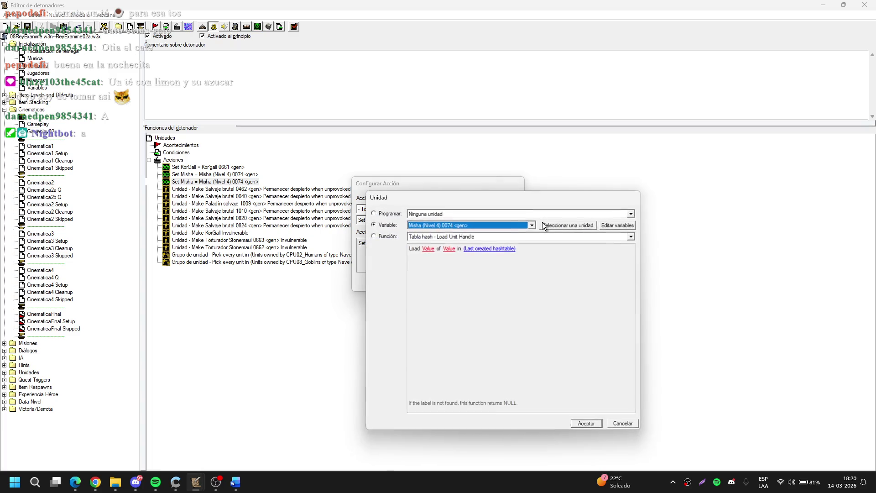
{"action": "left_click", "coordinate": [559, 221]}
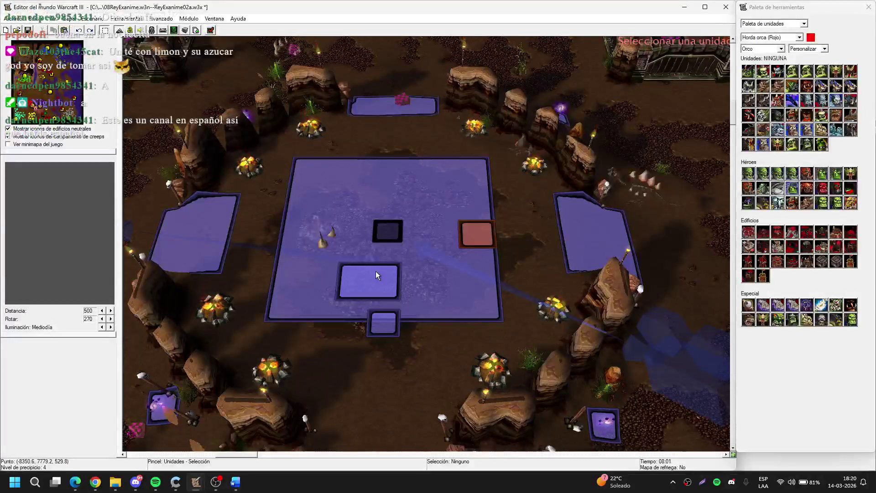
{"action": "left_click", "coordinate": [36, 113]}
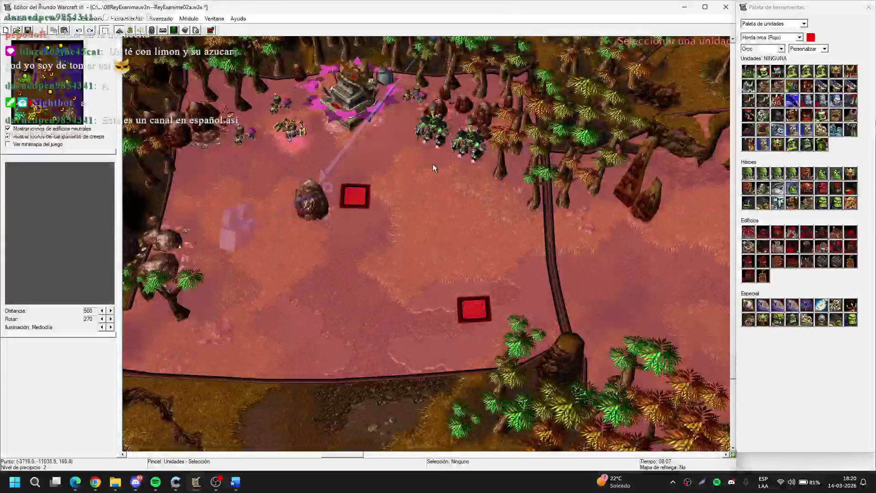
{"action": "scroll", "coordinate": [432, 163], "scroll_direction": "up", "scroll_amount": 2}
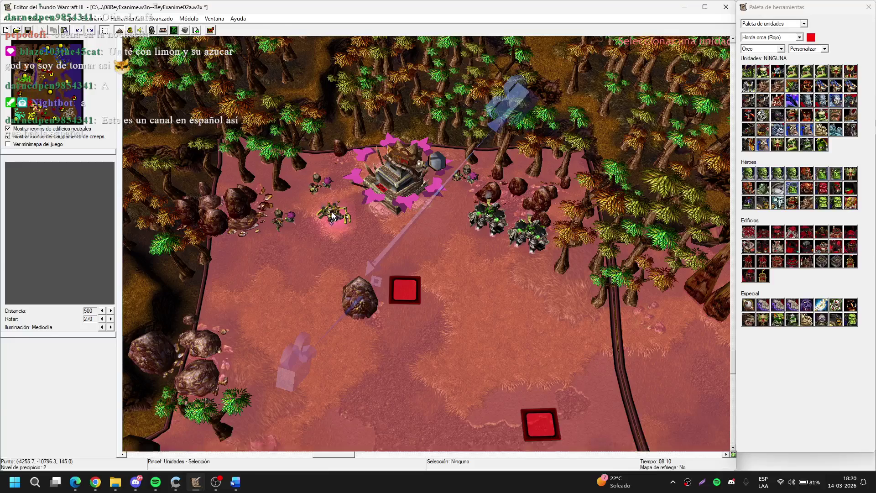
{"action": "left_click", "coordinate": [332, 214]}
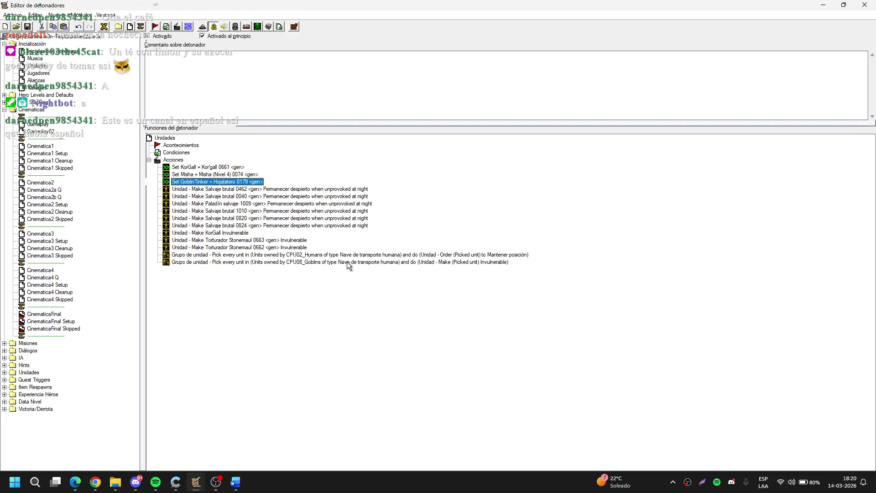
{"action": "left_click", "coordinate": [432, 262]}
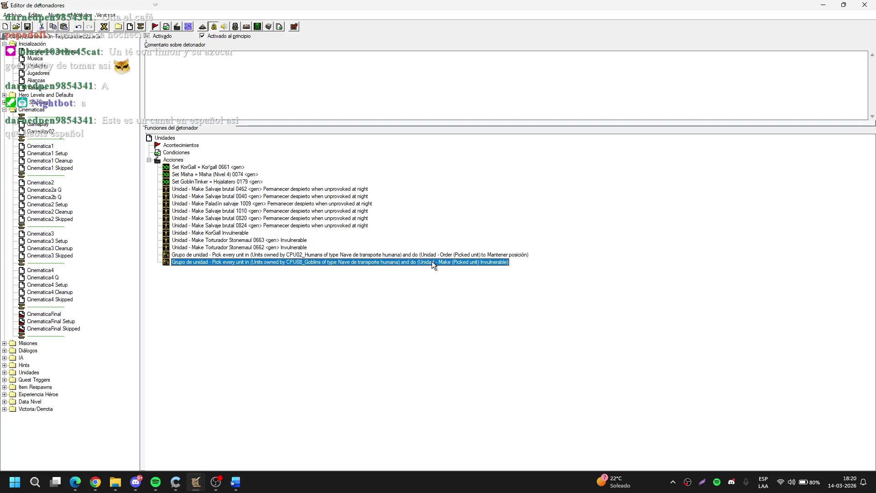
Step: Change the last action's group to Units Owned By Player CPU08_Goblins, making all its units invulnerable
{"action": "double_click", "coordinate": [390, 262]}
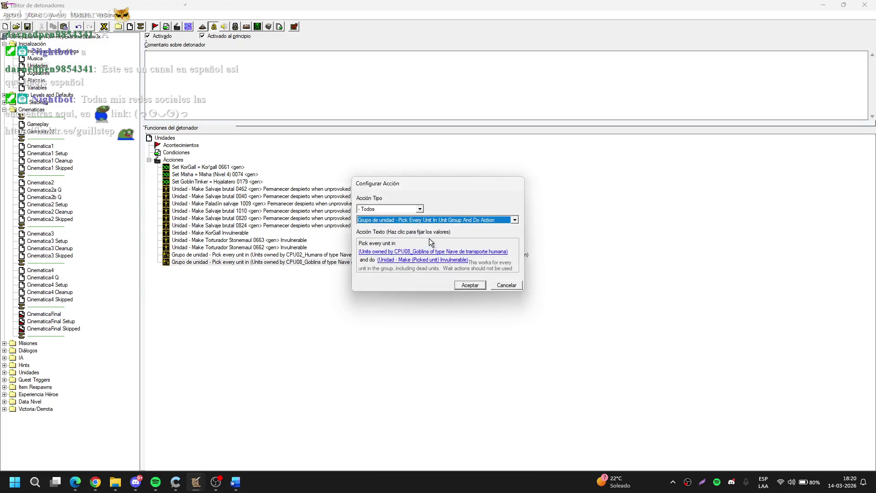
{"action": "left_click", "coordinate": [439, 252]}
{"action": "left_click", "coordinate": [464, 225]}
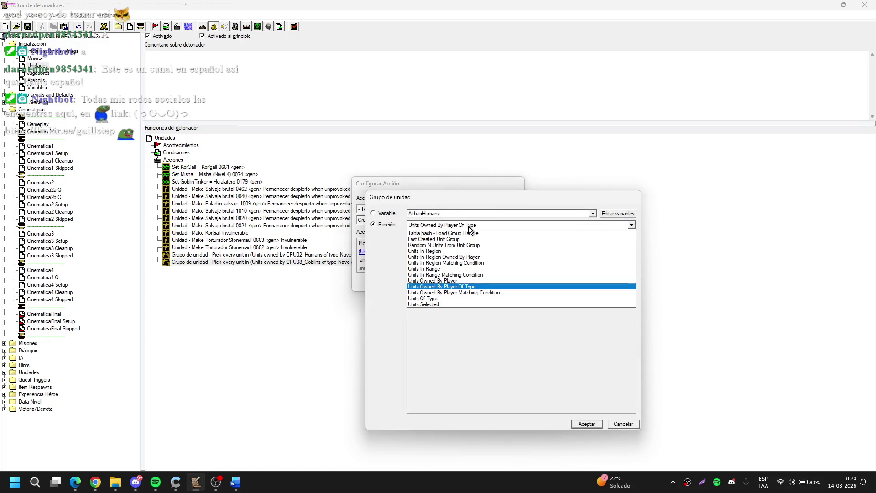
{"action": "left_click", "coordinate": [459, 280]}
{"action": "left_click", "coordinate": [457, 237]}
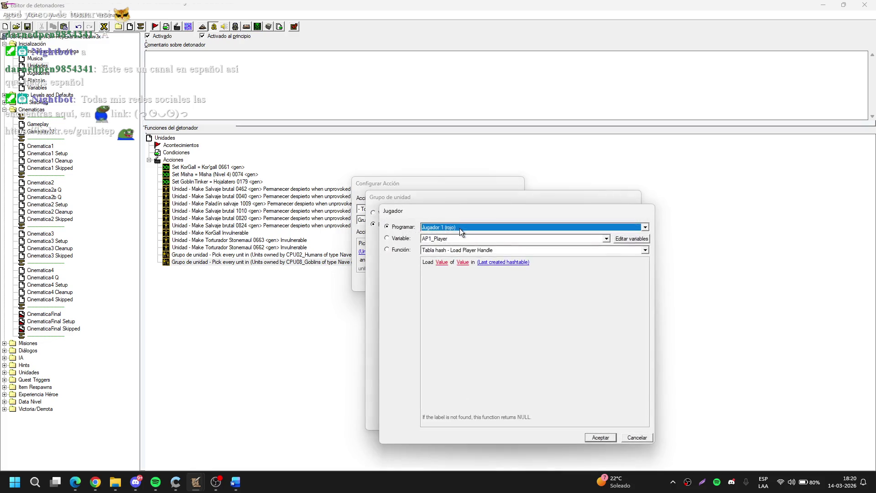
{"action": "left_click", "coordinate": [460, 236]}
{"action": "left_click", "coordinate": [456, 282]}
{"action": "key", "text": "Return"}
{"action": "key", "text": "Return"}
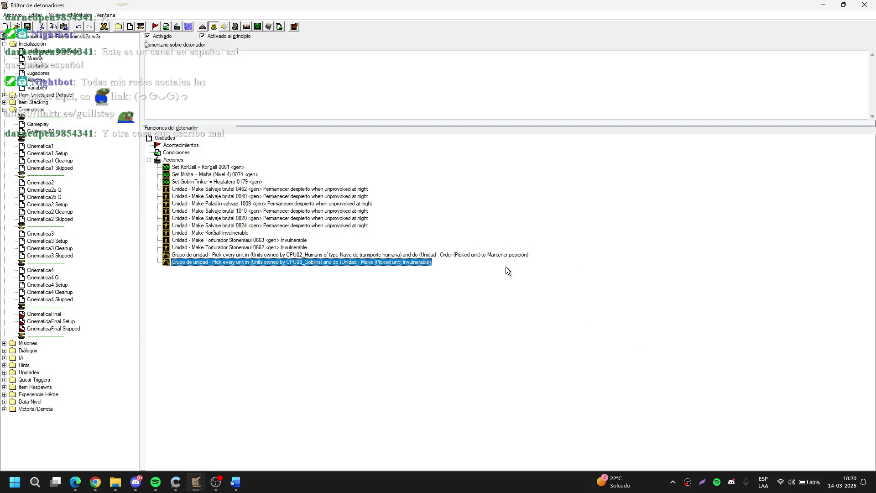
{"action": "left_click", "coordinate": [102, 273]}
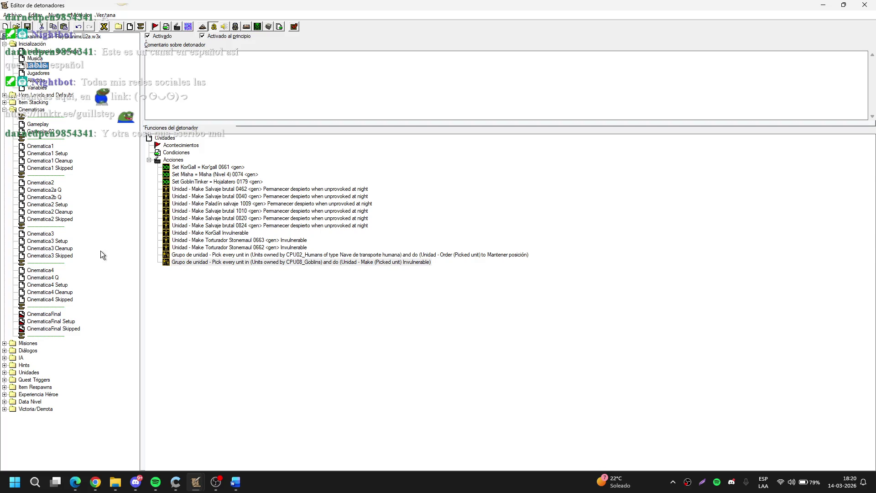
Step: Move from the Unidades trigger via Cinematica4 Q to the Cinematica3 trigger
{"action": "left_click", "coordinate": [168, 262]}
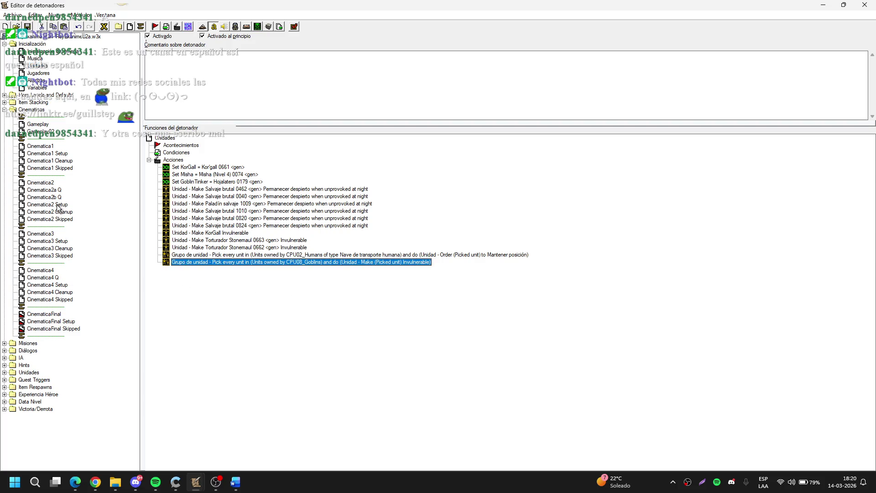
{"action": "left_click", "coordinate": [52, 277]}
{"action": "left_click", "coordinate": [538, 259]}
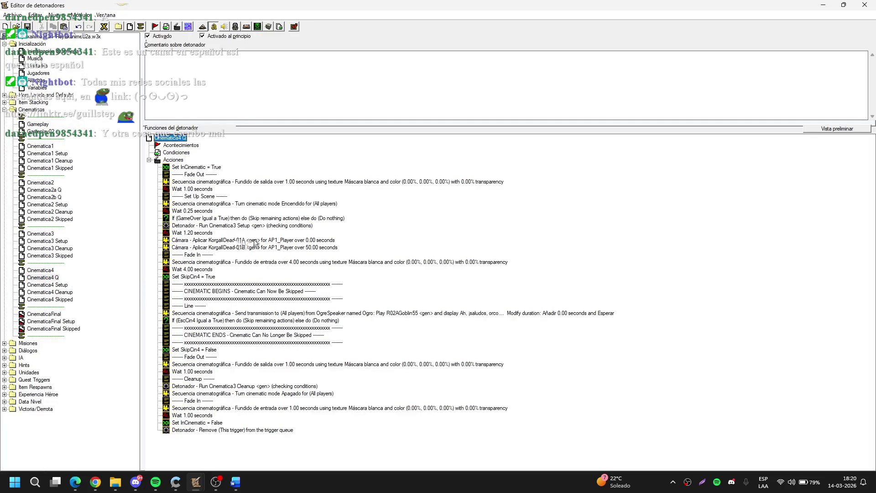
{"action": "left_click", "coordinate": [48, 235]}
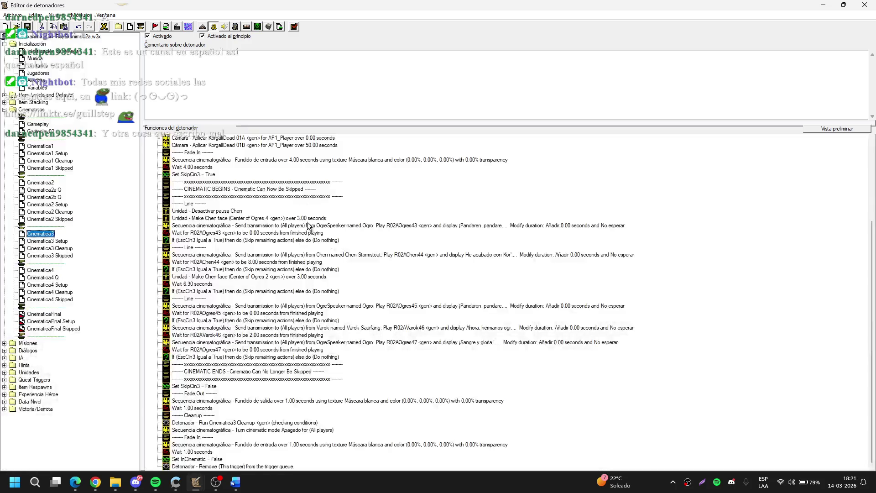
Step: Make the KorgallDead 01A and 01B camera actions apply to Player instead of AP1_Player
{"action": "double_click", "coordinate": [288, 249]}
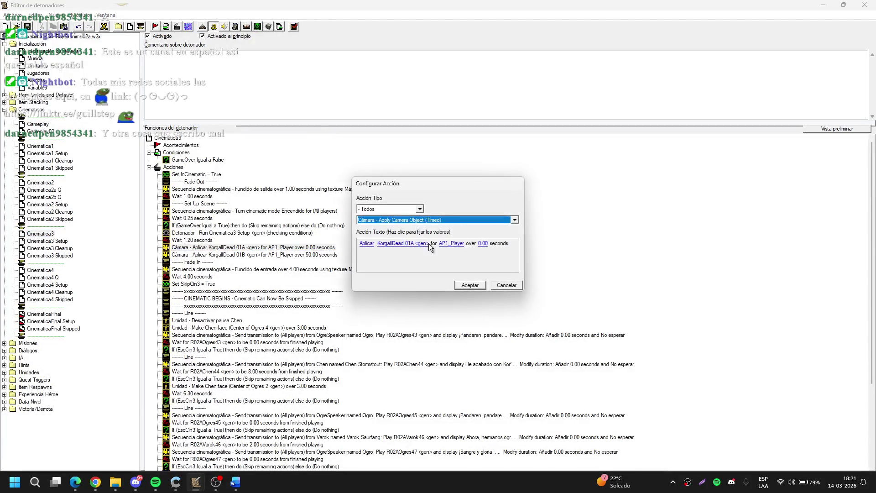
{"action": "left_click", "coordinate": [444, 242]}
{"action": "key", "text": "Return"}
{"action": "key", "text": "Return"}
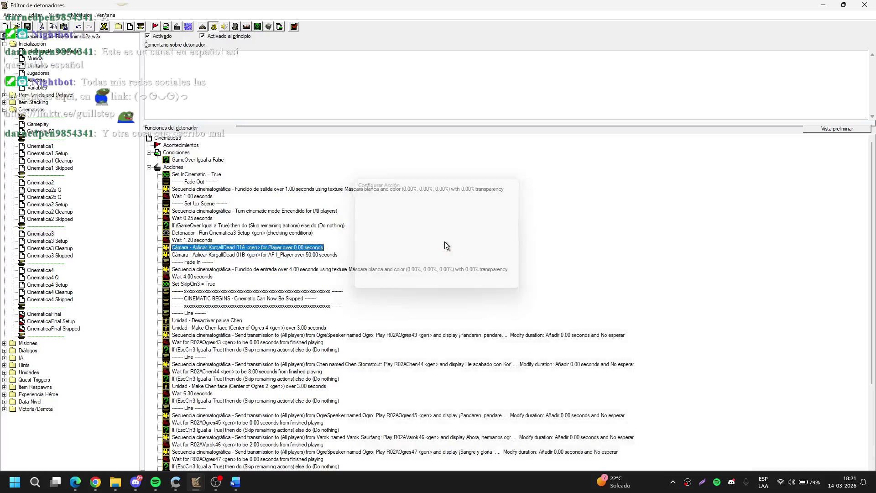
{"action": "key", "text": "Return"}
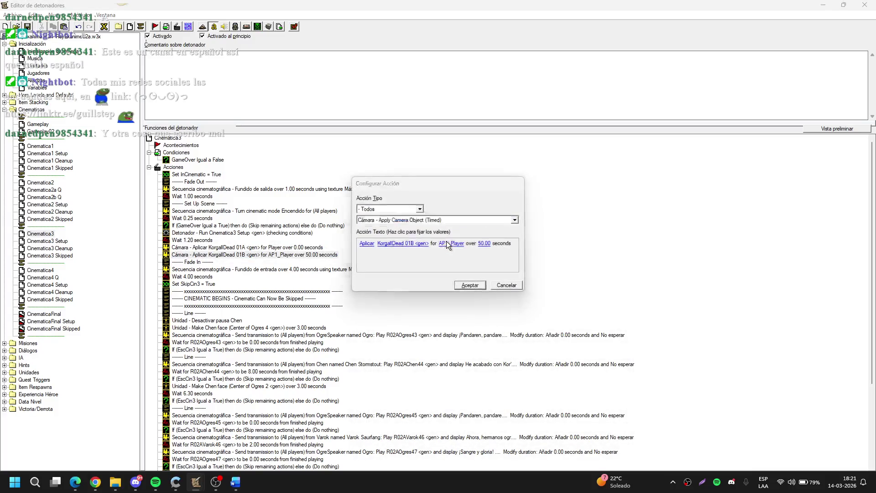
{"action": "left_click", "coordinate": [447, 241]}
{"action": "key", "text": "Return"}
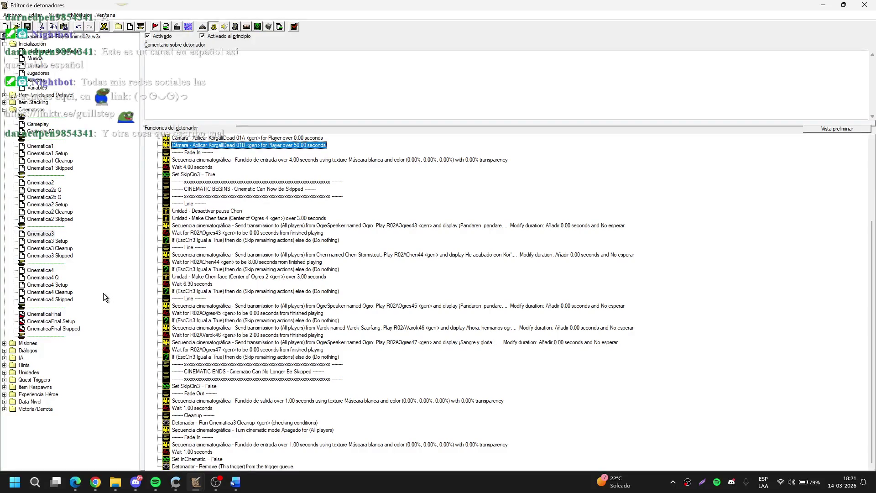
{"action": "left_click", "coordinate": [54, 277]}
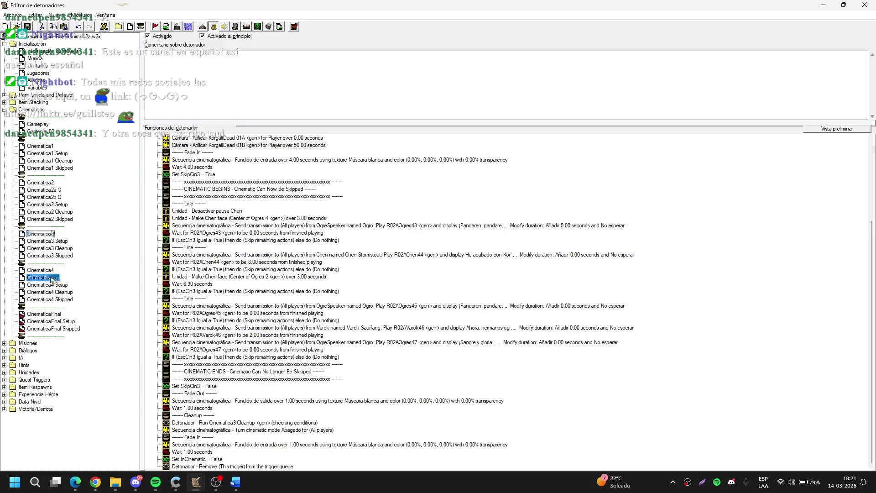
Step: Make the KorgallDead 01A camera action apply for Player instead of AP1_Player
{"action": "left_click", "coordinate": [274, 246]}
{"action": "double_click", "coordinate": [278, 241]}
{"action": "left_click", "coordinate": [450, 244]}
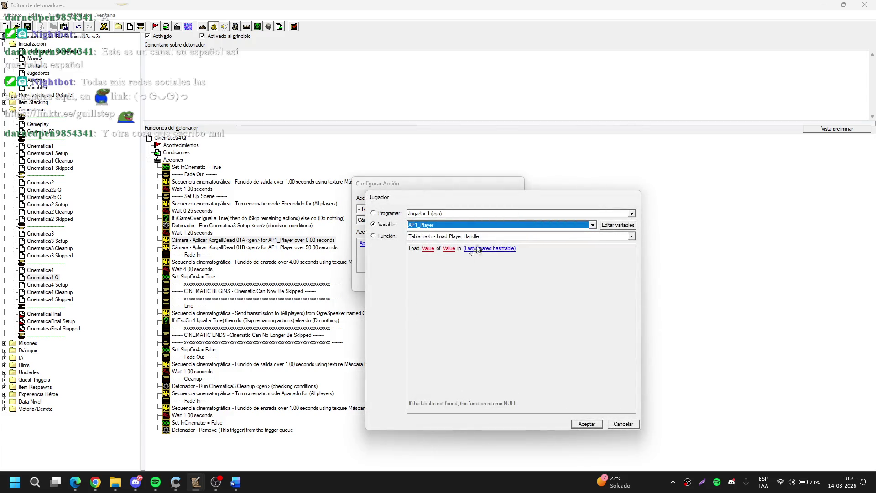
{"action": "key", "text": "p"}
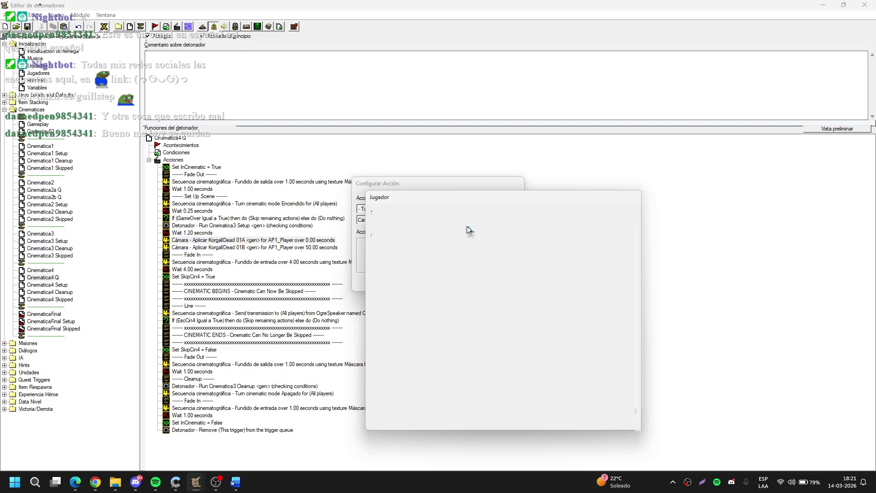
{"action": "key", "text": "Return"}
{"action": "key", "text": "Return"}
Step: Switch the KorgallDead 01B camera action to Player too, then reopen the 01A action
{"action": "key", "text": "Down"}
{"action": "key", "text": "Return"}
{"action": "left_click", "coordinate": [460, 242]}
{"action": "key", "text": "p"}
{"action": "key", "text": "Return"}
{"action": "key", "text": "Return"}
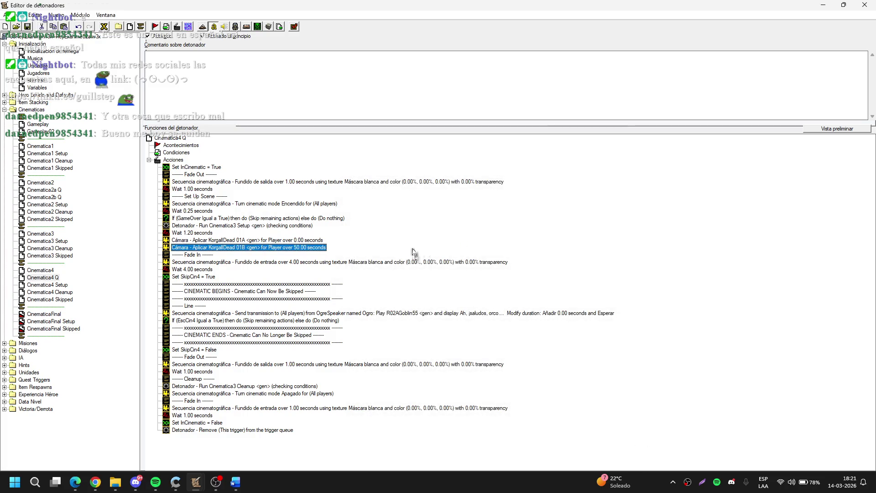
{"action": "double_click", "coordinate": [272, 241]}
{"action": "left_click", "coordinate": [402, 243]}
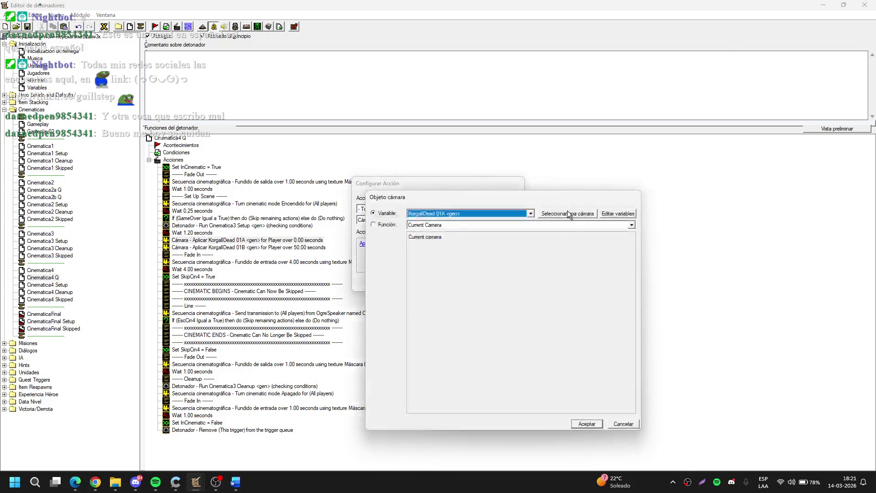
Step: Replace KorgallDead 01A with the Goblin 01 camera in the first camera action
{"action": "left_click", "coordinate": [568, 210]}
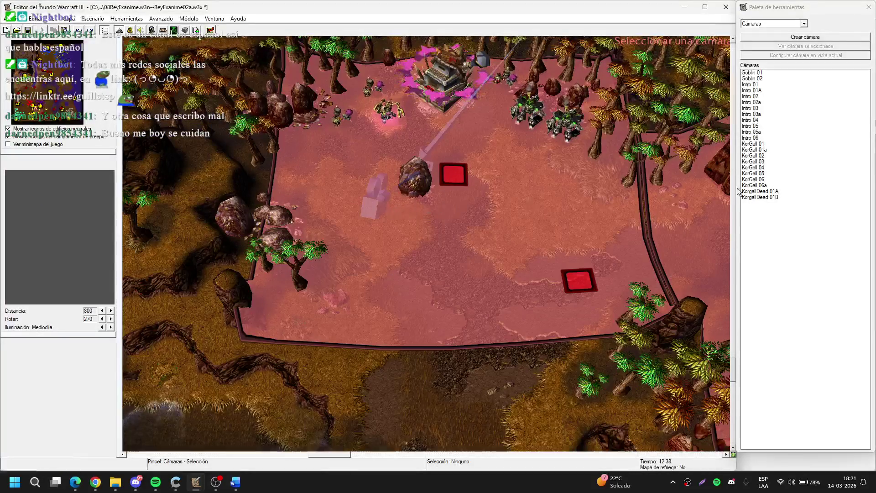
{"action": "left_click", "coordinate": [765, 73]}
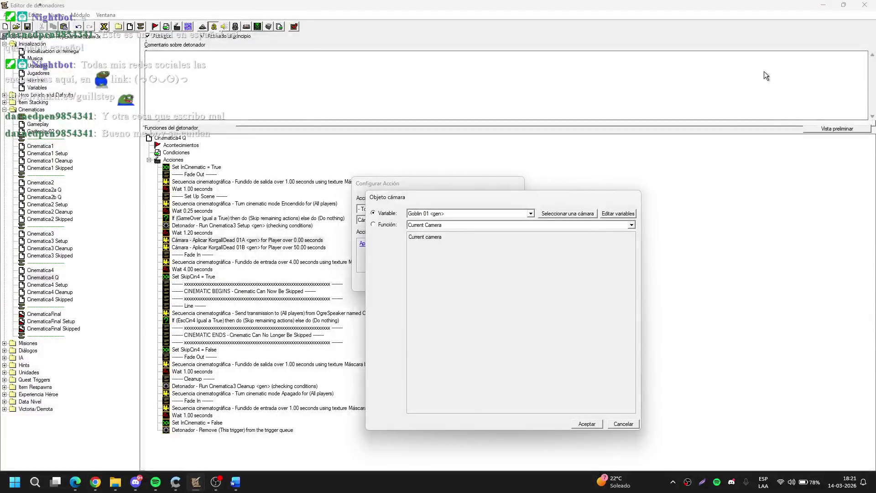
{"action": "left_click", "coordinate": [587, 423]}
{"action": "key", "text": "Return"}
Step: Preview the map from the Goblin 01 and Goblin 02 cameras
{"action": "left_click", "coordinate": [823, 5]}
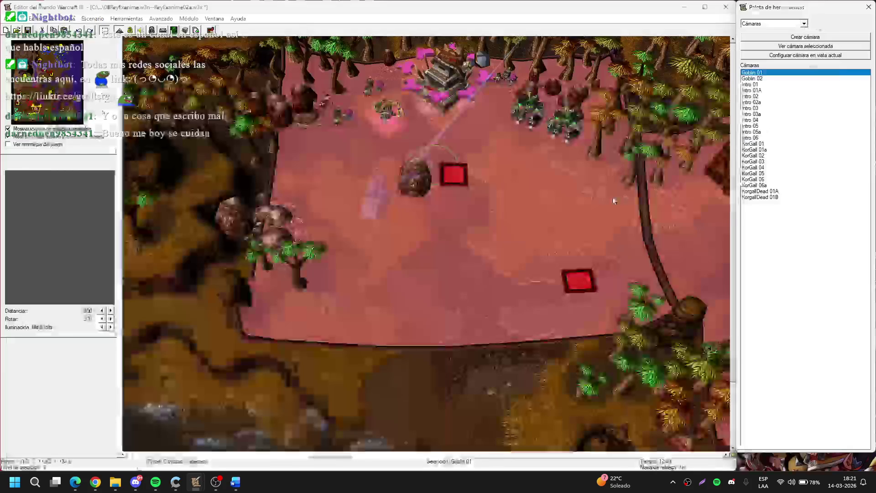
{"action": "double_click", "coordinate": [785, 73]}
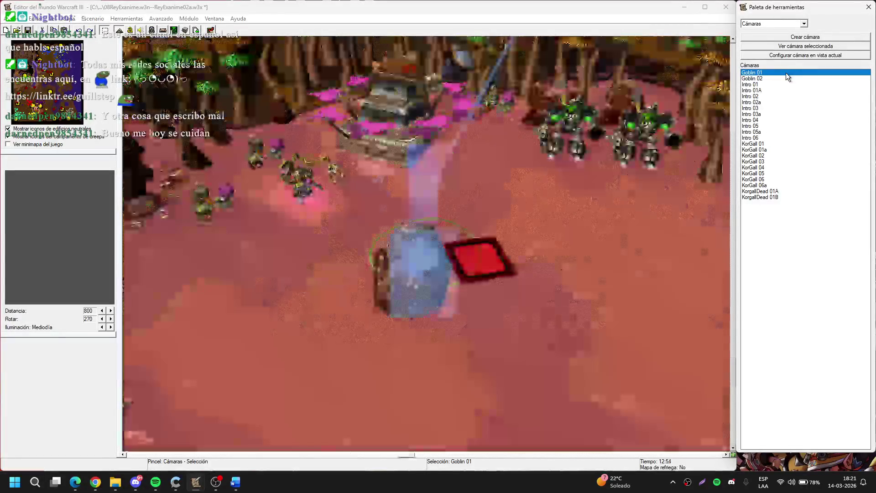
{"action": "double_click", "coordinate": [785, 79]}
Step: Minimize the editor to the desktop, then restore it and return to the trigger editor
{"action": "left_click", "coordinate": [680, 20]}
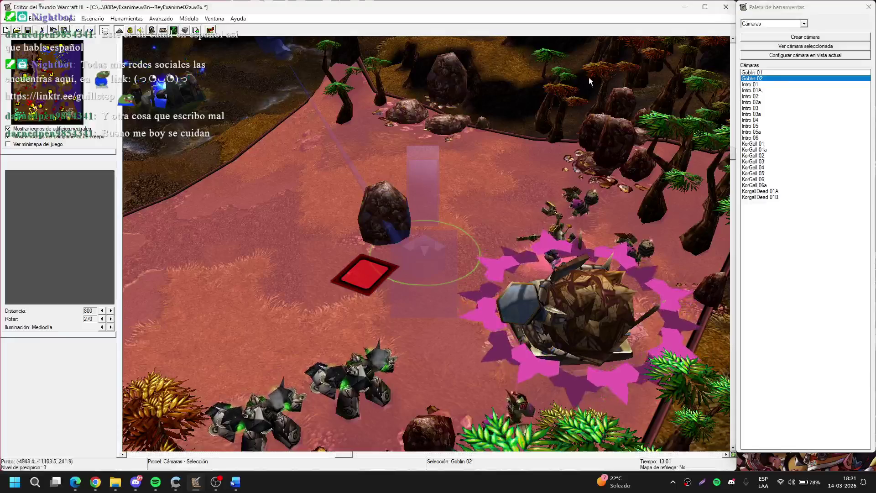
{"action": "left_click", "coordinate": [684, 6]}
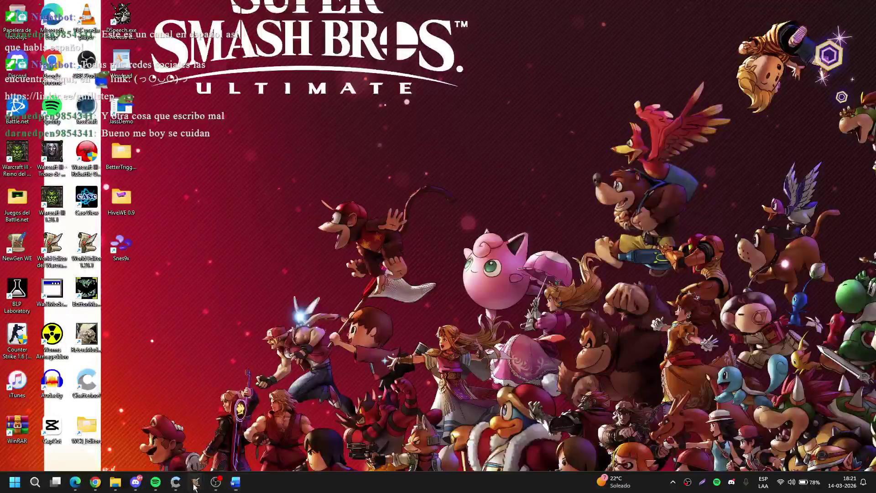
{"action": "mouse_move", "coordinate": [196, 481]}
{"action": "left_click", "coordinate": [78, 436]}
{"action": "key", "text": "F4"}
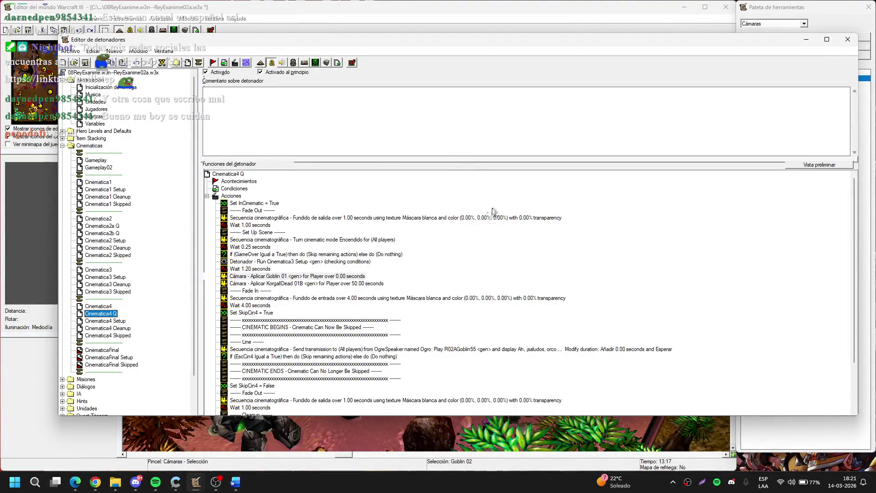
Step: Delete the KorgallDead 01B camera action from Cinematica4 Q
{"action": "scroll", "coordinate": [509, 253], "scroll_direction": "down", "scroll_amount": 3}
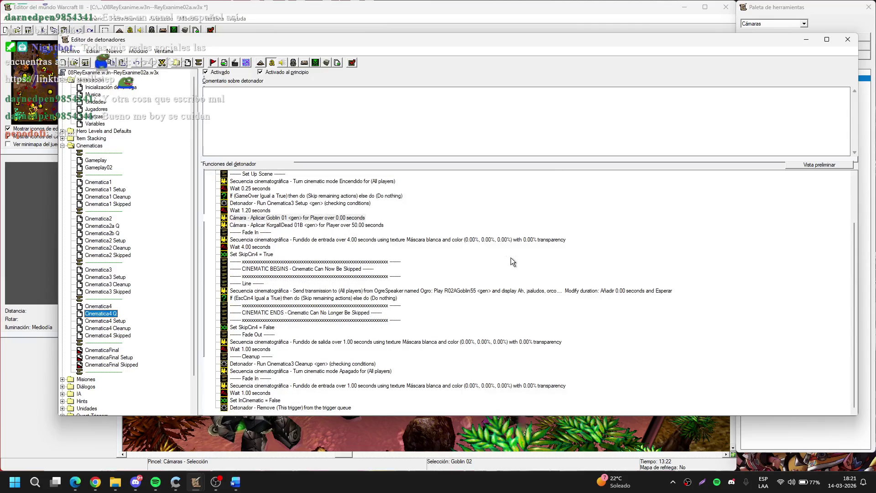
{"action": "left_click", "coordinate": [306, 225]}
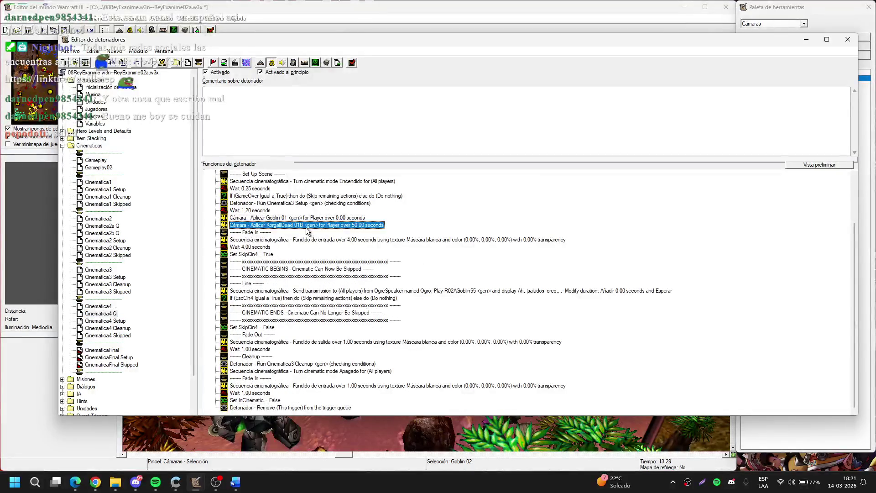
{"action": "key", "text": "Delete"}
Step: Paste a Goblin 01 camera action below the EscCin4 skip check and change it to Goblin 02
{"action": "left_click", "coordinate": [306, 226]}
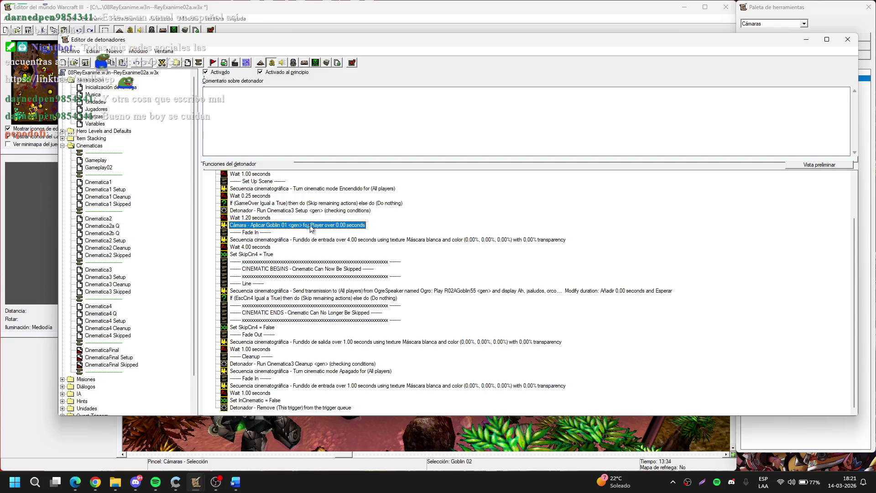
{"action": "left_click", "coordinate": [272, 299]}
{"action": "key", "text": "ctrl+v"}
{"action": "double_click", "coordinate": [274, 306]}
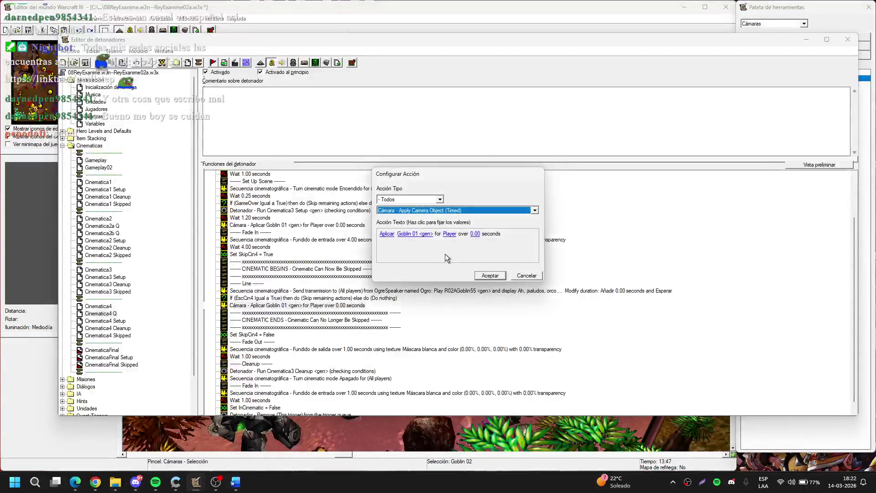
{"action": "left_click", "coordinate": [421, 234]}
{"action": "key", "text": "Down"}
{"action": "key", "text": "Return"}
{"action": "key", "text": "Return"}
{"action": "left_click", "coordinate": [826, 39]}
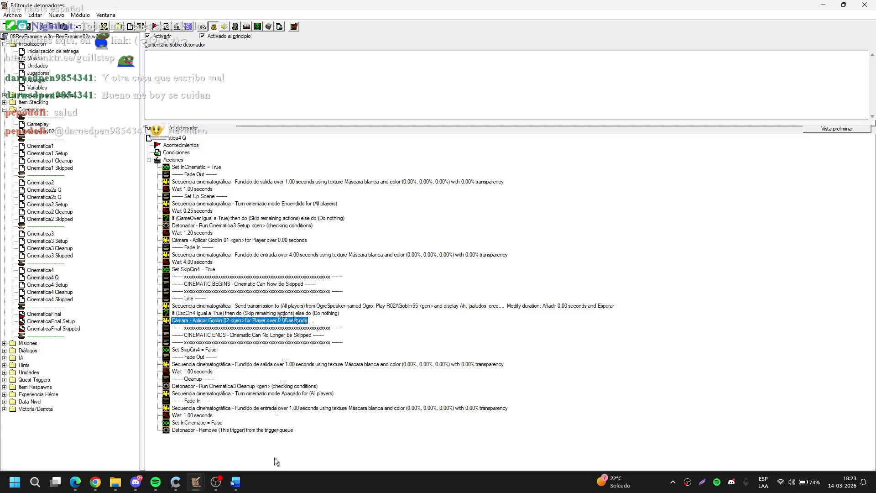
{"action": "mouse_move", "coordinate": [195, 482]}
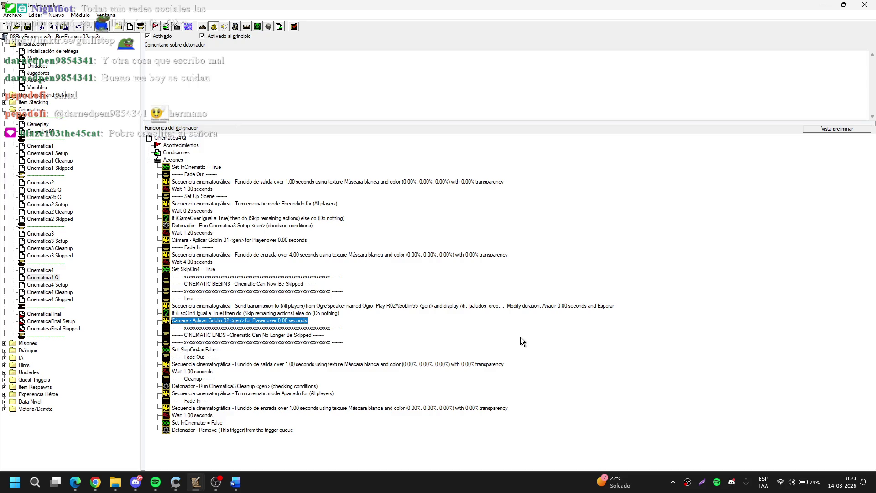
Step: Duplicate the Ogre transmission and its EscCin4 skip check below the Goblin 02 camera
{"action": "left_click", "coordinate": [322, 312]}
{"action": "left_click", "coordinate": [322, 306], "text": "ctrl"}
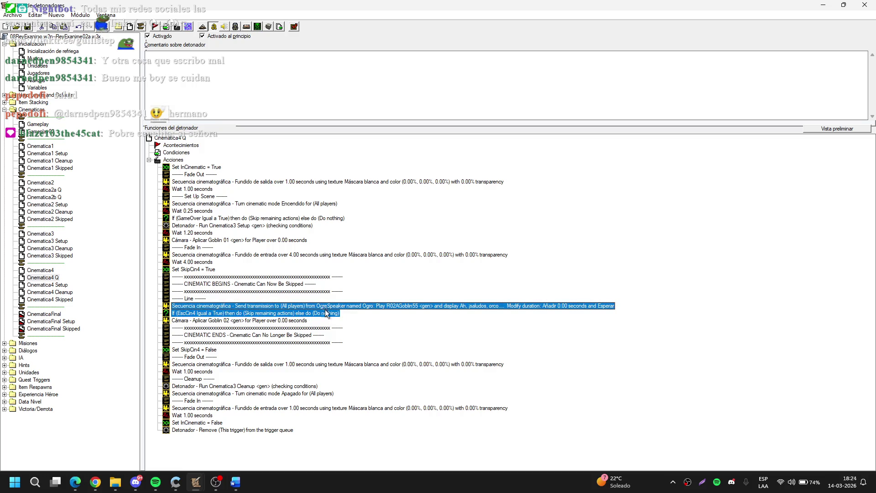
{"action": "left_click", "coordinate": [324, 319]}
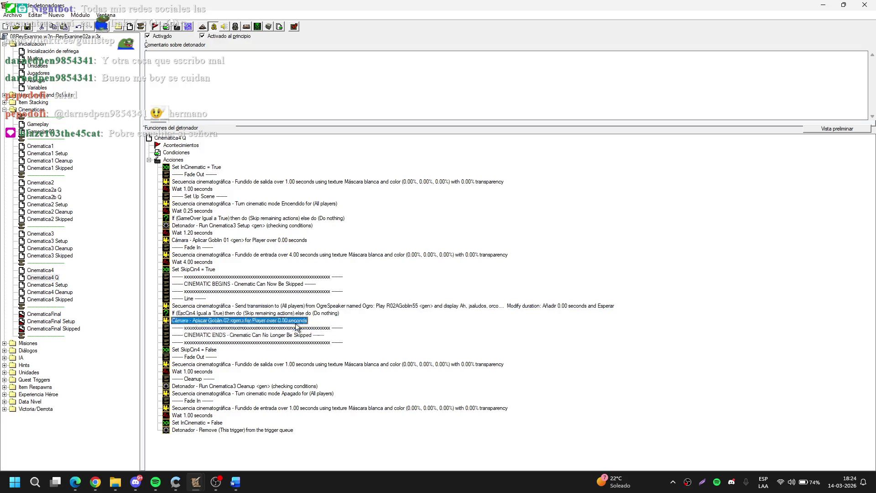
{"action": "key", "text": "ctrl+v"}
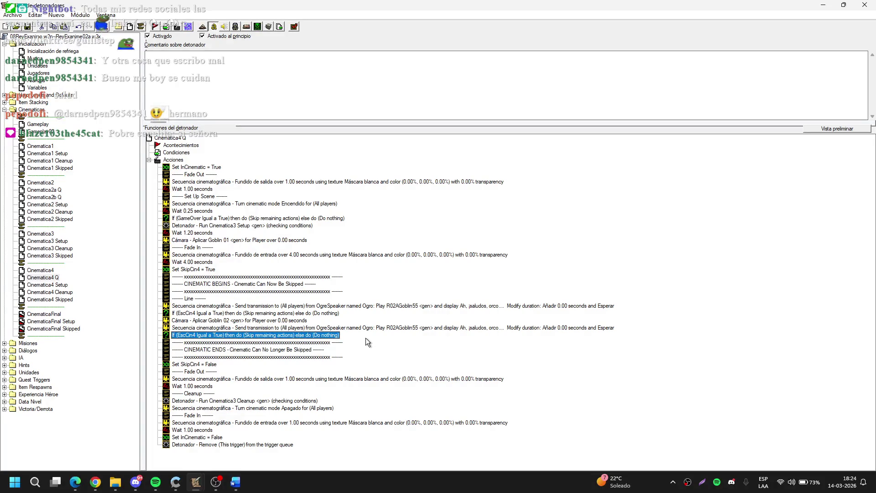
{"action": "key", "text": "Down"}
{"action": "key", "text": "Up"}
{"action": "double_click", "coordinate": [384, 306]}
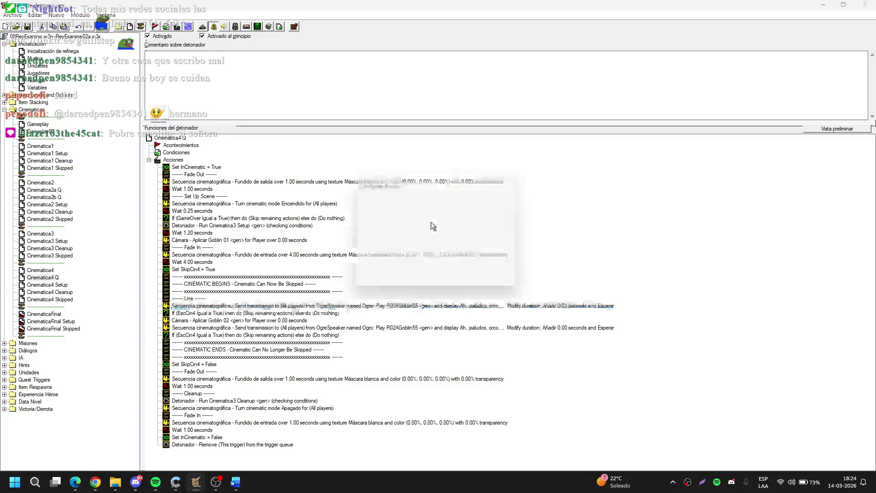
Step: Set the first transmission's speaker to GoblinTinker and type a provisional speaker name
{"action": "left_click", "coordinate": [458, 244]}
{"action": "key", "text": "Return"}
{"action": "left_click", "coordinate": [494, 244]}
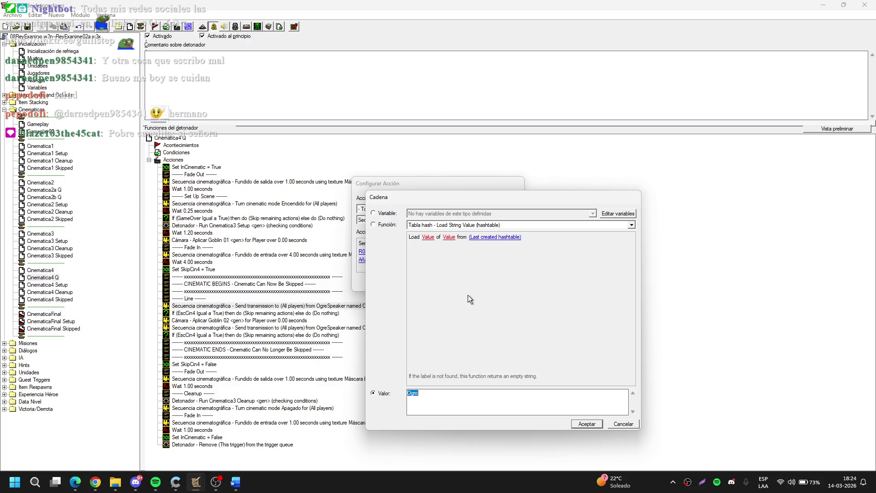
{"action": "type", "text": "Hola"}
{"action": "key", "text": "BackSpace"}
{"action": "type", "text": "jalatero Go"}
{"action": "type", "text": "blin"}
{"action": "key", "text": "Return"}
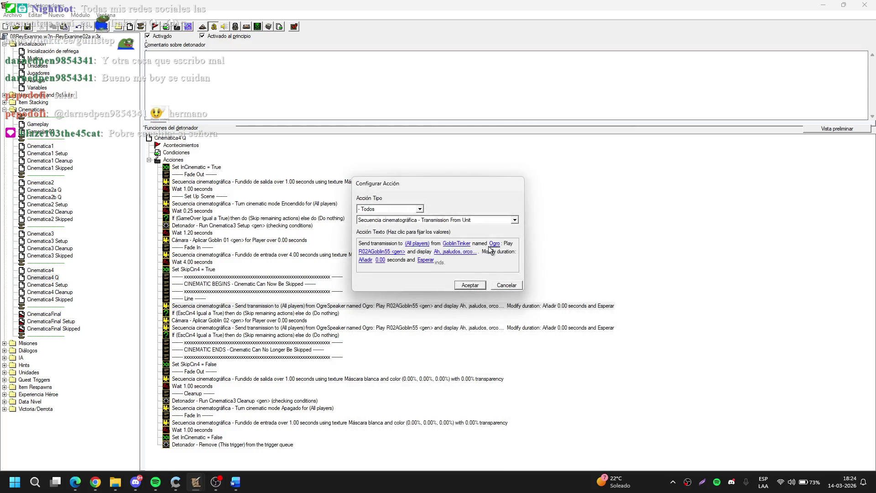
Step: Replace the speaker name with Unit Name of GoblinTinker and accept the transmission
{"action": "left_click", "coordinate": [494, 243]}
{"action": "left_click", "coordinate": [520, 224]}
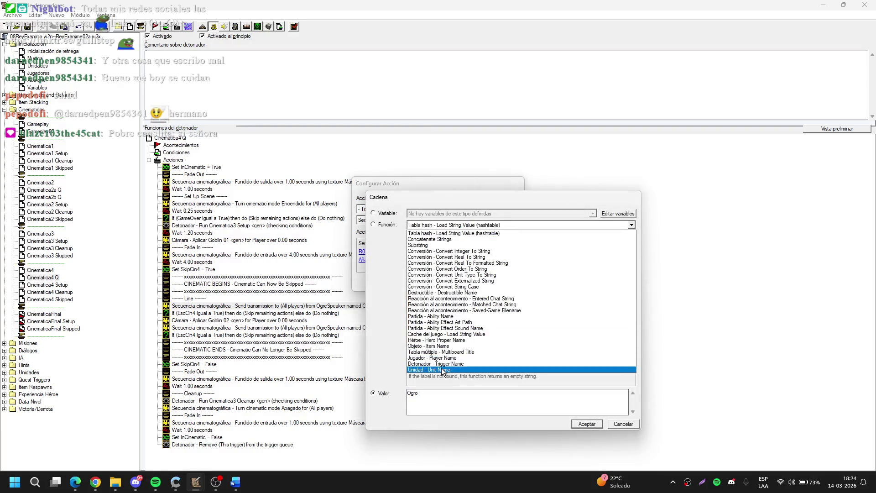
{"action": "left_click", "coordinate": [459, 345]}
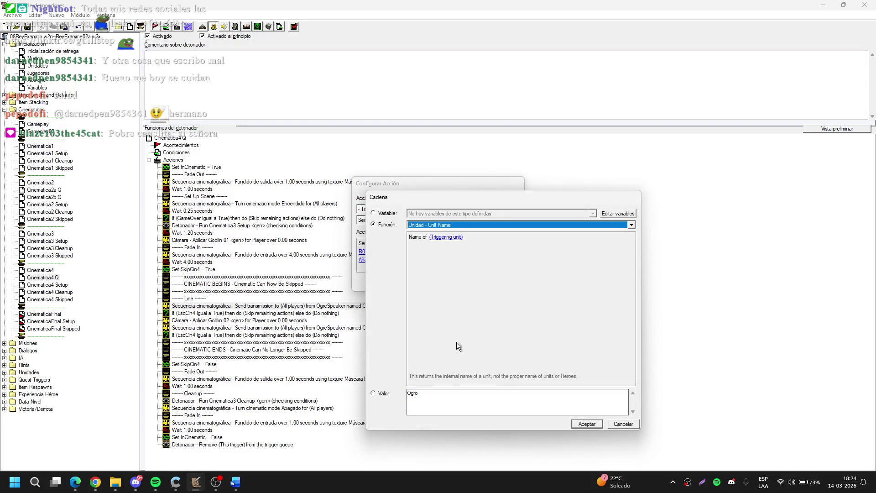
{"action": "left_click", "coordinate": [430, 237]}
{"action": "left_click", "coordinate": [408, 239]}
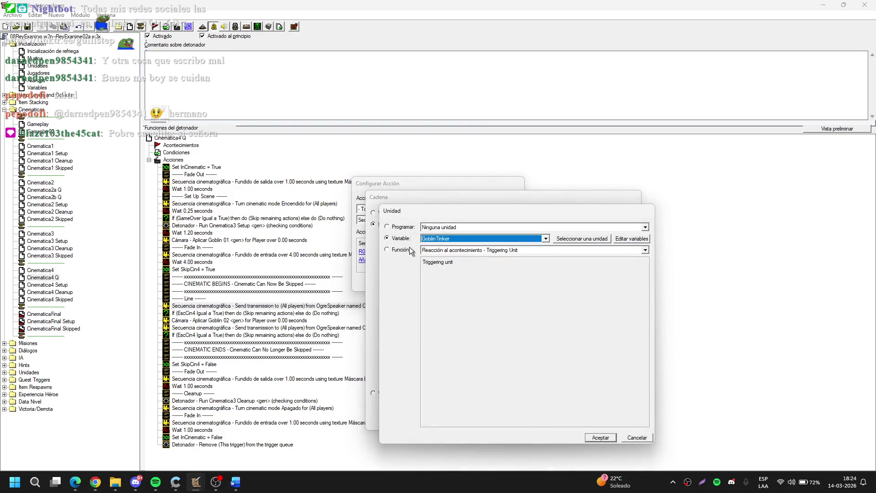
{"action": "key", "text": "Return"}
{"action": "key", "text": "Return"}
{"action": "left_click", "coordinate": [467, 287]}
{"action": "double_click", "coordinate": [413, 328]}
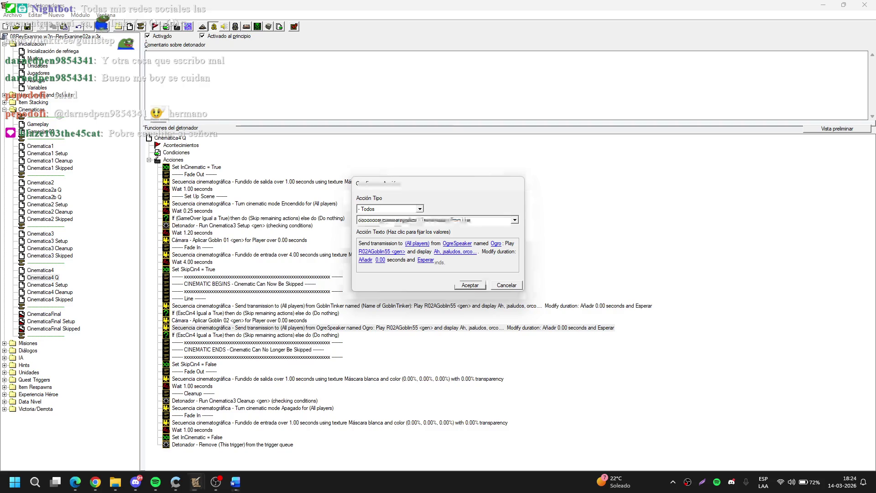
{"action": "key", "text": "alt+Tab"}
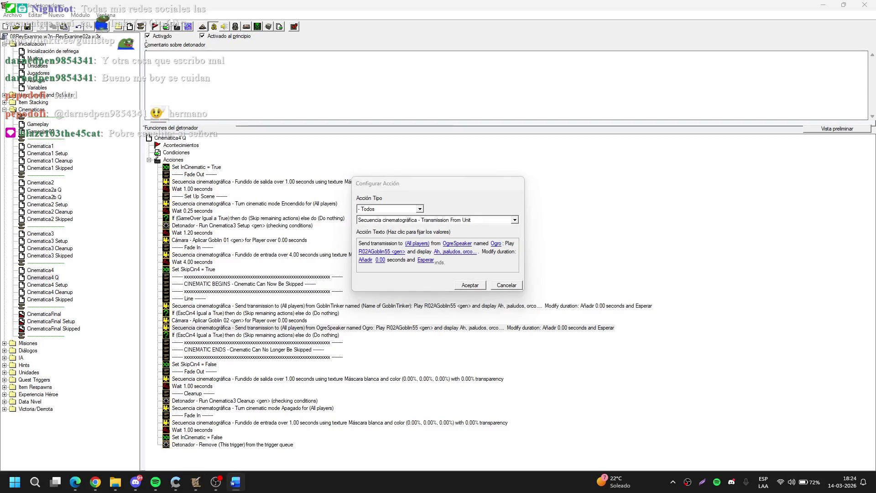
Step: Make Varok the second transmission's speaker, named Varok Saurfang
{"action": "key", "text": "alt+Tab"}
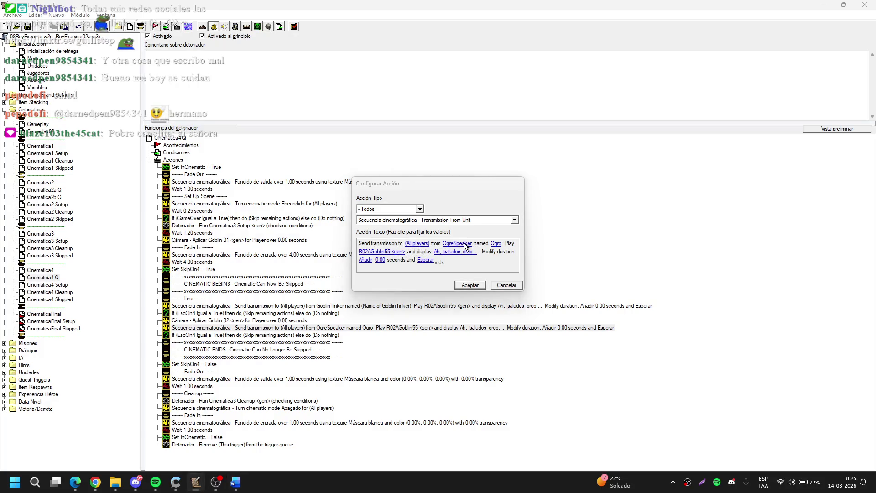
{"action": "left_click", "coordinate": [464, 244]}
{"action": "key", "text": "Return"}
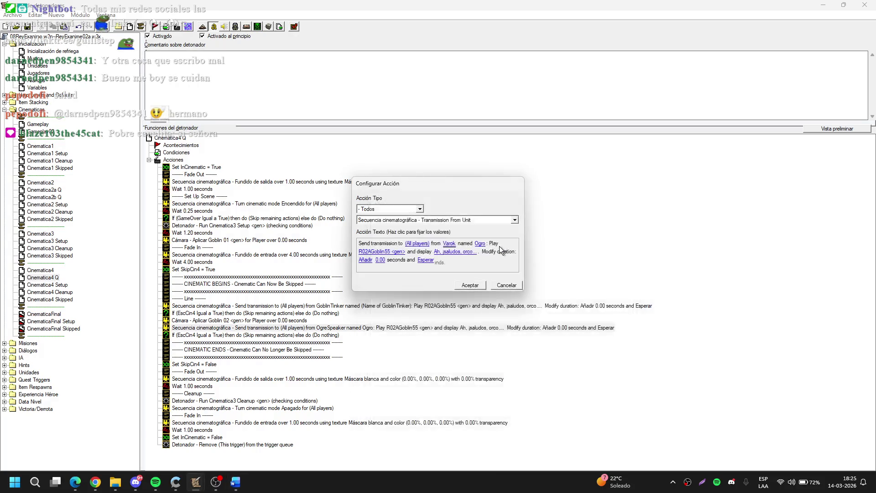
{"action": "left_click", "coordinate": [483, 246]}
{"action": "type", "text": "Var"}
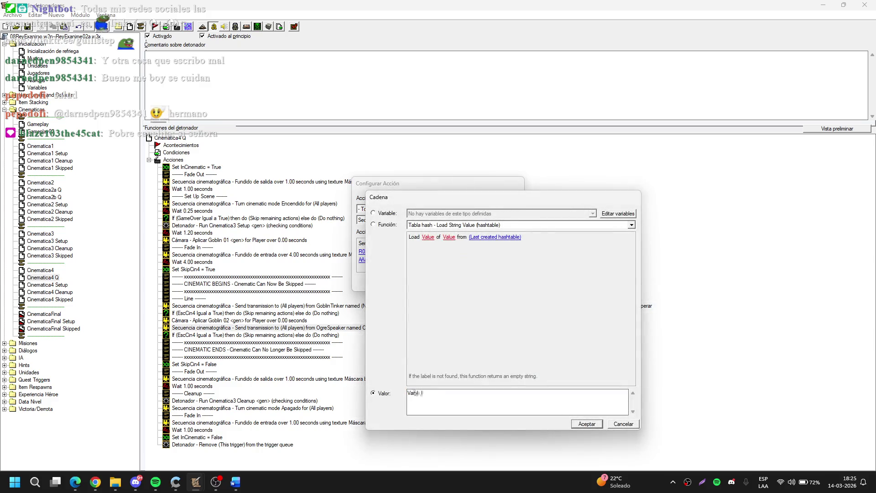
{"action": "type", "text": "ok Saurfan"}
{"action": "key", "text": "Return"}
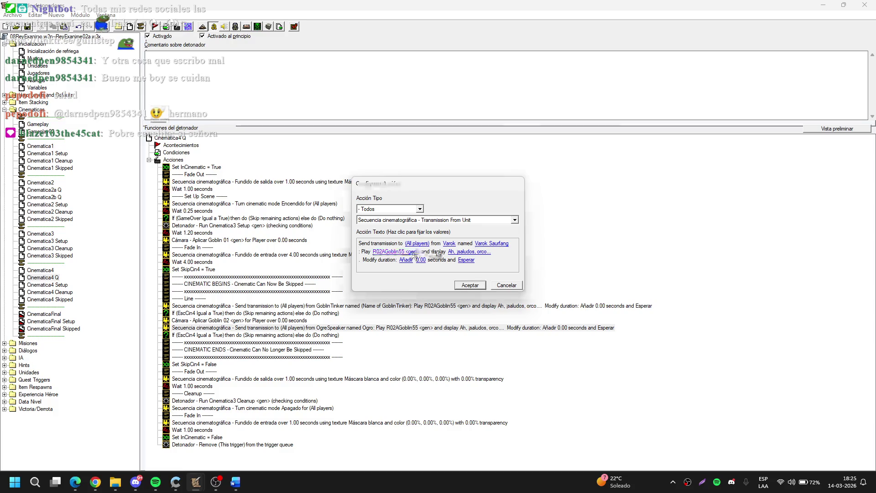
Step: Give the Varok transmission the R02AVarok56 sound and new display text, and accept it
{"action": "left_click", "coordinate": [413, 254]}
{"action": "left_click", "coordinate": [465, 226]}
{"action": "scroll", "coordinate": [464, 228], "scroll_direction": "down", "scroll_amount": 10}
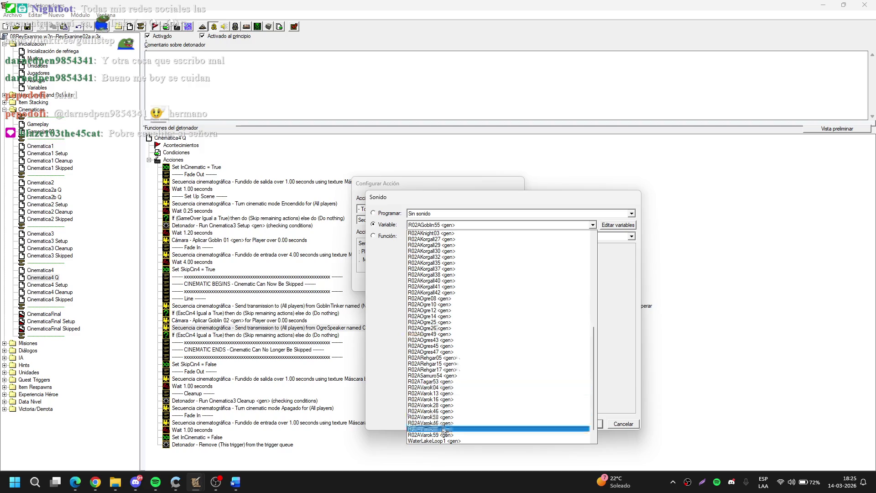
{"action": "left_click", "coordinate": [443, 429]}
{"action": "key", "text": "Return"}
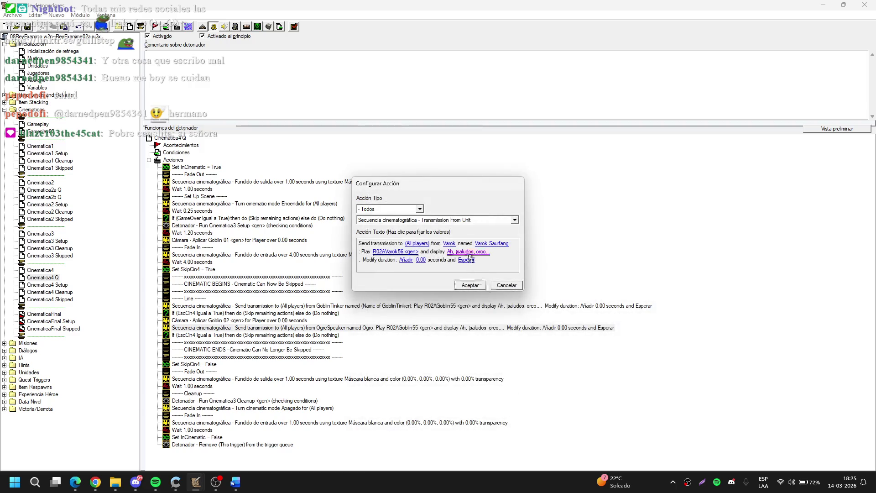
{"action": "left_click", "coordinate": [468, 252]}
{"action": "left_click", "coordinate": [575, 421]}
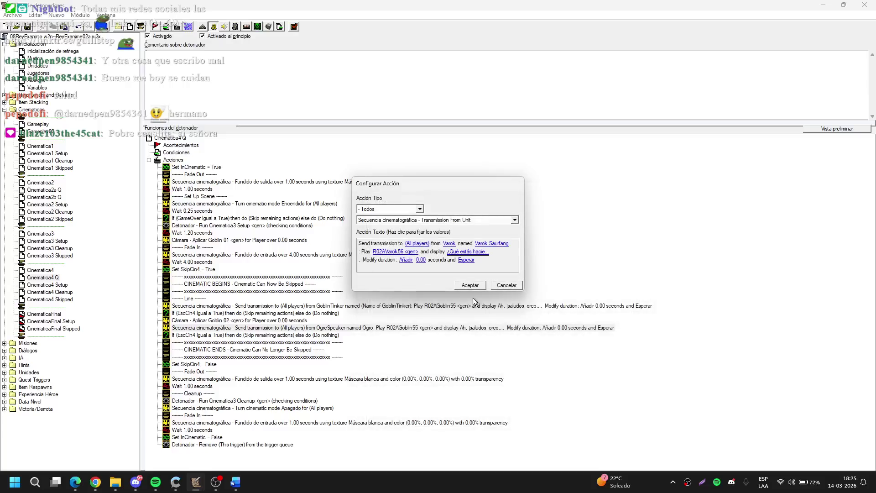
{"action": "left_click", "coordinate": [470, 285]}
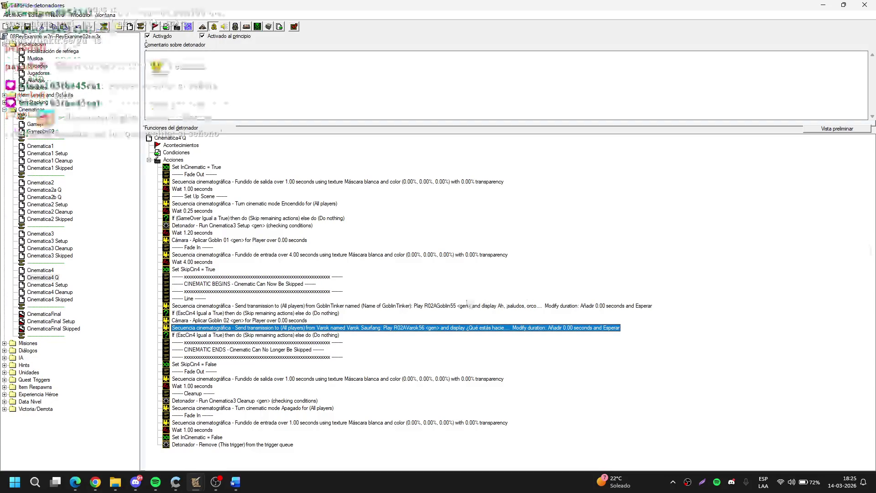
{"action": "key", "text": "alt+Tab"}
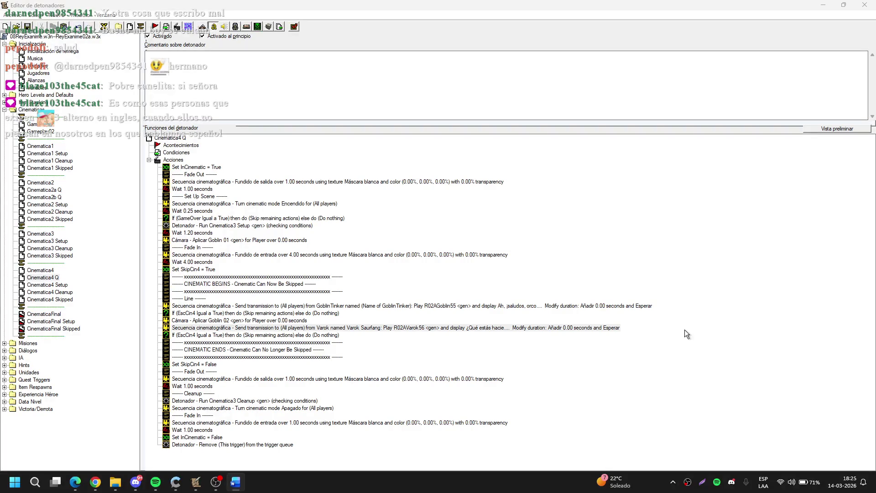
{"action": "key", "text": "alt+Tab"}
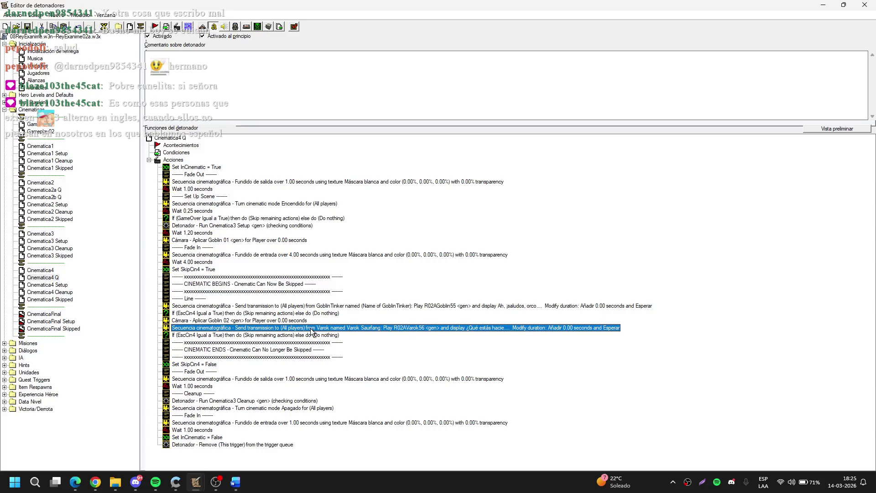
{"action": "mouse_move", "coordinate": [312, 332]}
{"action": "left_mouse_down"}
{"action": "mouse_move", "coordinate": [319, 319]}
{"action": "mouse_move", "coordinate": [640, 267]}
{"action": "left_mouse_up"}
{"action": "left_click", "coordinate": [520, 211]}
{"action": "left_click", "coordinate": [556, 263]}
{"action": "left_click", "coordinate": [380, 287]}
{"action": "mouse_move", "coordinate": [374, 291]}
{"action": "left_mouse_down"}
{"action": "mouse_move", "coordinate": [339, 348]}
{"action": "mouse_move", "coordinate": [185, 453]}
{"action": "mouse_move", "coordinate": [201, 487]}
{"action": "left_mouse_up"}
{"action": "left_click", "coordinate": [219, 486]}
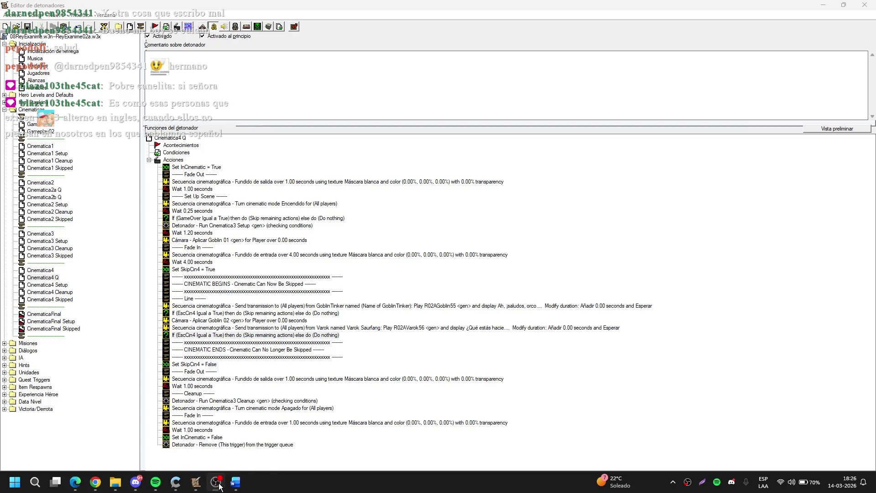
Step: Duplicate the GoblinTinker transmission and skip check after Varok's line, moving camera Goblin 02 below
{"action": "left_click", "coordinate": [320, 335]}
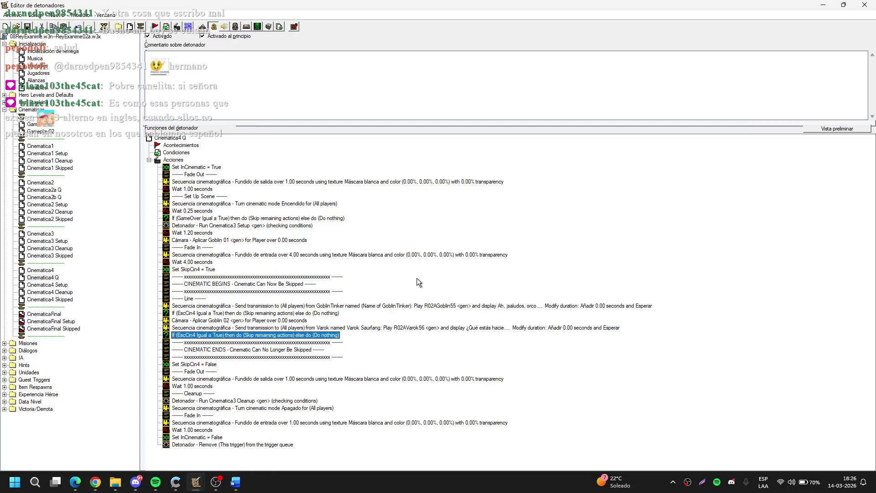
{"action": "left_click", "coordinate": [349, 306]}
{"action": "left_click", "coordinate": [322, 314], "text": "shift"}
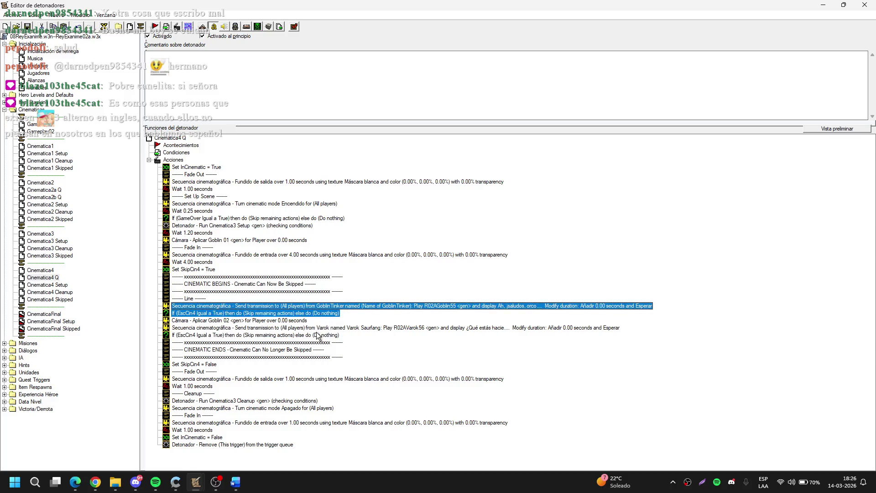
{"action": "left_click", "coordinate": [289, 336]}
{"action": "key", "text": "ctrl+v"}
{"action": "mouse_move", "coordinate": [289, 335]}
{"action": "left_mouse_down"}
{"action": "mouse_move", "coordinate": [265, 329]}
{"action": "mouse_move", "coordinate": [267, 340]}
{"action": "left_mouse_up"}
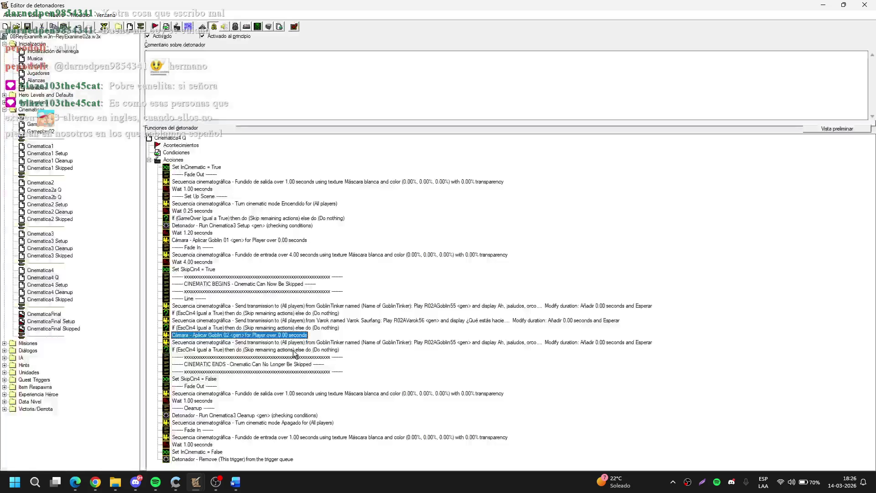
Step: Give the copied GoblinTinker transmission its new dialogue text
{"action": "left_click", "coordinate": [332, 344]}
{"action": "double_click", "coordinate": [331, 344]}
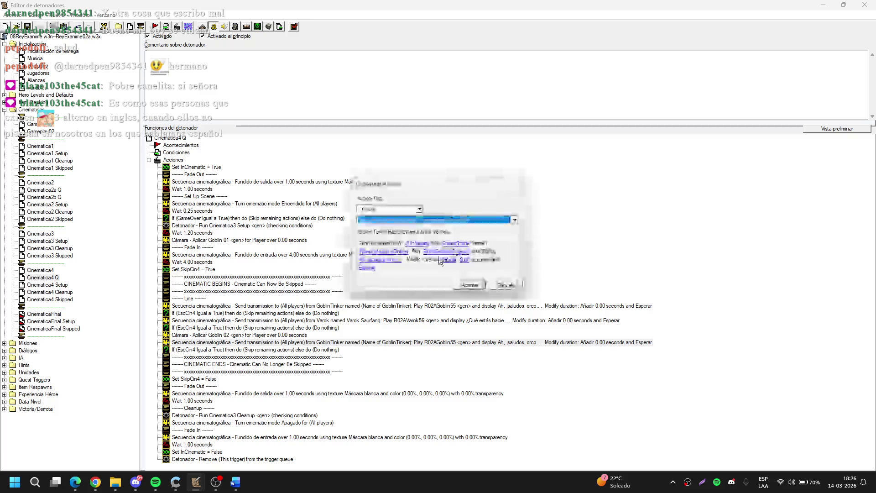
{"action": "left_click", "coordinate": [401, 261]}
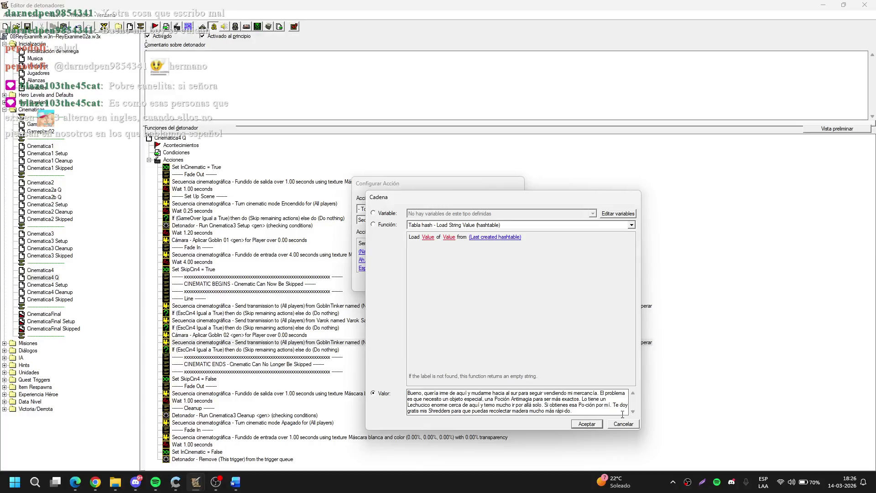
{"action": "left_click", "coordinate": [586, 404]}
{"action": "left_click", "coordinate": [586, 424]}
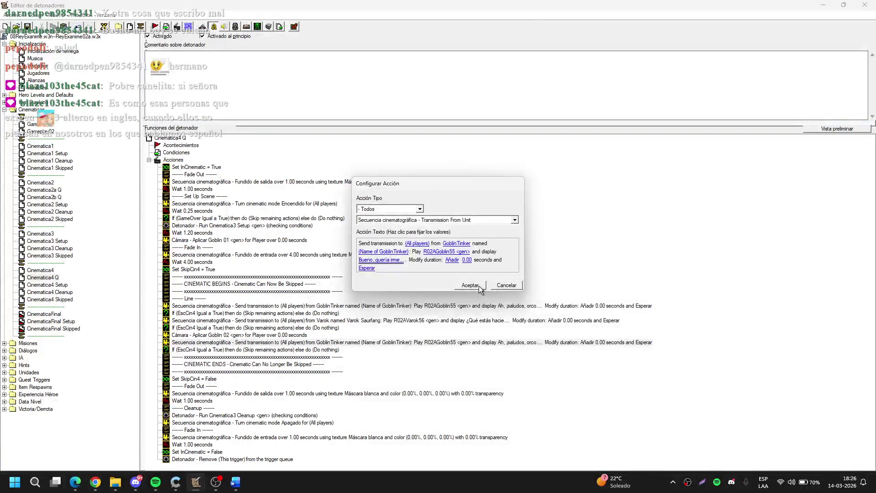
{"action": "left_click", "coordinate": [478, 285]}
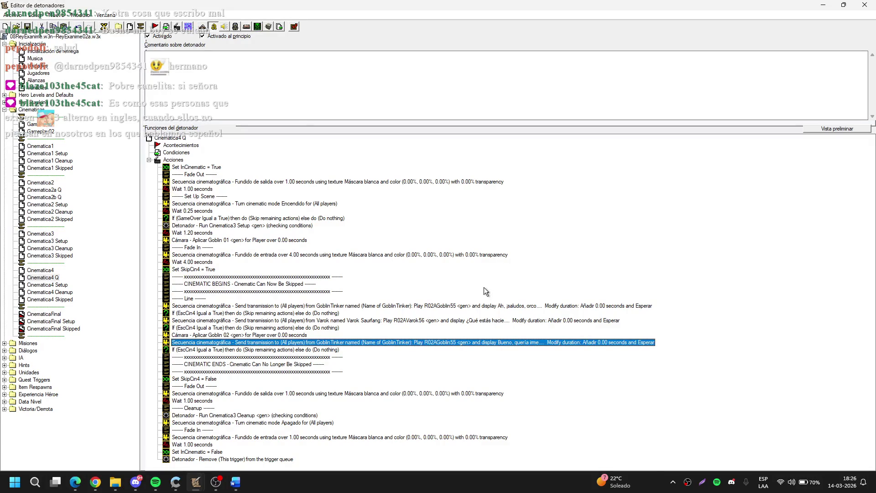
Step: Copy the wait and skip check after Varok's line and set the wait to 0.50 seconds
{"action": "left_click", "coordinate": [261, 328]}
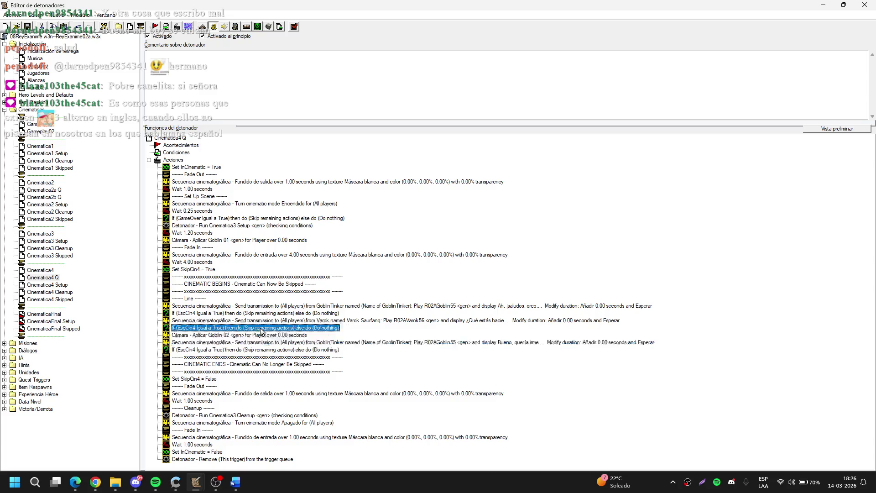
{"action": "left_click", "coordinate": [197, 189], "text": "ctrl"}
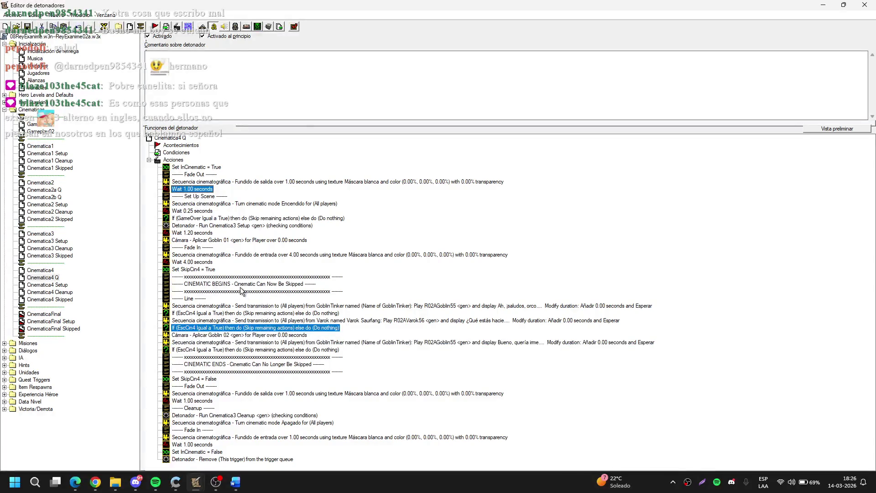
{"action": "key", "text": "ctrl+c"}
{"action": "left_click", "coordinate": [266, 328]}
{"action": "key", "text": "ctrl+v"}
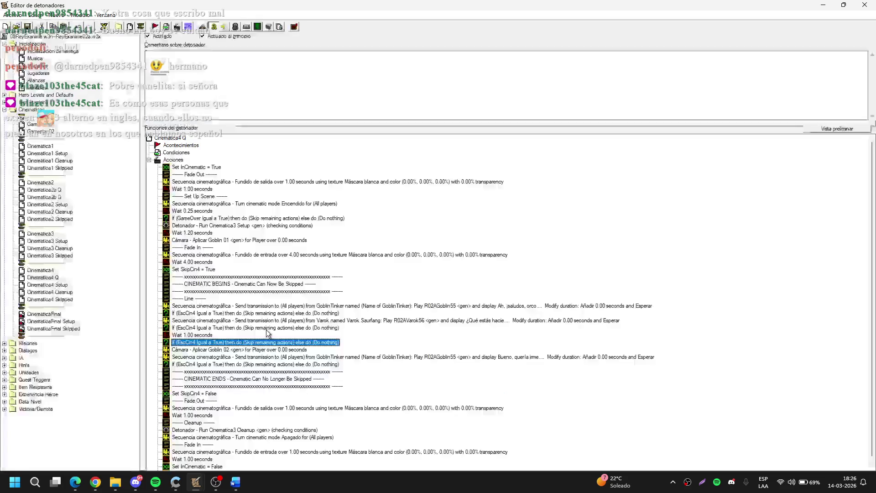
{"action": "double_click", "coordinate": [197, 335]}
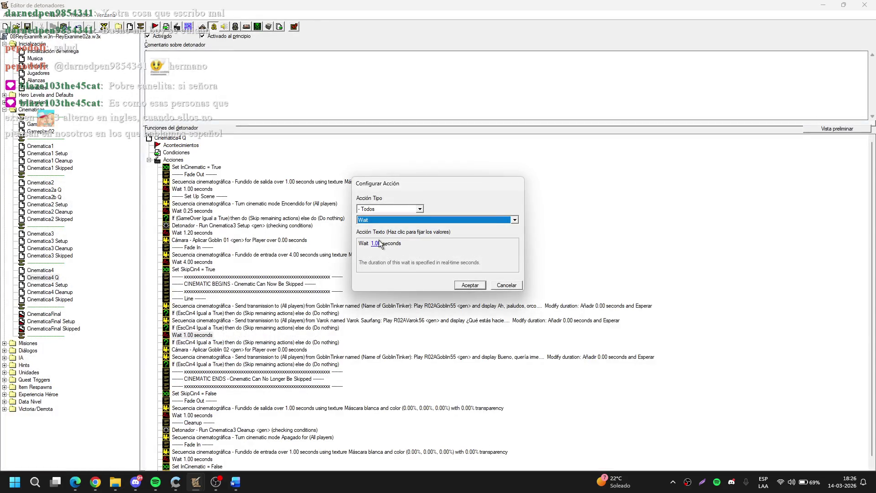
{"action": "left_click", "coordinate": [375, 244]}
{"action": "key", "text": "Return"}
{"action": "key", "text": "Return"}
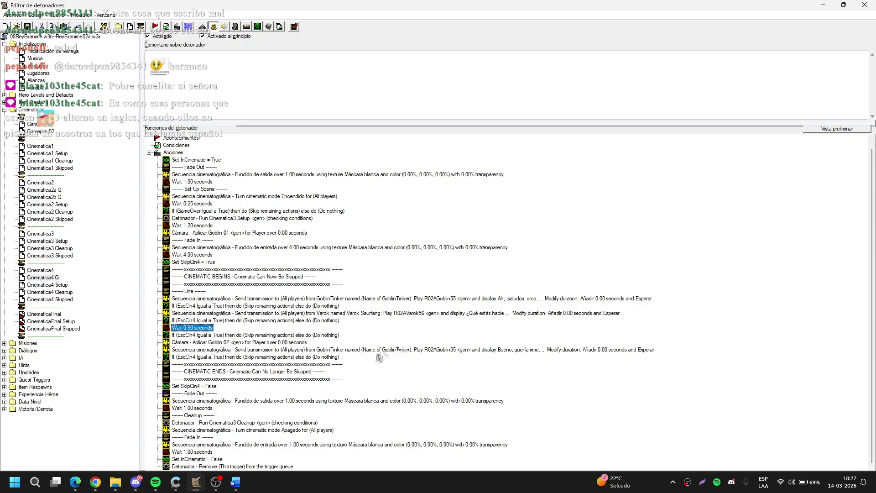
Step: Paste a copy of Varok's transmission and skip check after the second Goblin line
{"action": "left_click_drag", "start_coordinate": [269, 350], "coordinate": [306, 322]}
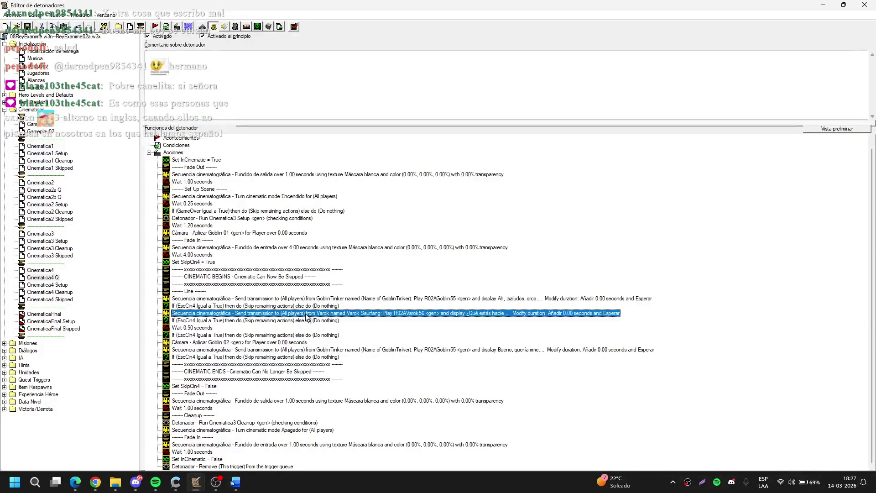
{"action": "left_click", "coordinate": [352, 356]}
{"action": "key", "text": "ctrl+v"}
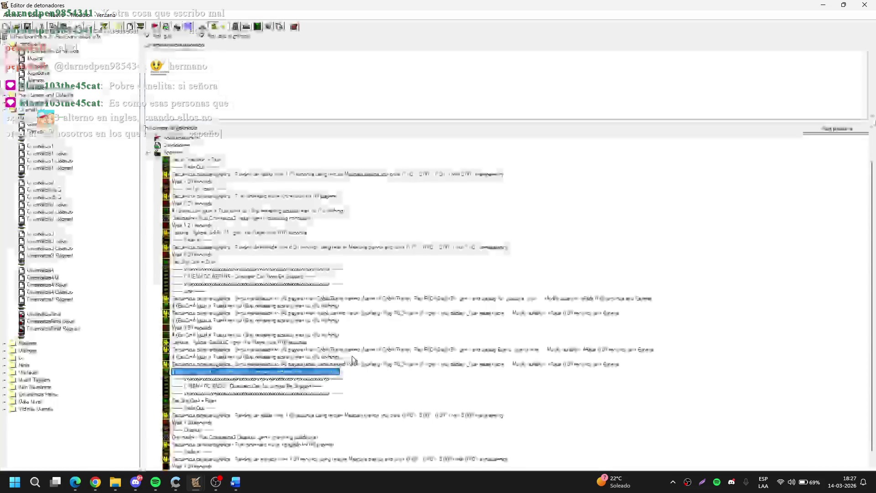
Step: Make the second GoblinTinker transmission play R02AGoblin57
{"action": "double_click", "coordinate": [437, 350]}
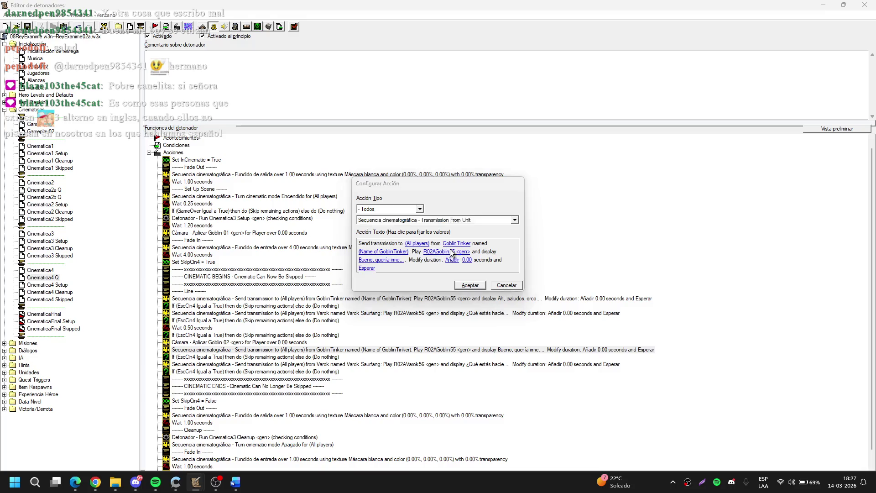
{"action": "left_click", "coordinate": [452, 252]}
{"action": "left_click", "coordinate": [581, 419]}
{"action": "left_click", "coordinate": [470, 284]}
{"action": "left_click", "coordinate": [411, 364]}
Step: Set the copied Varok transmission to R02AVarok58 with text "Me lo pensaré..."
{"action": "double_click", "coordinate": [412, 364]}
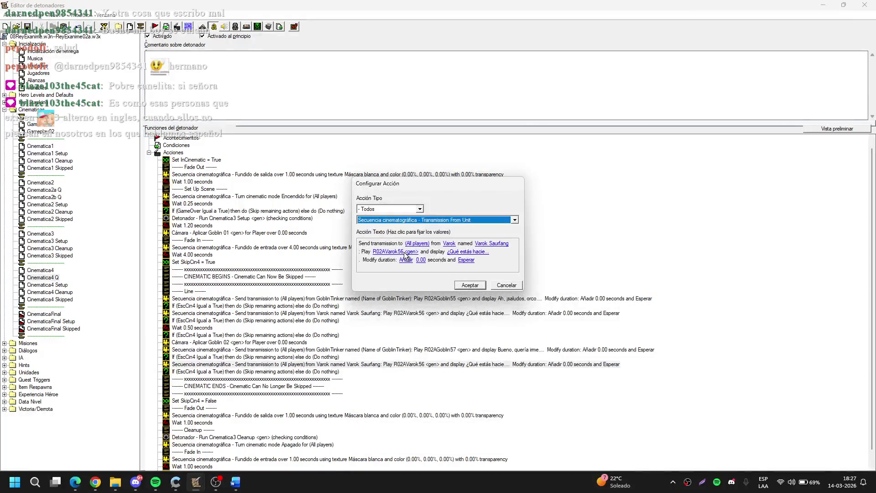
{"action": "left_click", "coordinate": [405, 252]}
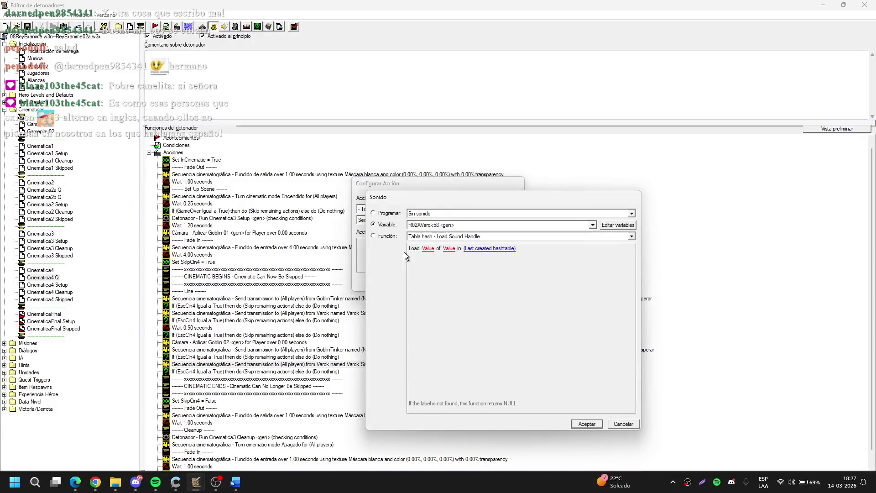
{"action": "key", "text": "Return"}
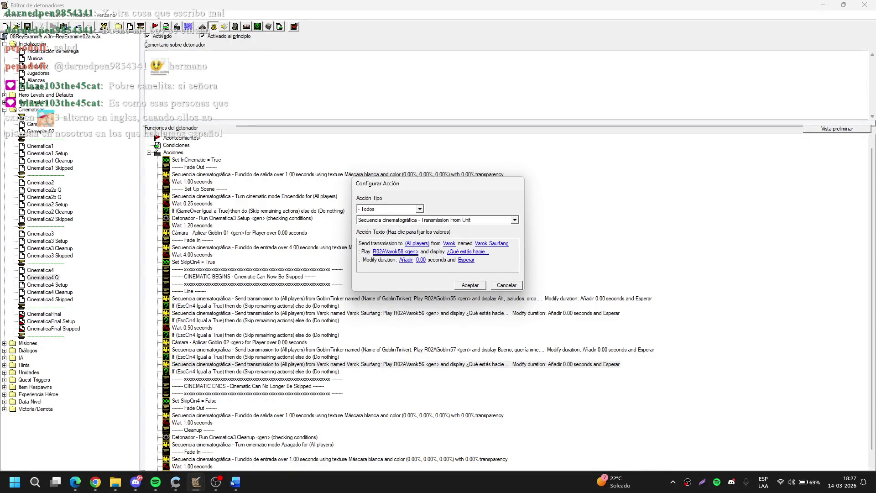
{"action": "key", "text": "alt+Tab"}
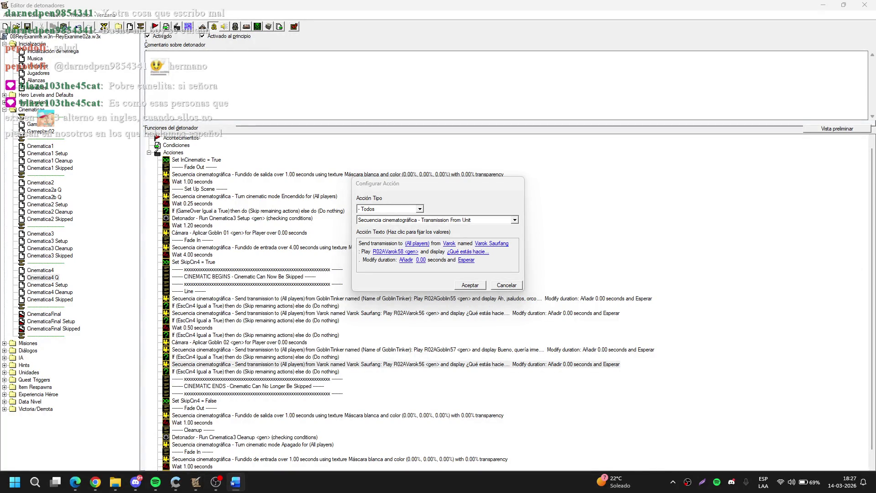
{"action": "left_click", "coordinate": [470, 252]}
{"action": "key", "text": "ctrl+v"}
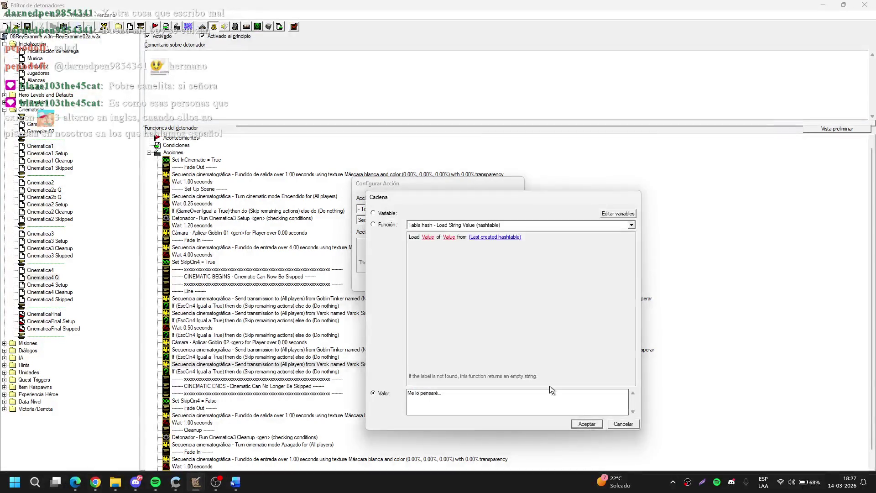
{"action": "left_click", "coordinate": [585, 421]}
{"action": "left_click", "coordinate": [473, 289]}
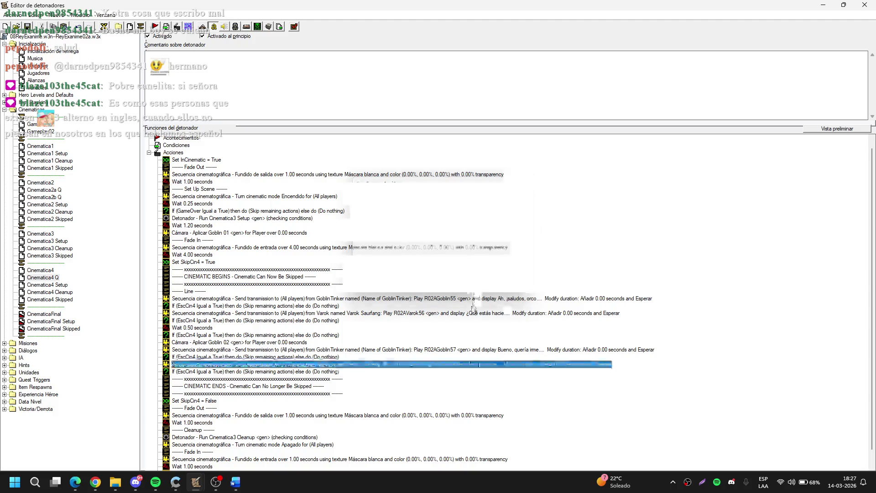
{"action": "scroll", "coordinate": [328, 385], "scroll_direction": "down", "scroll_amount": 1}
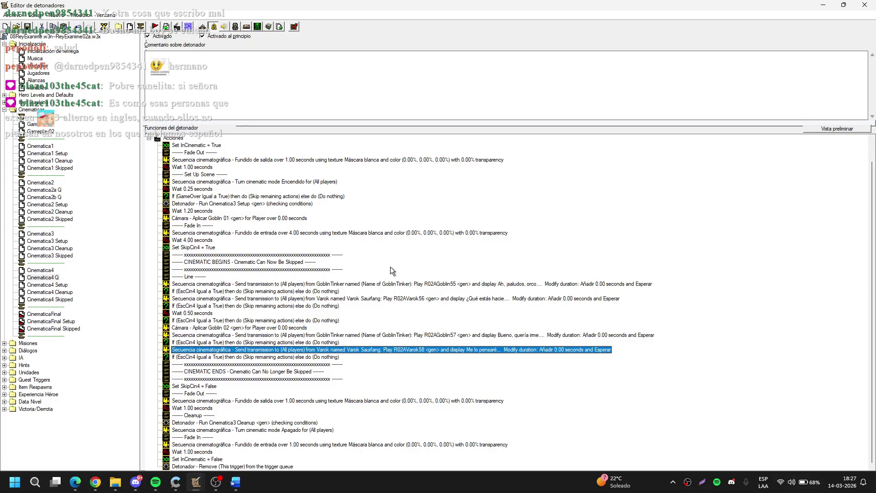
{"action": "left_click", "coordinate": [62, 284]}
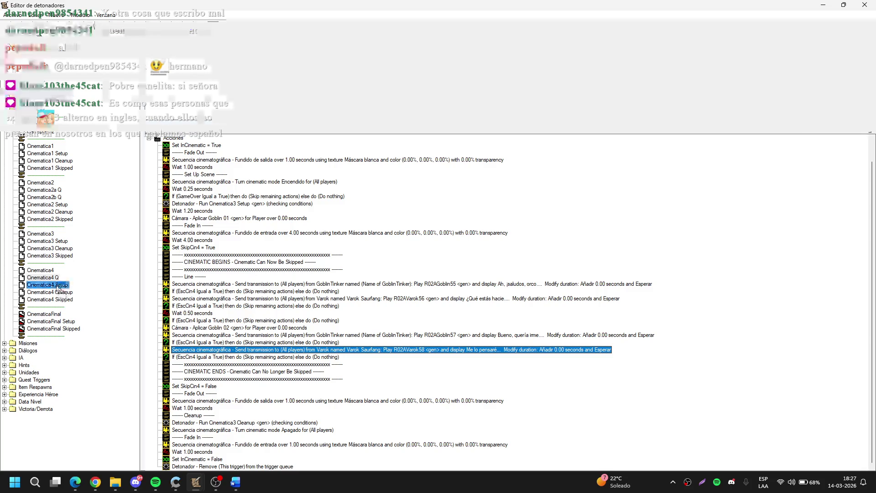
Step: Point the Run trigger action at Cinematica4 Setup and start editing the cleanup run action
{"action": "double_click", "coordinate": [256, 204]}
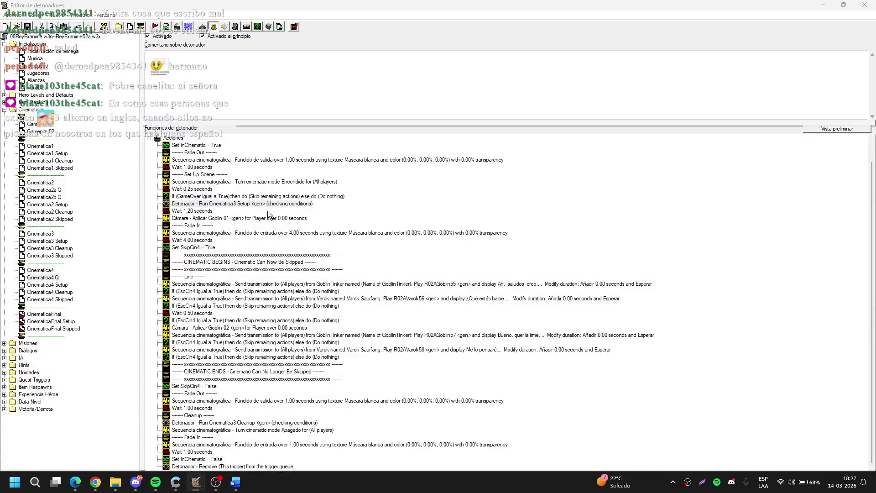
{"action": "left_click", "coordinate": [397, 243]}
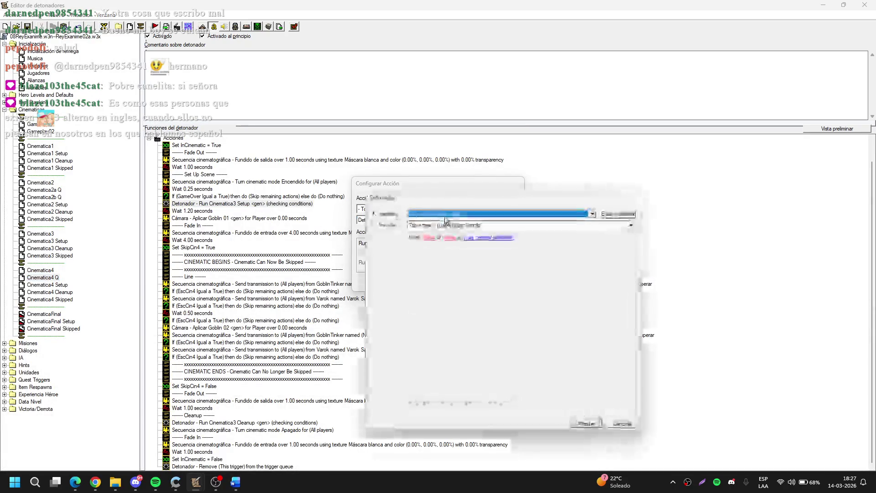
{"action": "left_click", "coordinate": [451, 214]}
{"action": "left_click", "coordinate": [446, 252]}
{"action": "key", "text": "Return"}
{"action": "key", "text": "Return"}
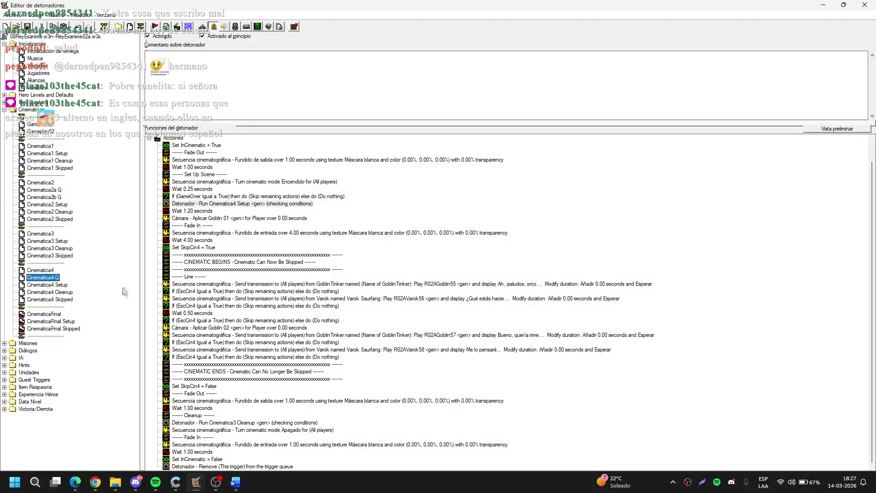
{"action": "double_click", "coordinate": [264, 423]}
{"action": "left_click", "coordinate": [391, 246]}
{"action": "left_click", "coordinate": [454, 213]}
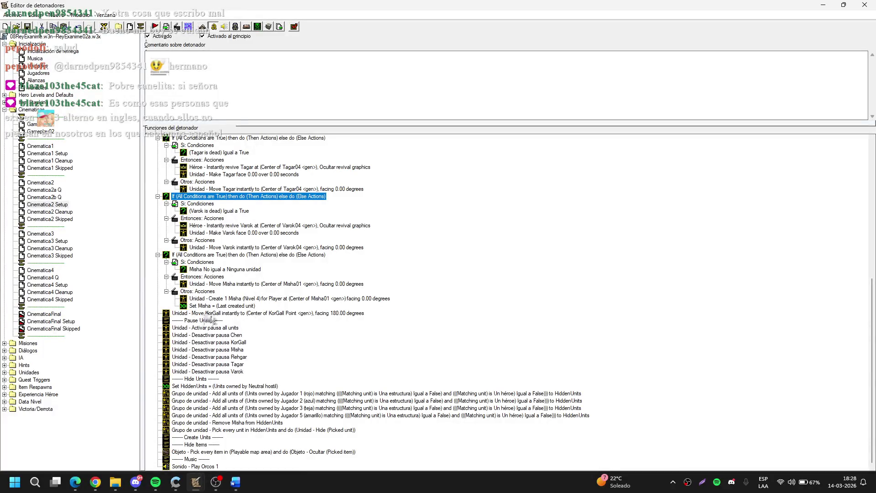
Step: Multi-select the Pause Units and Hide Units actions in Cinematica2 Setup
{"action": "left_click", "coordinate": [215, 320]}
{"action": "left_click", "coordinate": [219, 327], "text": "shift"}
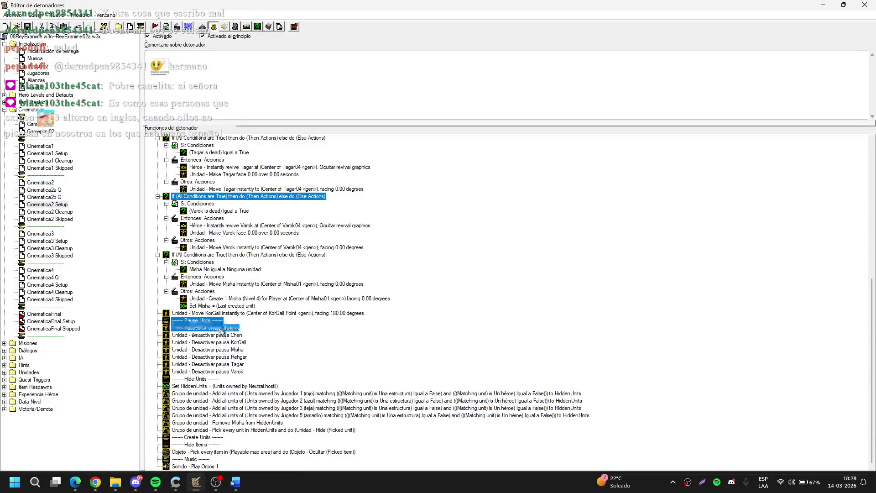
{"action": "left_click", "coordinate": [236, 371], "text": "ctrl"}
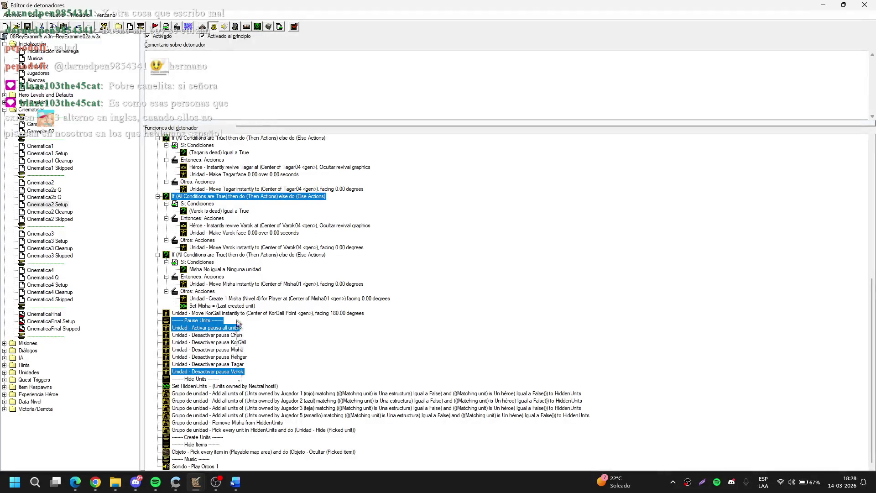
{"action": "left_click", "coordinate": [215, 379], "text": "ctrl"}
{"action": "left_click", "coordinate": [219, 386], "text": "ctrl"}
{"action": "left_click", "coordinate": [224, 393], "text": "ctrl"}
{"action": "left_click", "coordinate": [225, 401], "text": "ctrl"}
{"action": "left_click", "coordinate": [224, 408], "text": "ctrl"}
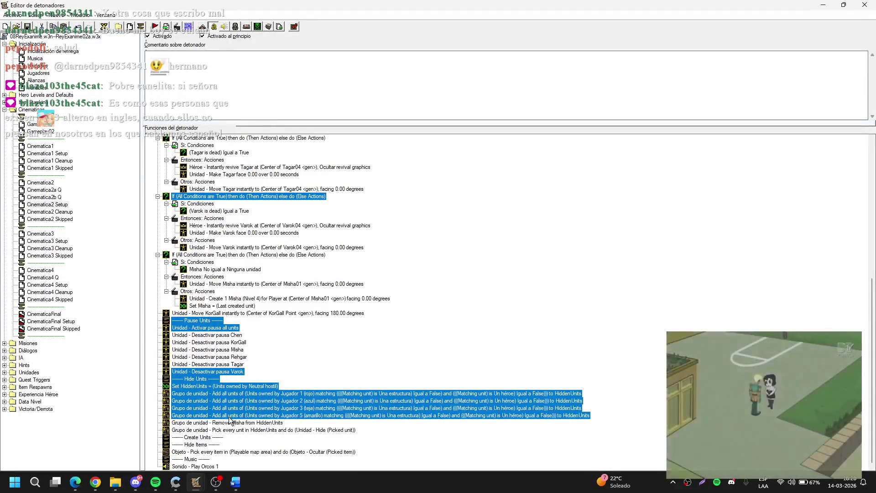
{"action": "left_click", "coordinate": [219, 429], "text": "ctrl"}
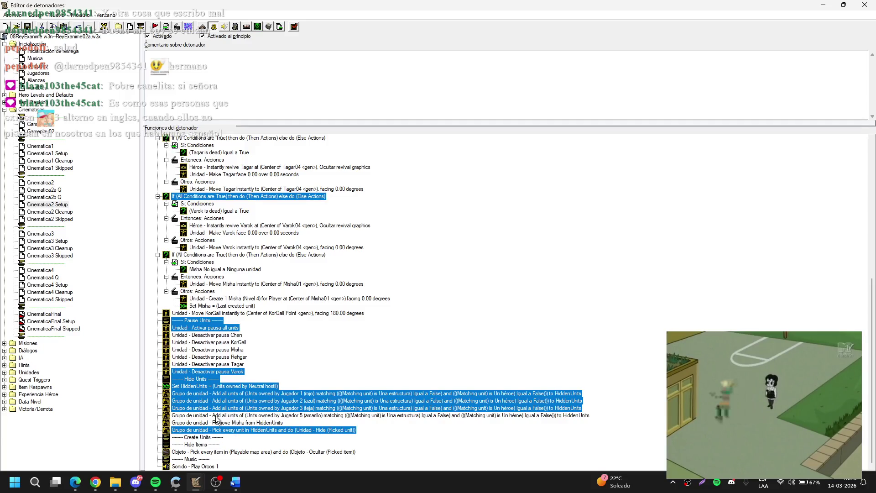
{"action": "left_click", "coordinate": [217, 415], "text": "ctrl"}
{"action": "left_click", "coordinate": [217, 423], "text": "ctrl"}
Step: Add the Create Units, Hide Items and Orcos 1 music actions, then open Cinematica4 Setup
{"action": "left_click", "coordinate": [213, 487]}
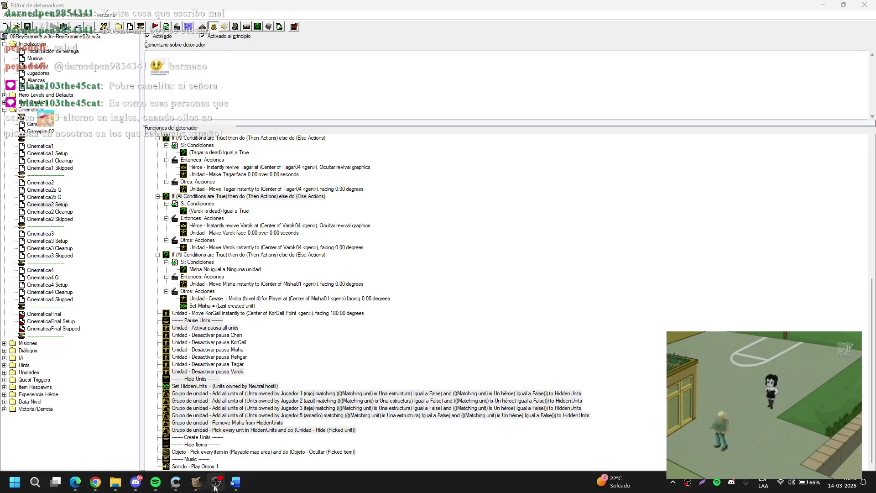
{"action": "left_click", "coordinate": [195, 482]}
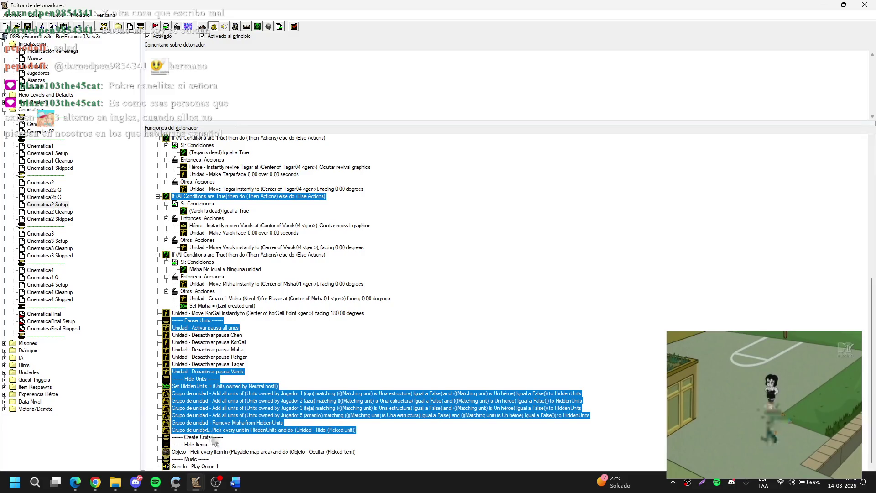
{"action": "left_click", "coordinate": [201, 437], "text": "ctrl"}
{"action": "left_click", "coordinate": [202, 444], "text": "ctrl"}
{"action": "left_click", "coordinate": [206, 451], "text": "ctrl"}
{"action": "left_click", "coordinate": [207, 459], "text": "ctrl"}
{"action": "left_click", "coordinate": [208, 466], "text": "ctrl"}
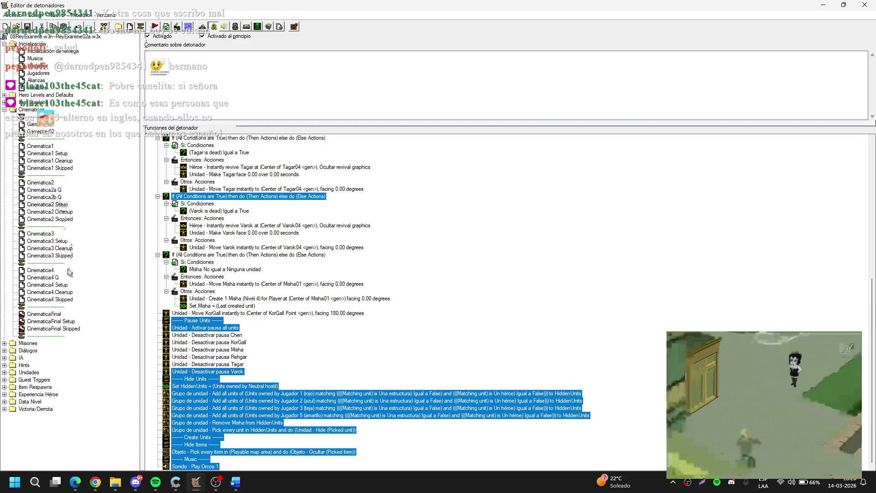
{"action": "left_click", "coordinate": [47, 285]}
{"action": "left_click", "coordinate": [371, 204]}
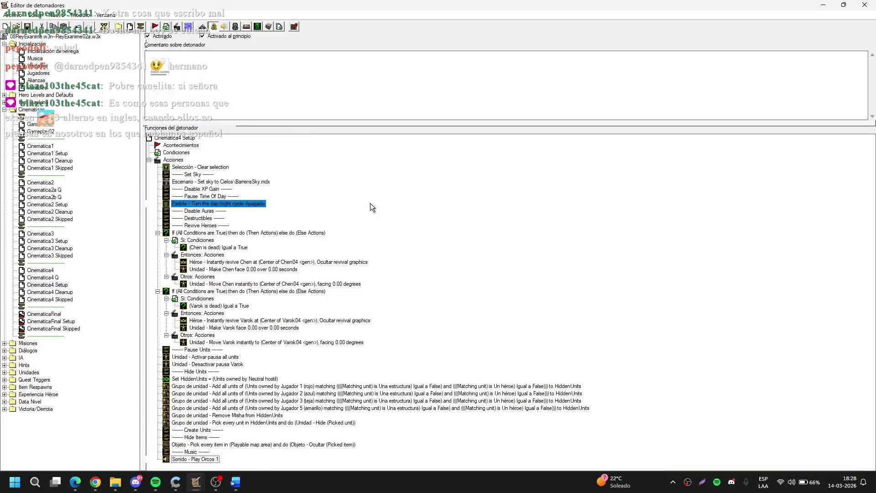
Step: Switch the Play Music action's theme from Orcos 1 to El tema de los orcos
{"action": "left_click", "coordinate": [371, 204]}
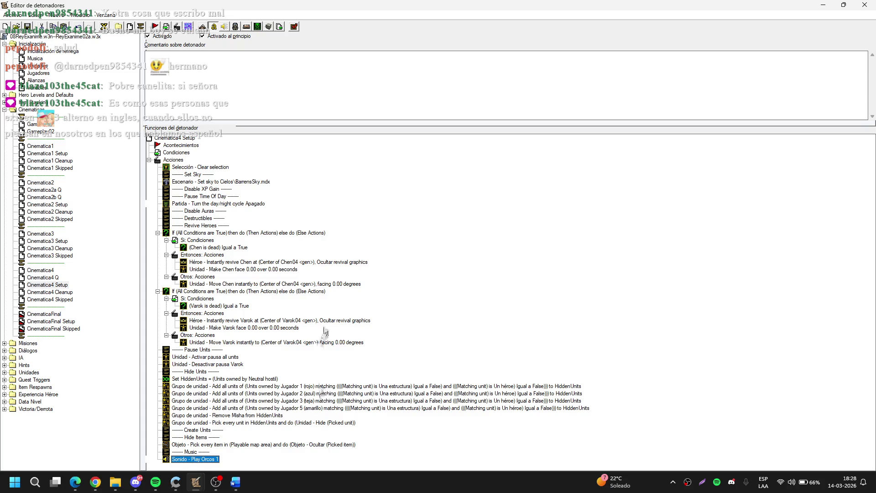
{"action": "double_click", "coordinate": [214, 460]}
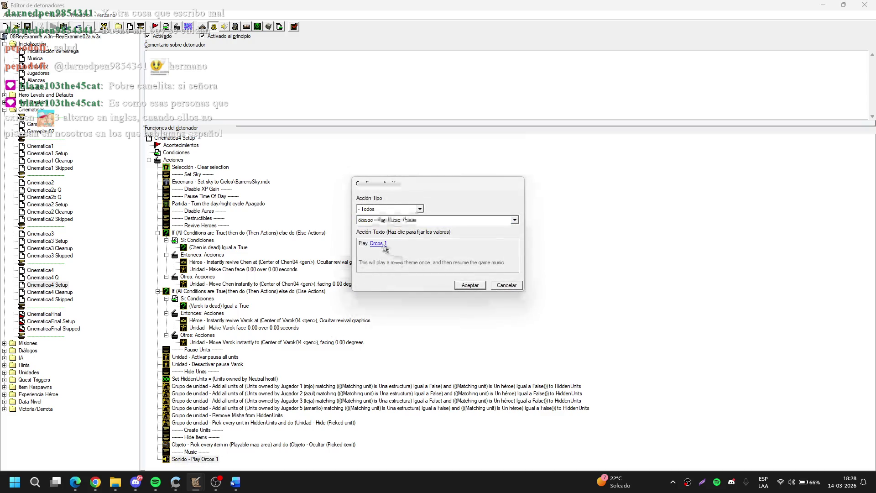
{"action": "left_click", "coordinate": [379, 244]}
{"action": "left_click", "coordinate": [458, 214]}
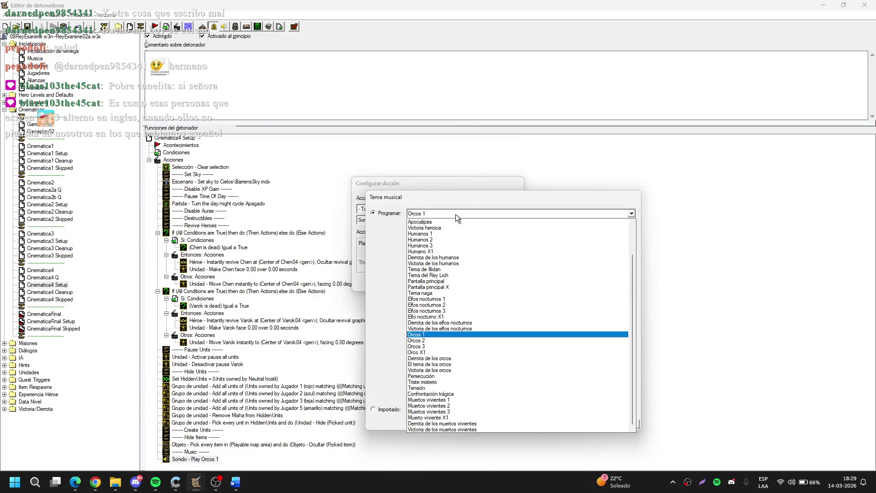
{"action": "left_click", "coordinate": [450, 364]}
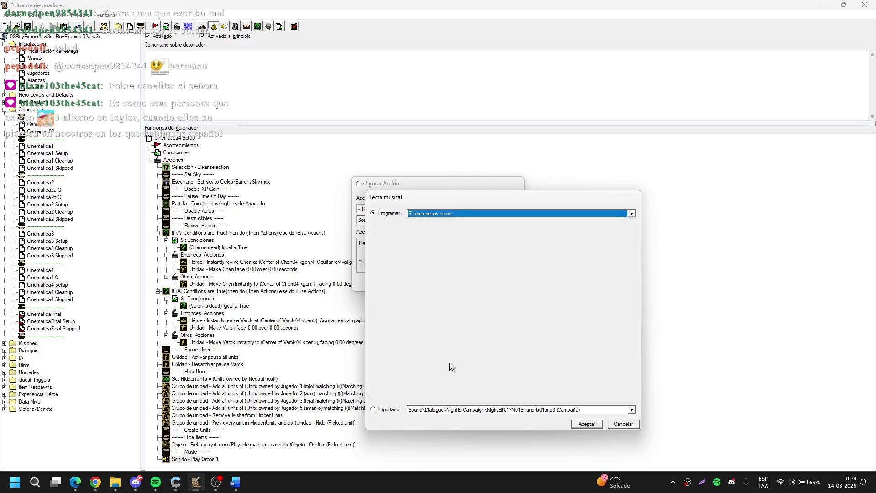
{"action": "key", "text": "Return"}
{"action": "key", "text": "Return"}
{"action": "mouse_move", "coordinate": [450, 364]}
{"action": "left_mouse_down"}
{"action": "mouse_move", "coordinate": [483, 337]}
{"action": "mouse_move", "coordinate": [349, 400]}
{"action": "left_mouse_up"}
Step: Inspect the hero check in the Jugador 1 add-units action's unit-matching condition
{"action": "double_click", "coordinate": [337, 387]}
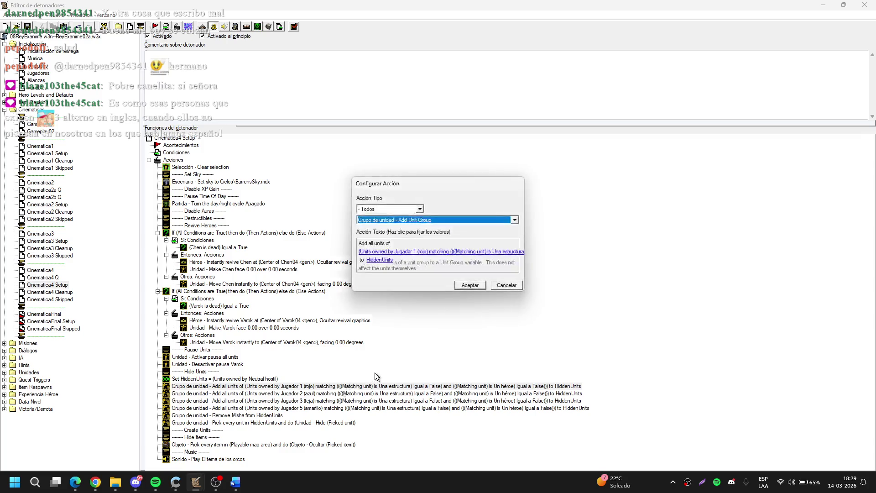
{"action": "left_click", "coordinate": [447, 252]}
{"action": "left_click", "coordinate": [547, 245]}
{"action": "left_click", "coordinate": [464, 280]}
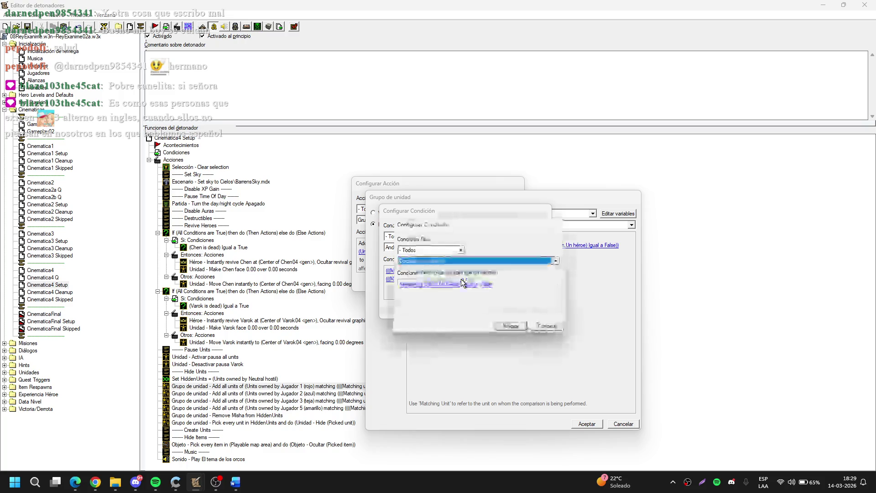
{"action": "key", "text": "Escape"}
{"action": "key", "text": "Escape"}
{"action": "key", "text": "Escape"}
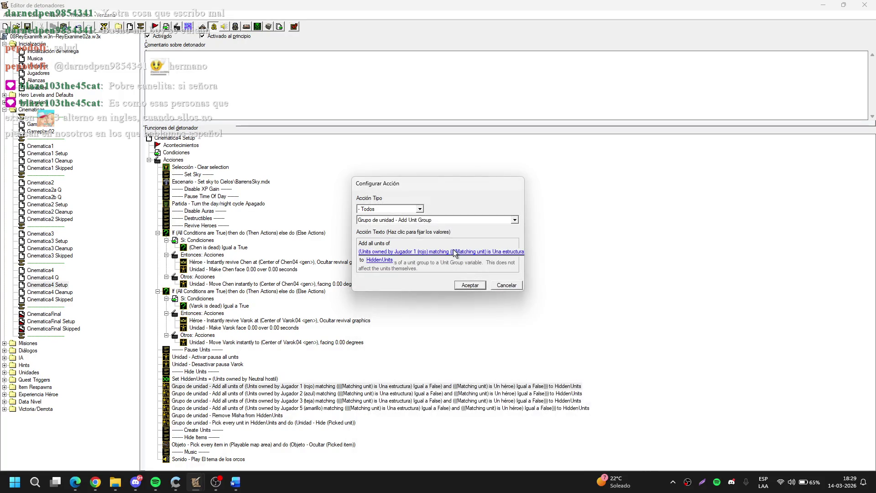
Step: Point the structure-check condition at the matching unit and confirm the Jugador 1 action
{"action": "left_click", "coordinate": [462, 253]}
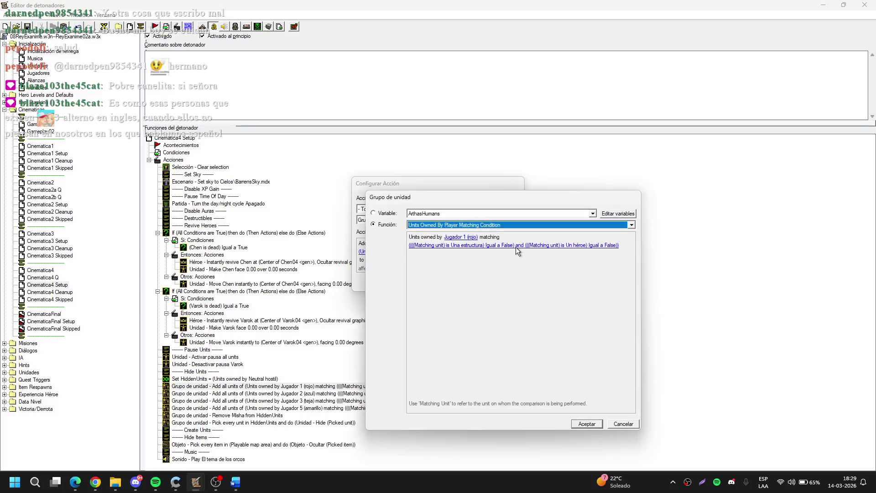
{"action": "left_click", "coordinate": [534, 245]}
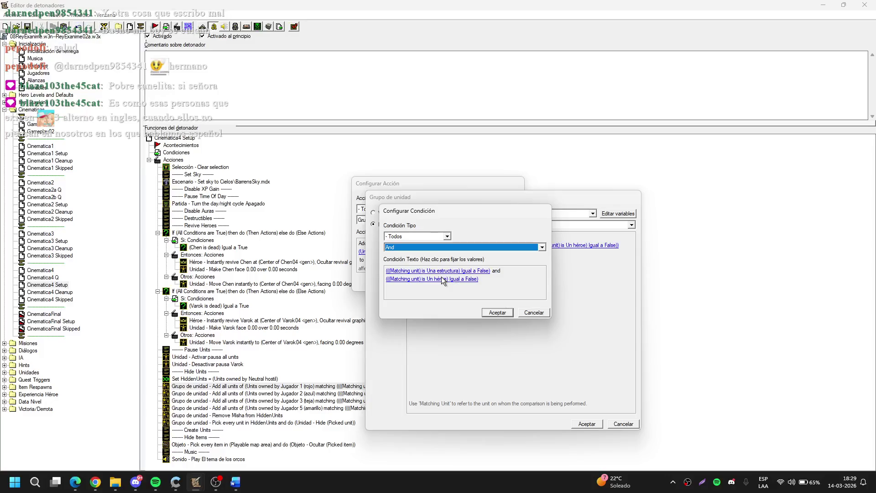
{"action": "left_click", "coordinate": [440, 270]}
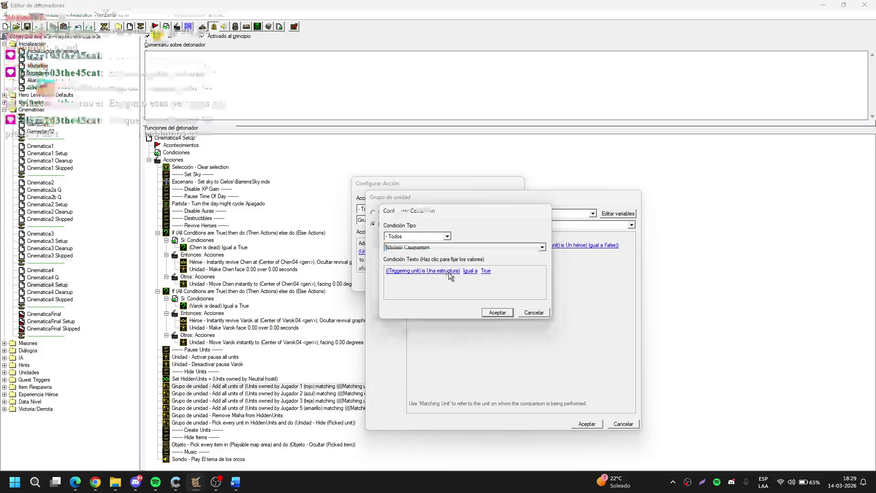
{"action": "left_click", "coordinate": [443, 264]}
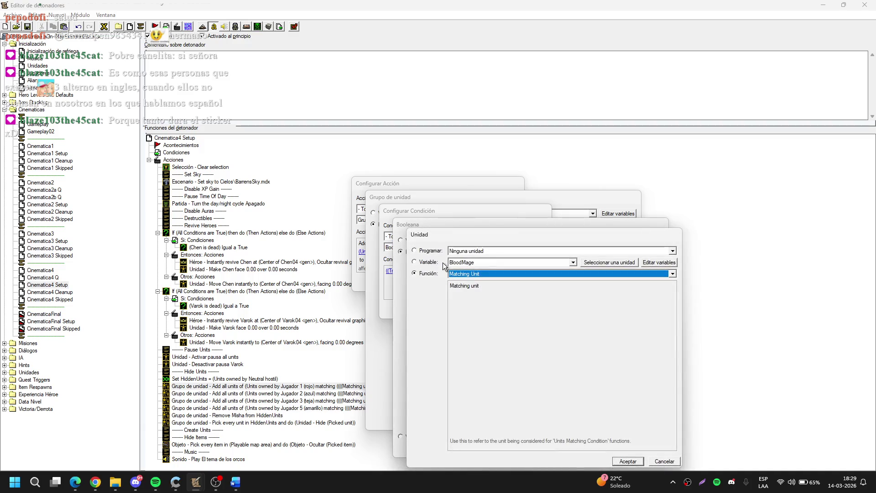
{"action": "key", "text": "Return"}
{"action": "key", "text": "Return"}
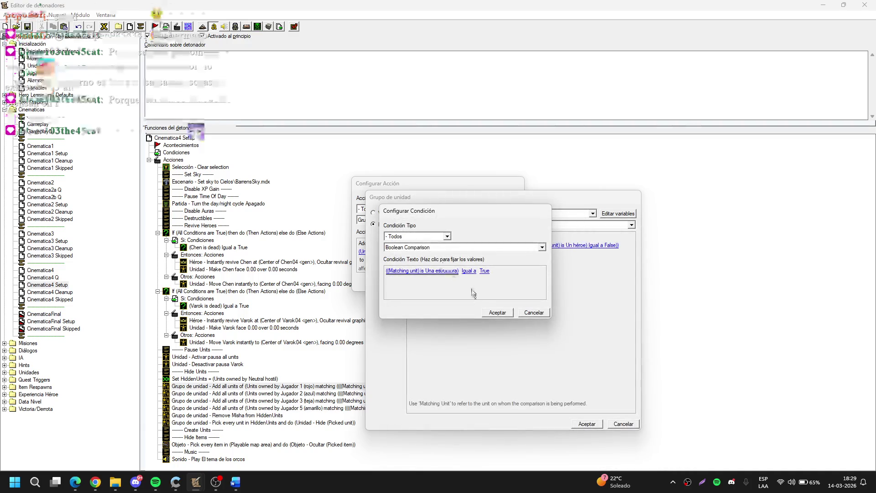
{"action": "left_click", "coordinate": [498, 313]}
{"action": "left_click", "coordinate": [590, 424]}
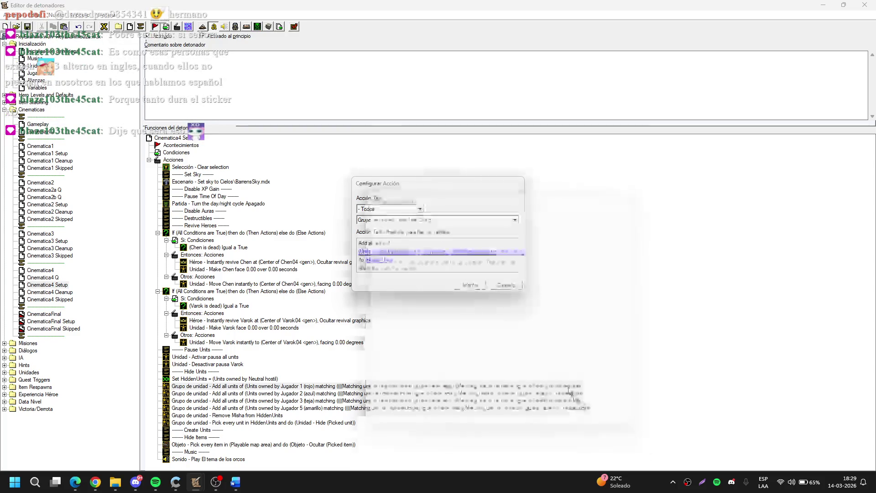
{"action": "left_click", "coordinate": [470, 284]}
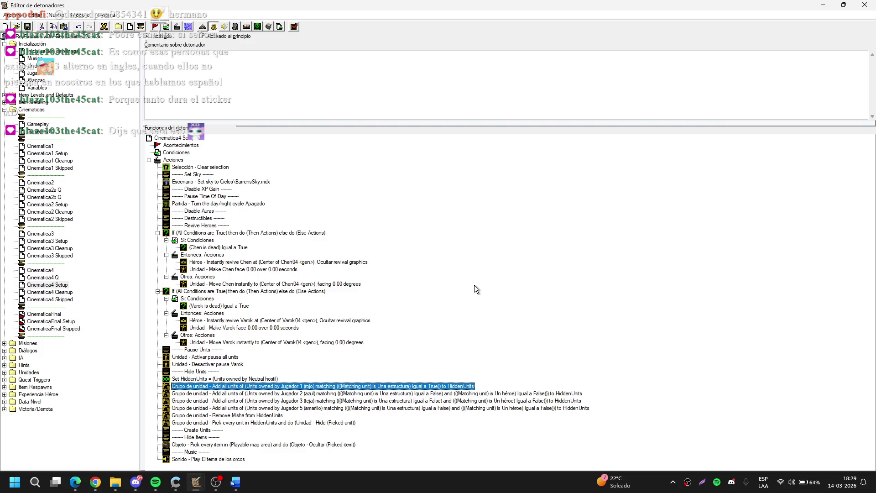
Step: Remove the Remove Misha from HiddenUnits action
{"action": "left_click", "coordinate": [491, 252]}
{"action": "left_click", "coordinate": [426, 304]}
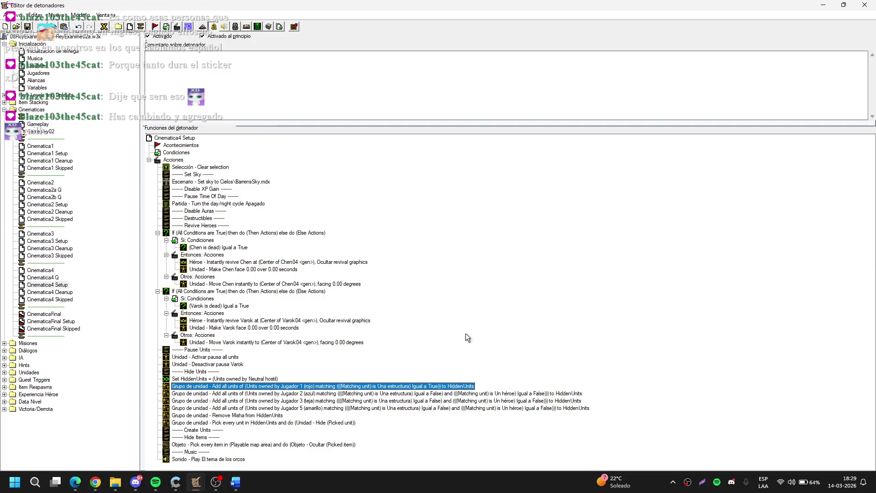
{"action": "left_click", "coordinate": [647, 403]}
{"action": "left_click", "coordinate": [245, 422]}
{"action": "key", "text": "ctrl+z"}
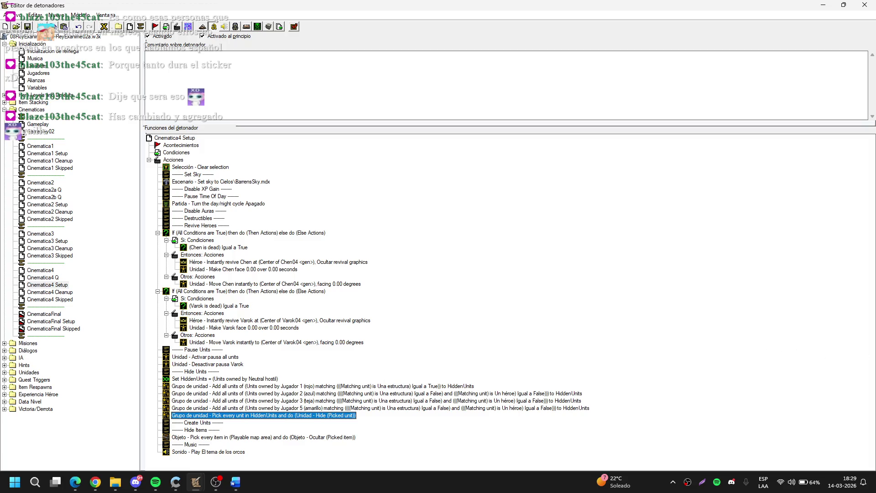
Step: Change the Jugador 5 add-units action's player to Jugador 7 (verde)
{"action": "key", "text": "alt+Tab"}
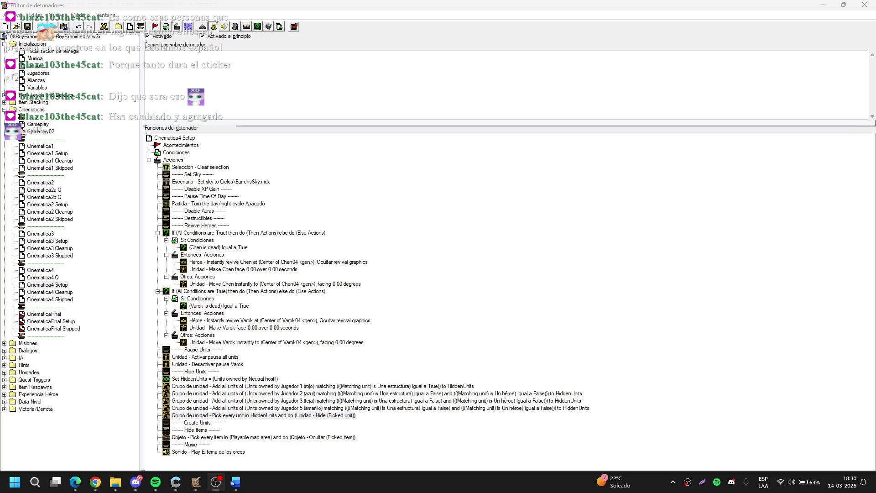
{"action": "right_click", "coordinate": [495, 244]}
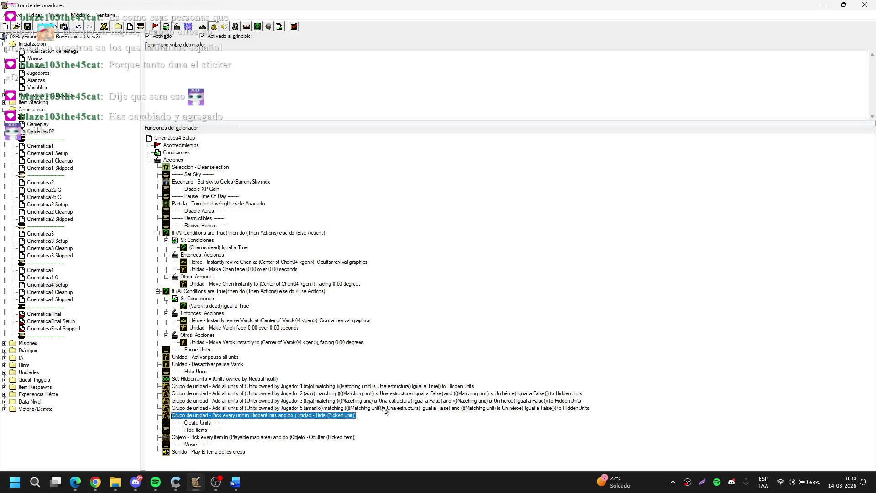
{"action": "left_click", "coordinate": [384, 407]}
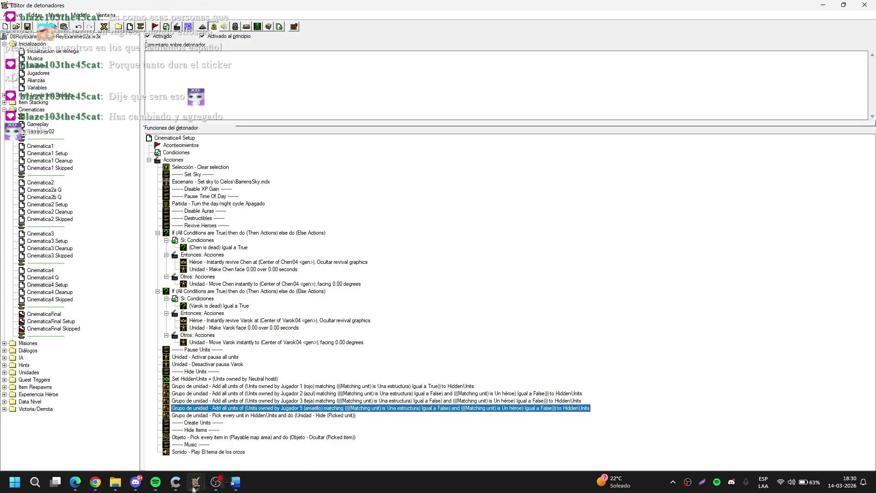
{"action": "mouse_move", "coordinate": [194, 486]}
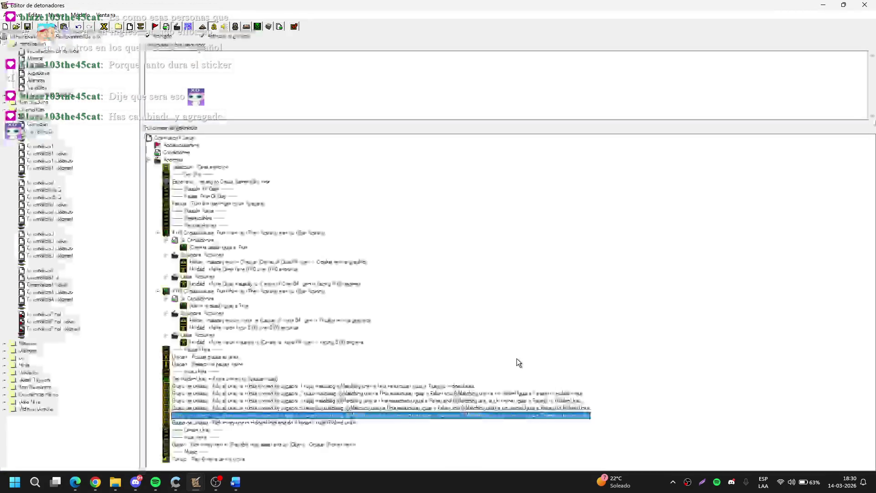
{"action": "key", "text": "Return"}
{"action": "left_click", "coordinate": [442, 241]}
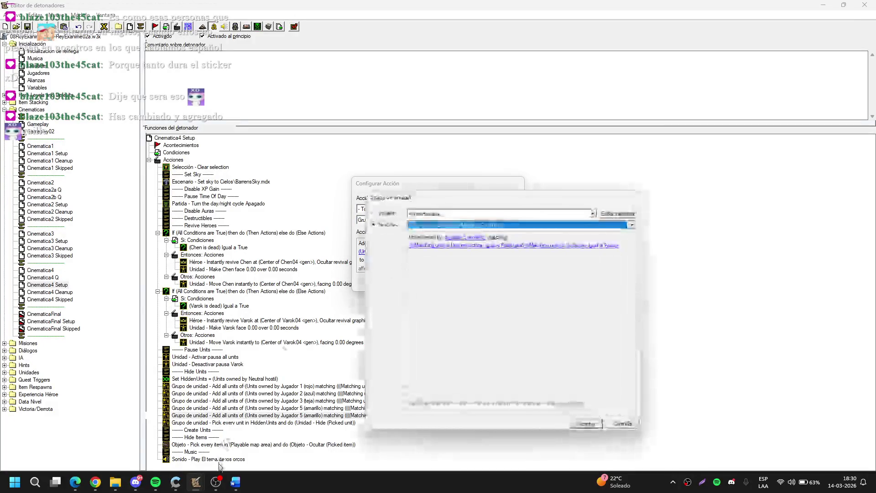
{"action": "mouse_move", "coordinate": [196, 482]}
{"action": "left_click", "coordinate": [60, 421]}
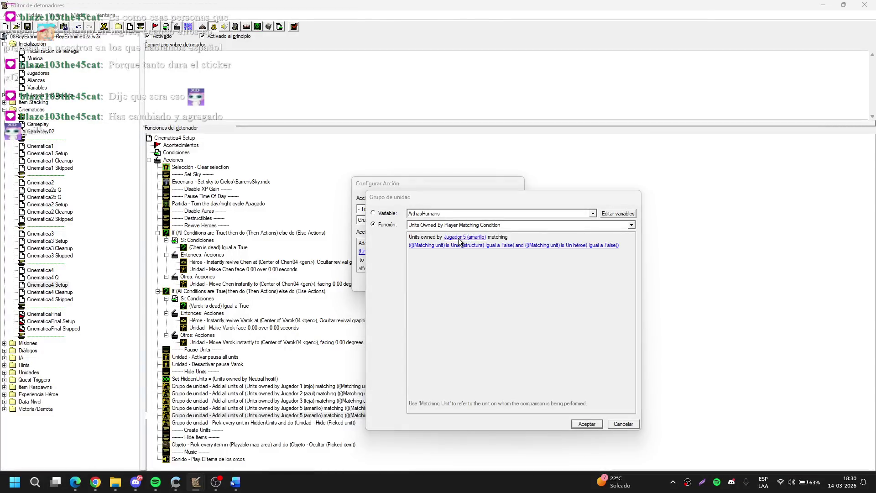
{"action": "left_click", "coordinate": [458, 238]}
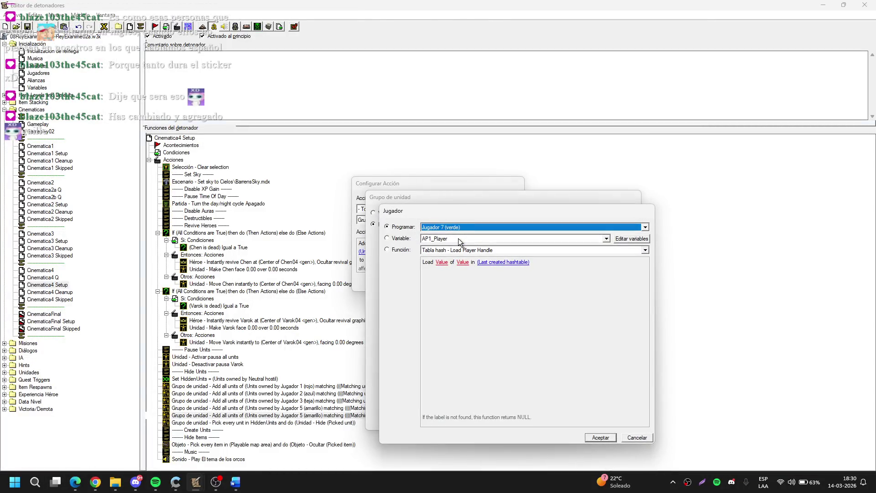
{"action": "key", "text": "Return"}
{"action": "key", "text": "Return"}
{"action": "key", "text": "Return"}
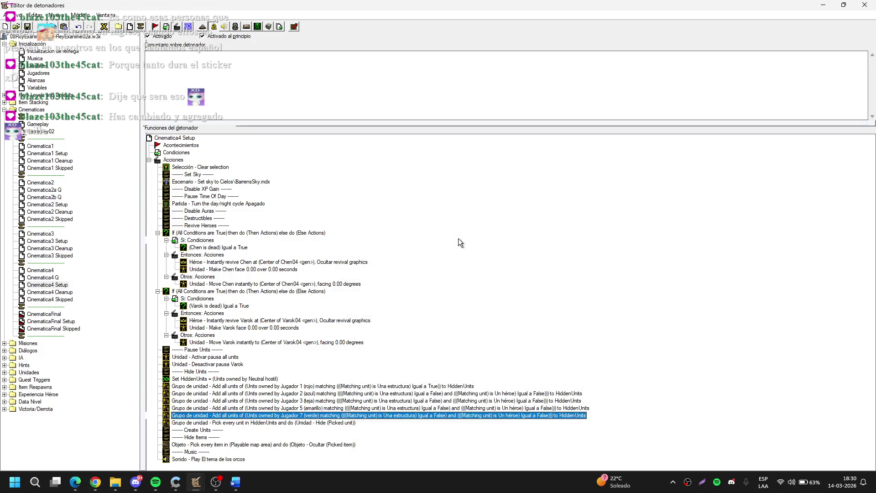
Step: Duplicate the Jugador 7 add-units action and set the copy to Jugador 9 (Gris)
{"action": "left_click", "coordinate": [464, 293]}
{"action": "key", "text": "ctrl+v"}
{"action": "key", "text": "Return"}
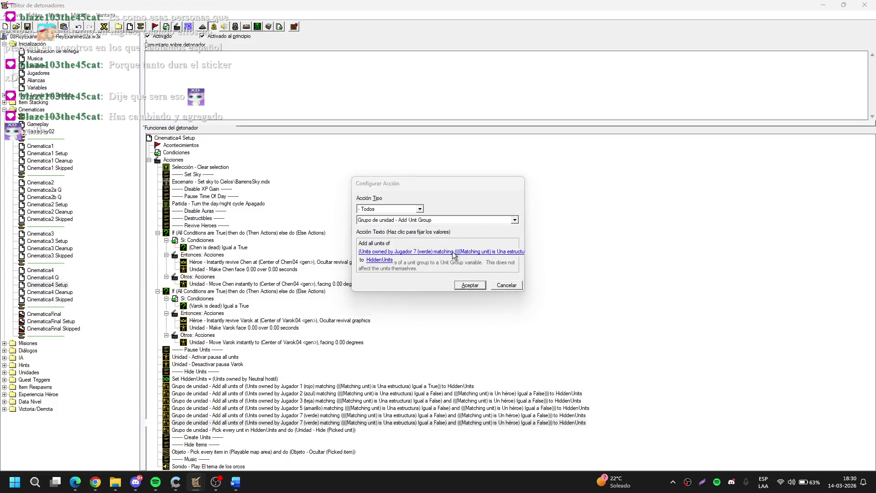
{"action": "left_click", "coordinate": [453, 251]}
{"action": "left_click", "coordinate": [459, 237]}
{"action": "key", "text": "Return"}
{"action": "key", "text": "Return"}
{"action": "key", "text": "Return"}
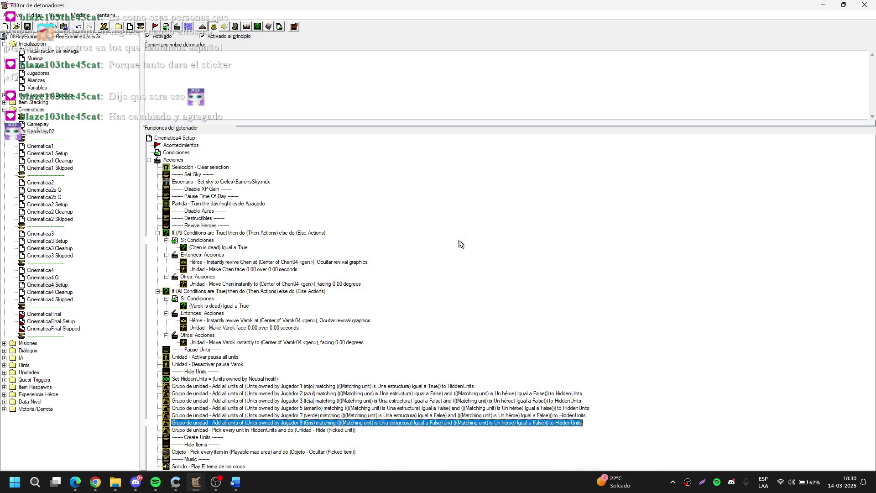
Step: Delete the Chen revival If block
{"action": "left_click", "coordinate": [224, 233]}
{"action": "key", "text": "Delete"}
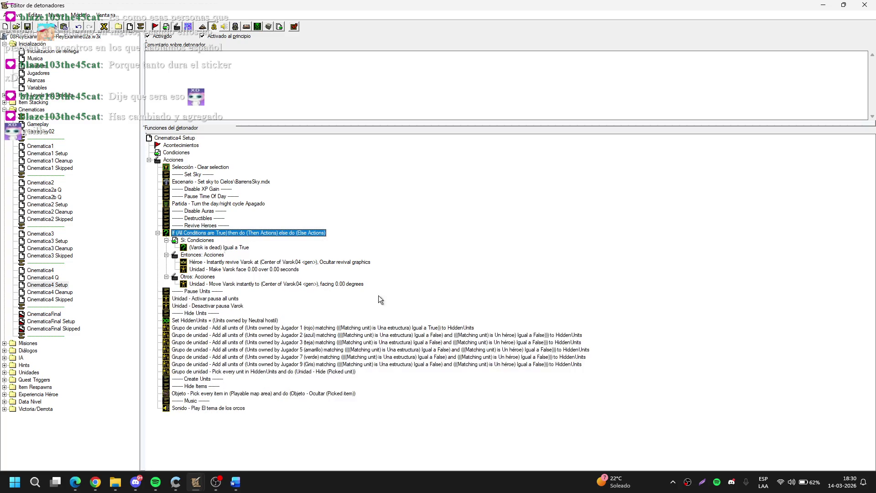
{"action": "left_click", "coordinate": [177, 152]}
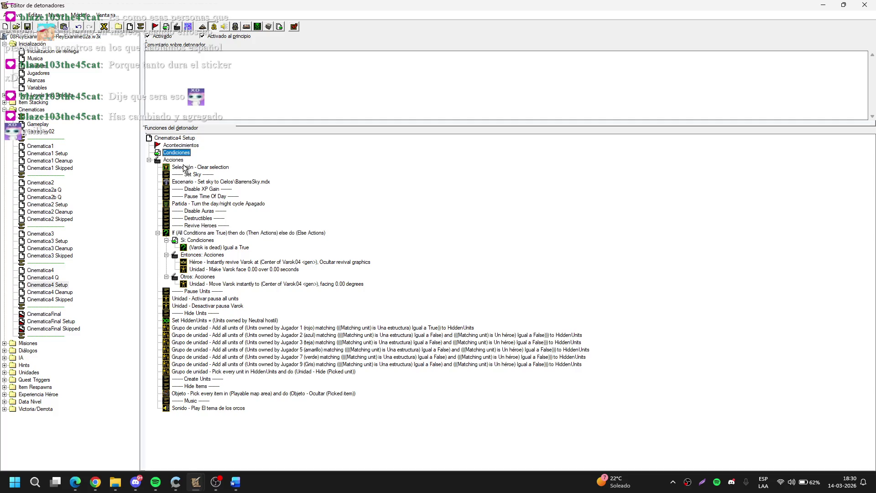
Step: Copy Cinematica3 Setup's camera- and selection-saving actions into Cinematica4 Setup
{"action": "left_click", "coordinate": [57, 240]}
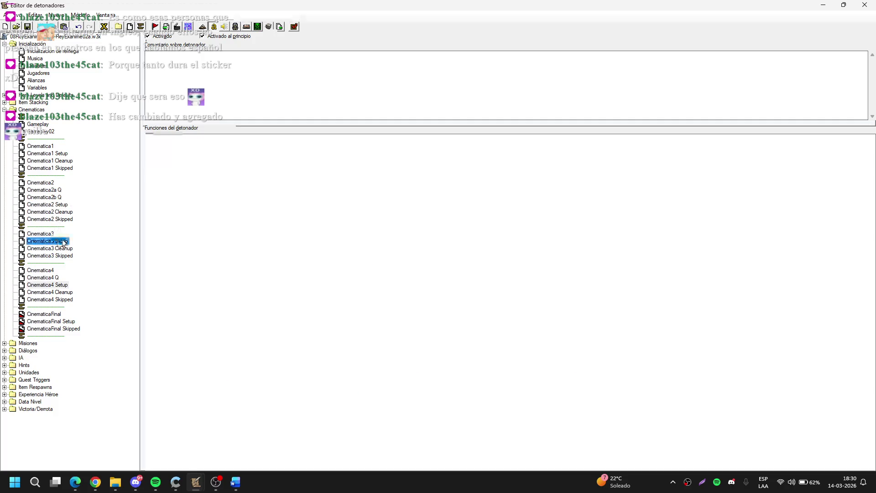
{"action": "left_click_drag", "start_coordinate": [233, 182], "coordinate": [237, 189]}
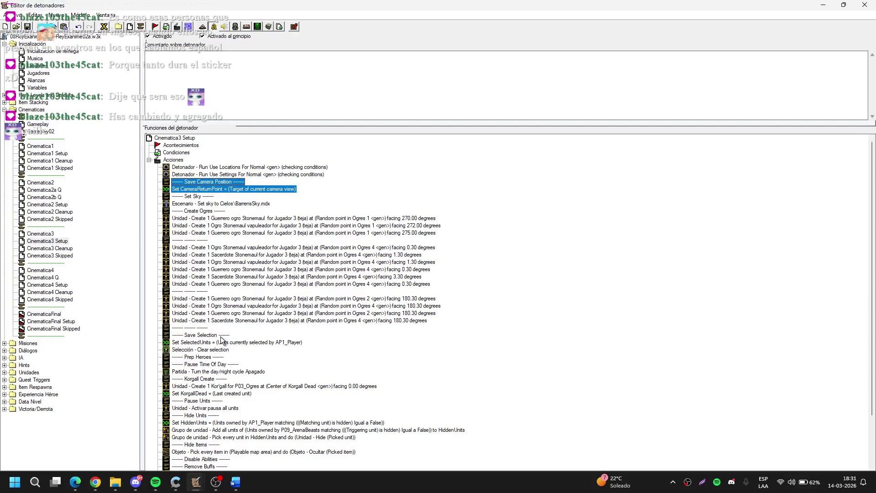
{"action": "left_click_drag", "start_coordinate": [225, 336], "coordinate": [233, 348]}
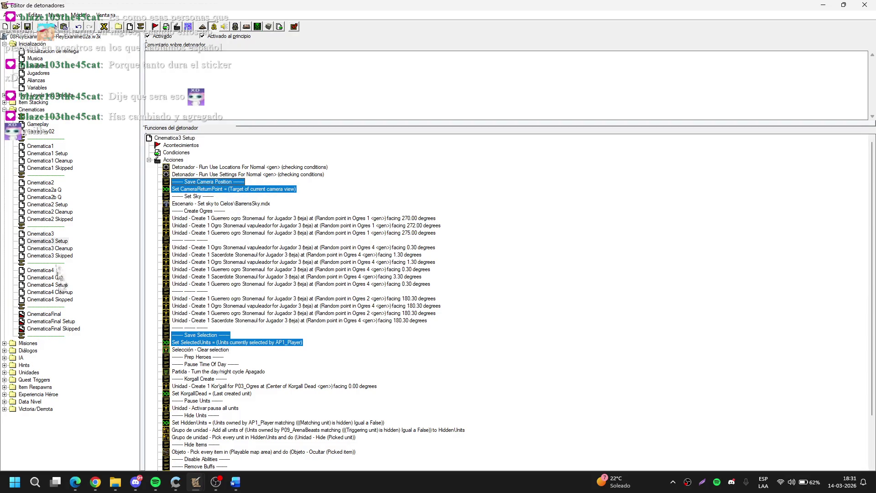
{"action": "left_click", "coordinate": [63, 285]}
{"action": "left_click", "coordinate": [173, 167]}
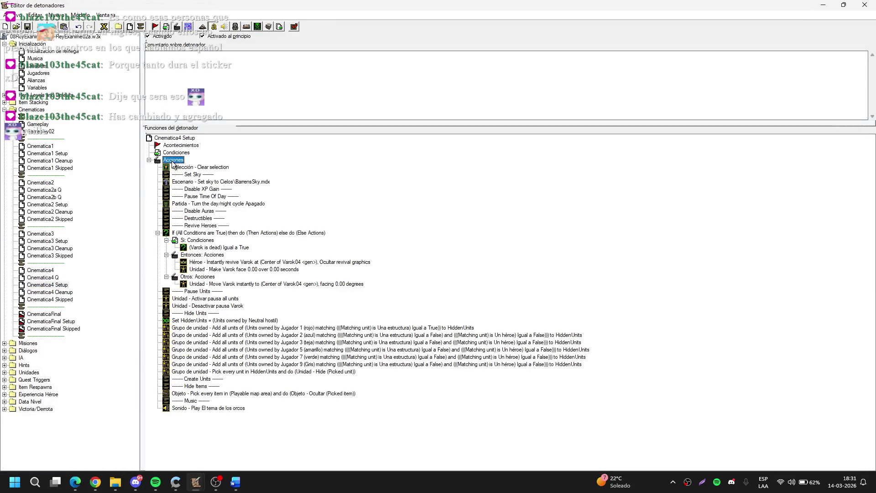
{"action": "key", "text": "ctrl+v"}
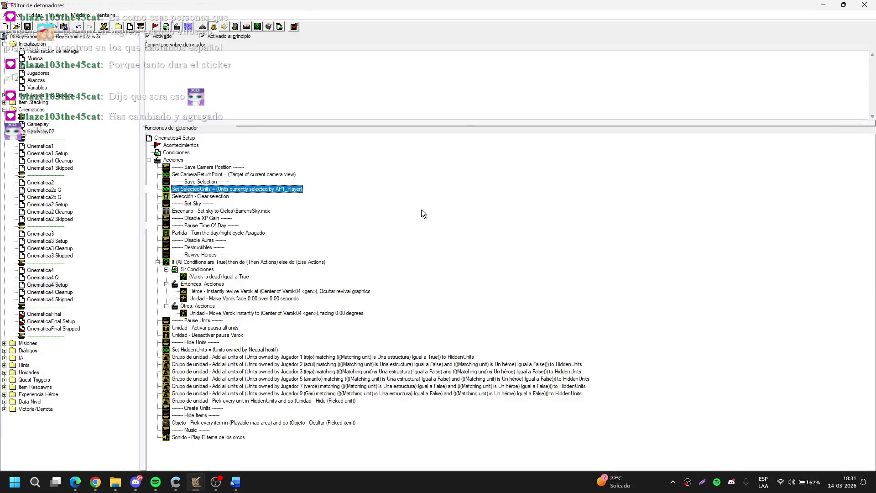
Step: View the Cinematica2 Cleanup and Cinematica3 Cleanup triggers
{"action": "left_click", "coordinate": [88, 282]}
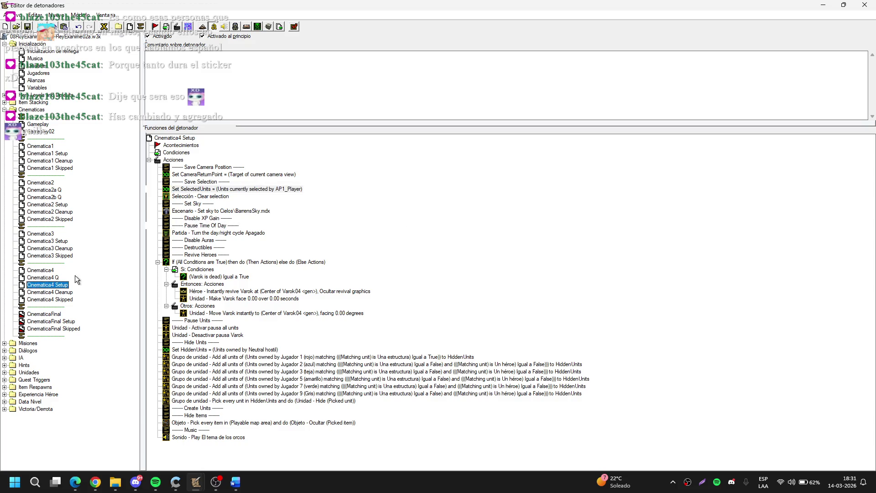
{"action": "left_click", "coordinate": [63, 212]}
{"action": "left_click", "coordinate": [56, 249]}
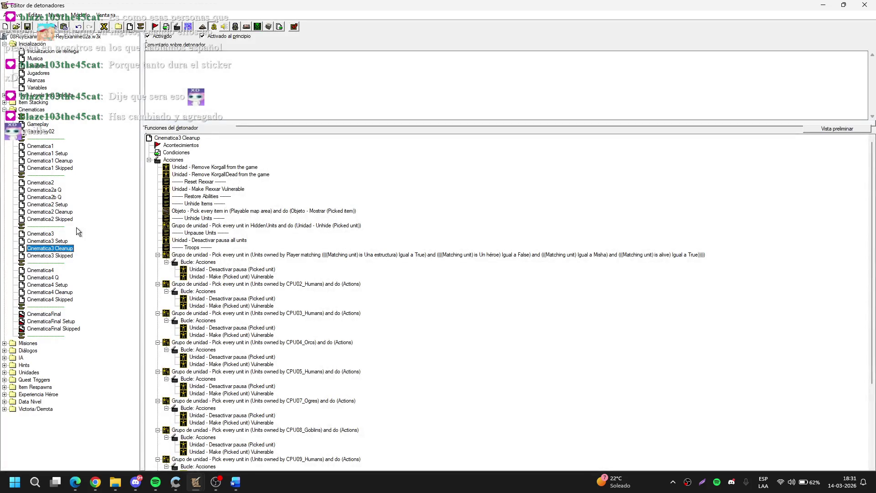
Step: In Cinematica1 Cleanup, pick the Move Units comment, Move Varok, and the unit and item unhide actions
{"action": "left_click", "coordinate": [51, 161]}
{"action": "left_click", "coordinate": [460, 215]}
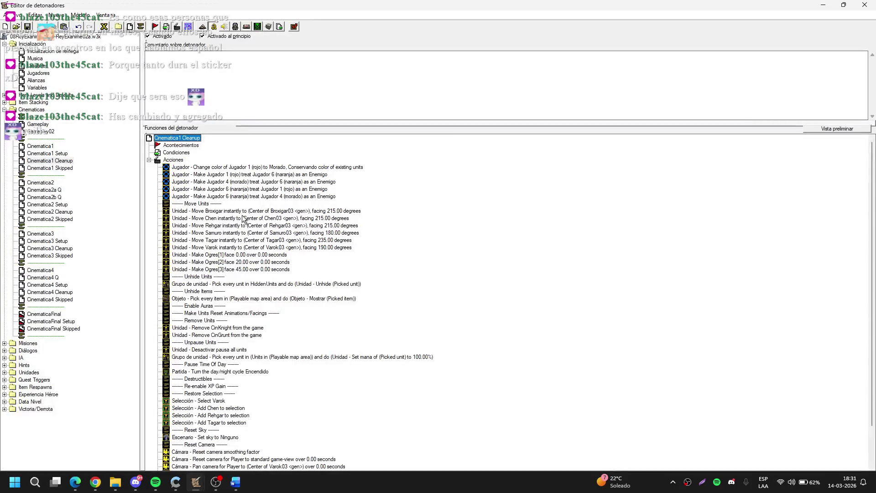
{"action": "left_click", "coordinate": [206, 203]}
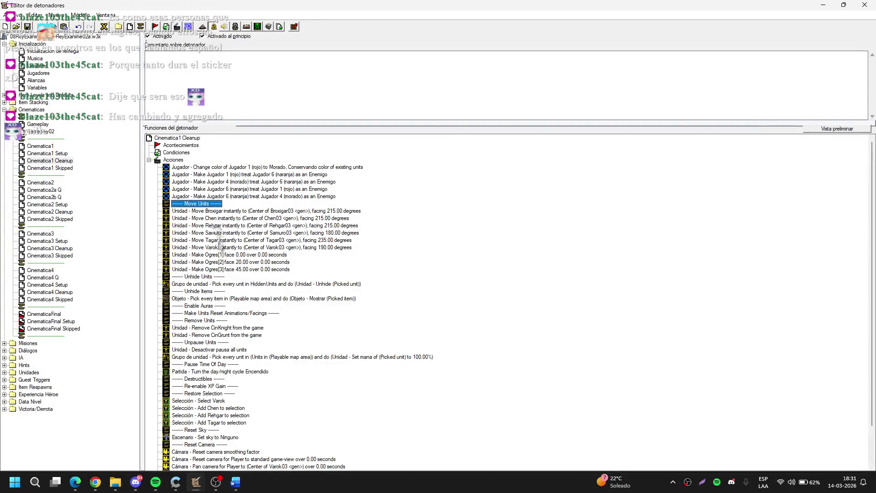
{"action": "left_click", "coordinate": [226, 247], "text": "ctrl"}
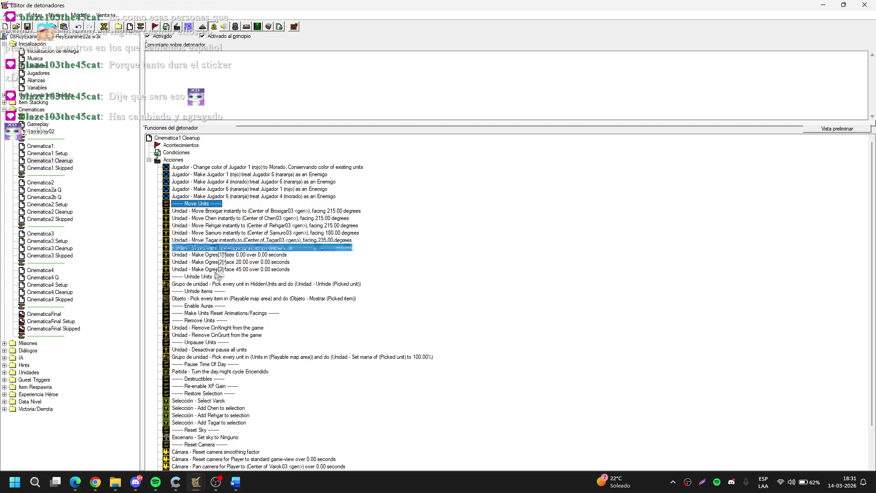
{"action": "left_click", "coordinate": [219, 276], "text": "ctrl"}
{"action": "left_click", "coordinate": [215, 284], "text": "ctrl"}
{"action": "left_click", "coordinate": [210, 291], "text": "ctrl"}
{"action": "left_click", "coordinate": [208, 300], "text": "ctrl"}
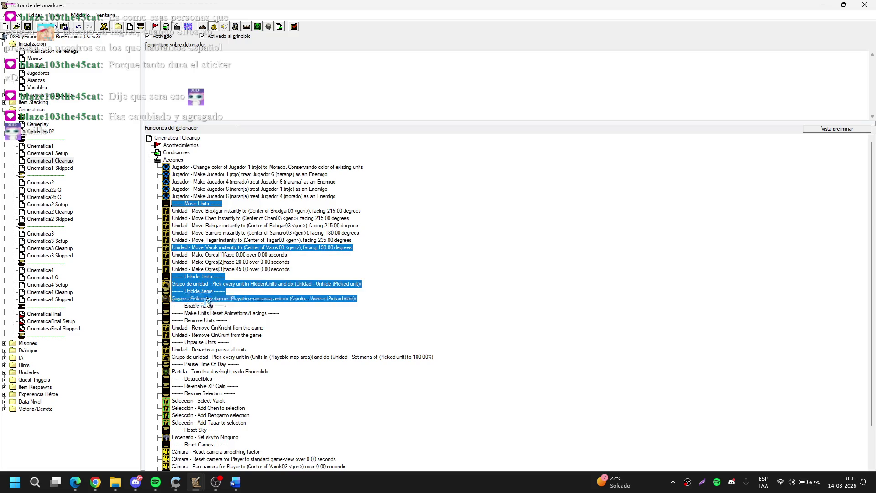
Step: Add the Enable Auras to Remove Units comments, unpause, Pause Time Of Day and day/night cycle rows
{"action": "scroll", "coordinate": [214, 283], "scroll_direction": "down", "scroll_amount": 2}
{"action": "left_click", "coordinate": [218, 263], "text": "ctrl"}
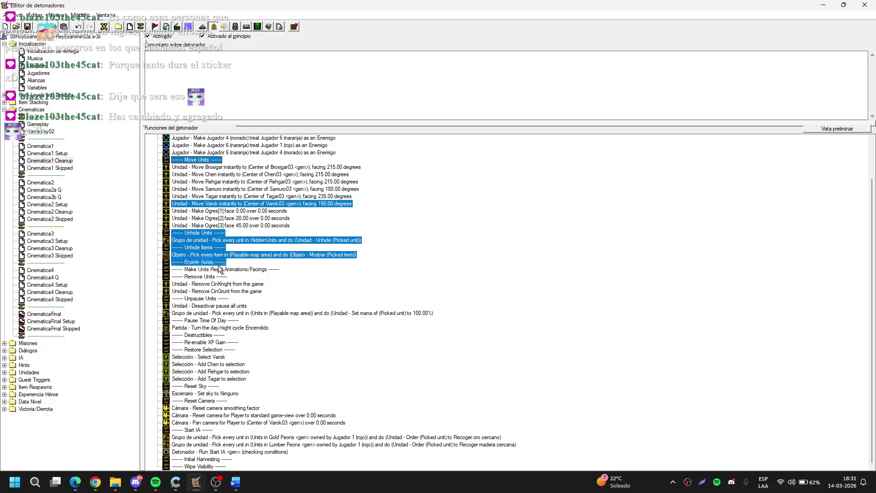
{"action": "left_click", "coordinate": [221, 270], "text": "ctrl"}
{"action": "left_click", "coordinate": [222, 277], "text": "ctrl"}
{"action": "left_click", "coordinate": [218, 299], "text": "ctrl"}
{"action": "left_click", "coordinate": [219, 307], "text": "ctrl"}
{"action": "left_click", "coordinate": [220, 314], "text": "ctrl"}
{"action": "left_click", "coordinate": [220, 321], "text": "ctrl"}
{"action": "left_click", "coordinate": [220, 329], "text": "ctrl"}
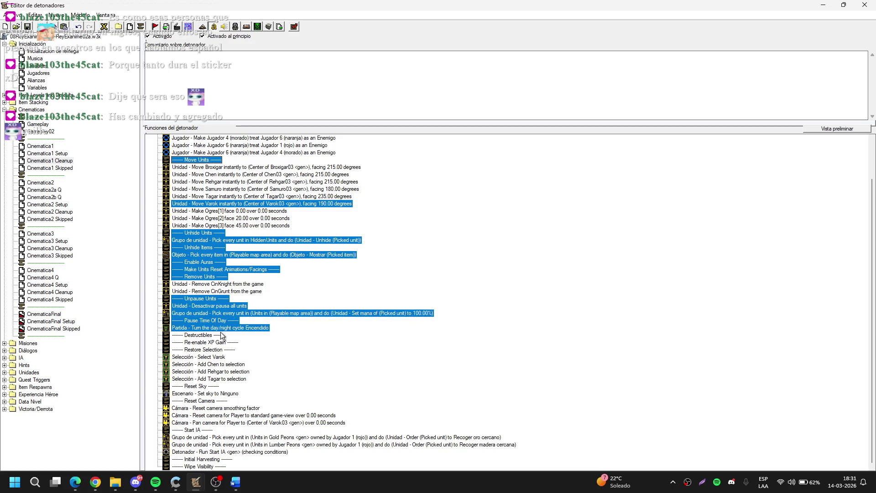
Step: Drop the mana action; add Destructibles through Restore Selection, Select Varok, and sky and camera resets
{"action": "left_click", "coordinate": [222, 313], "text": "ctrl"}
{"action": "left_click", "coordinate": [221, 336], "text": "ctrl"}
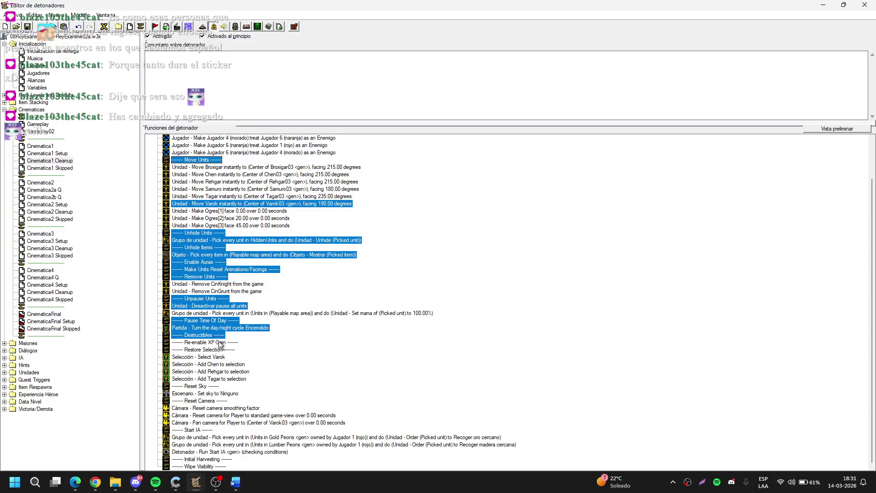
{"action": "left_click", "coordinate": [222, 342], "text": "ctrl"}
{"action": "left_click", "coordinate": [223, 351], "text": "ctrl"}
{"action": "left_click", "coordinate": [224, 358], "text": "ctrl"}
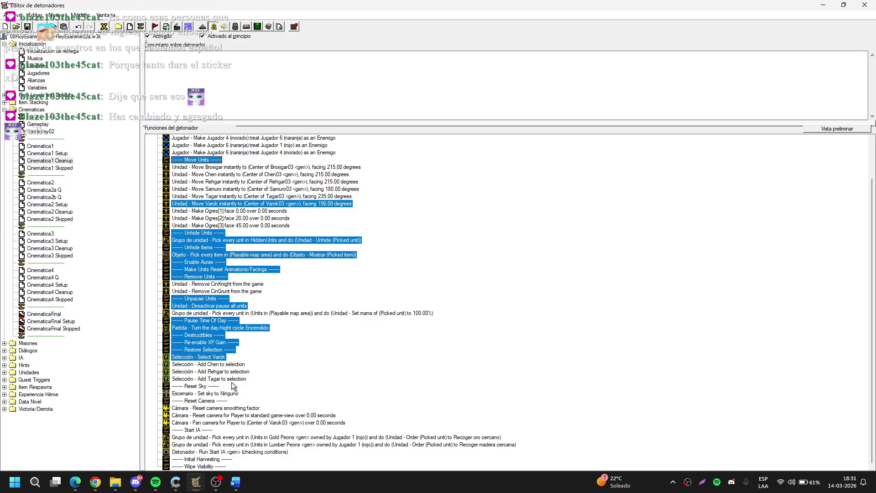
{"action": "left_click", "coordinate": [214, 386], "text": "ctrl"}
{"action": "left_click", "coordinate": [215, 393], "text": "ctrl"}
{"action": "left_click", "coordinate": [215, 400], "text": "ctrl"}
{"action": "left_click", "coordinate": [217, 408], "text": "ctrl"}
{"action": "left_click", "coordinate": [217, 415], "text": "ctrl"}
{"action": "left_click", "coordinate": [218, 422], "text": "ctrl"}
Step: Add the Start IA comment, peon orders and closing comments, then select Cinematica4 Cleanup
{"action": "left_click", "coordinate": [217, 431], "text": "ctrl"}
{"action": "left_click", "coordinate": [219, 445], "text": "ctrl"}
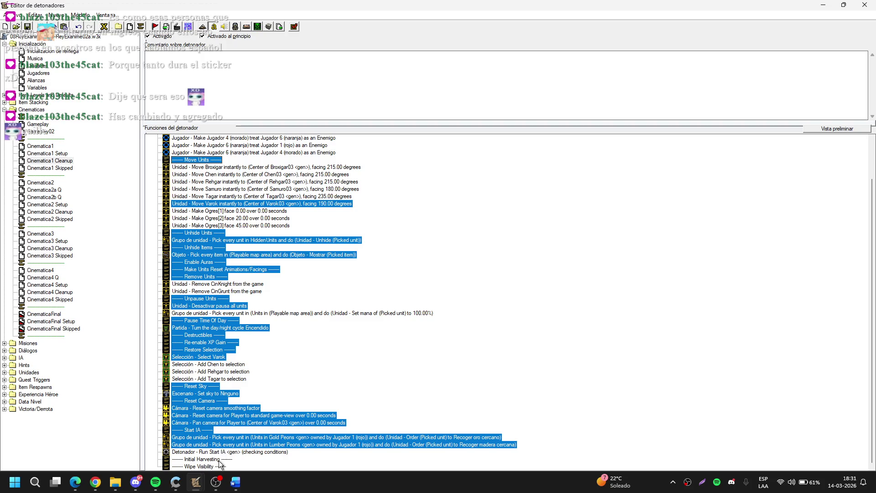
{"action": "left_click", "coordinate": [222, 459], "text": "ctrl"}
{"action": "left_click", "coordinate": [221, 466], "text": "ctrl"}
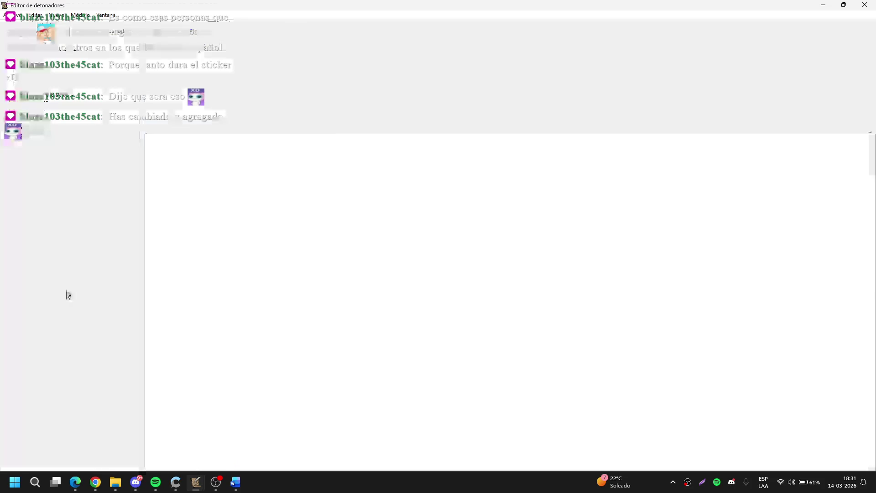
{"action": "left_click", "coordinate": [67, 292]}
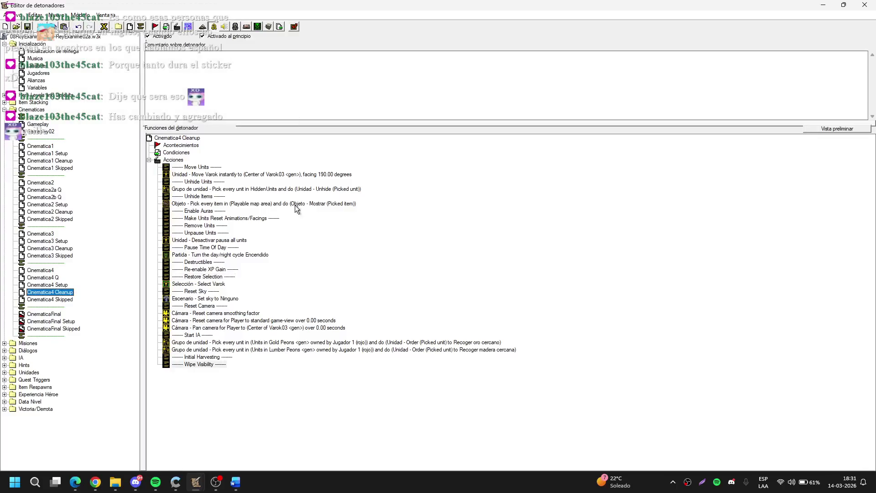
{"action": "double_click", "coordinate": [259, 177]}
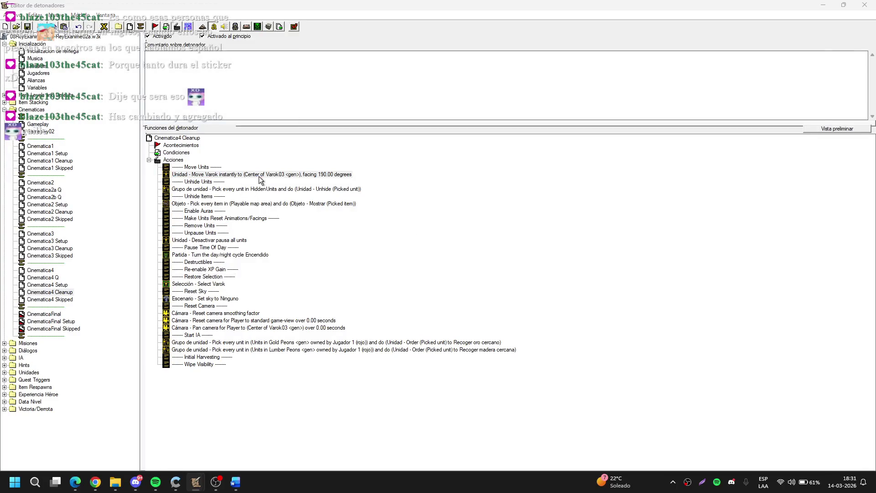
{"action": "left_click", "coordinate": [423, 220]}
{"action": "scroll", "coordinate": [424, 228], "scroll_direction": "up", "scroll_amount": 2}
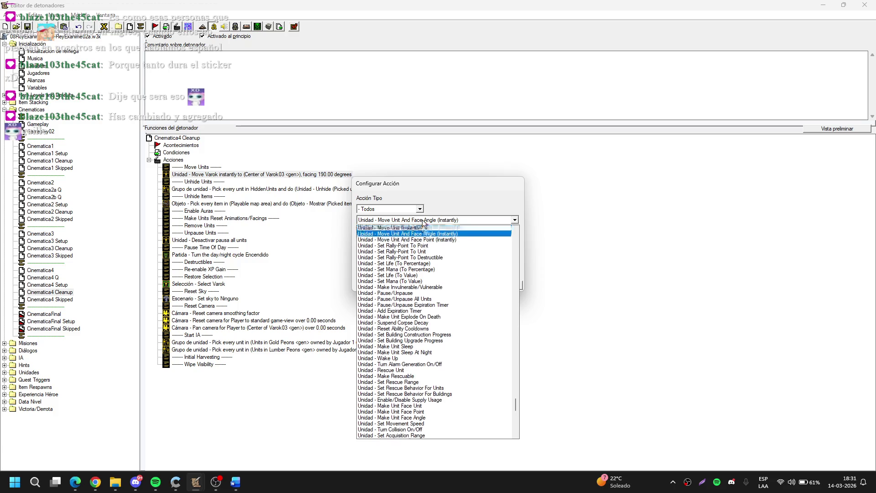
{"action": "left_click", "coordinate": [426, 237]}
{"action": "left_click", "coordinate": [380, 244]}
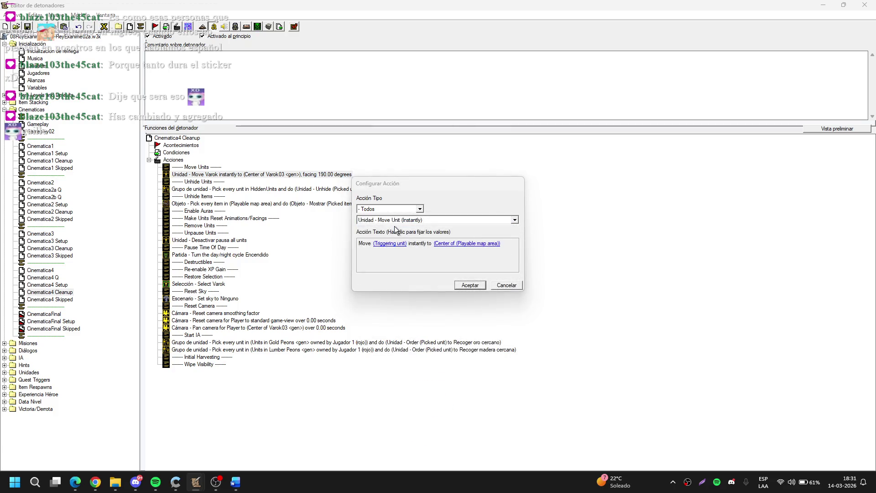
{"action": "left_click", "coordinate": [396, 225]}
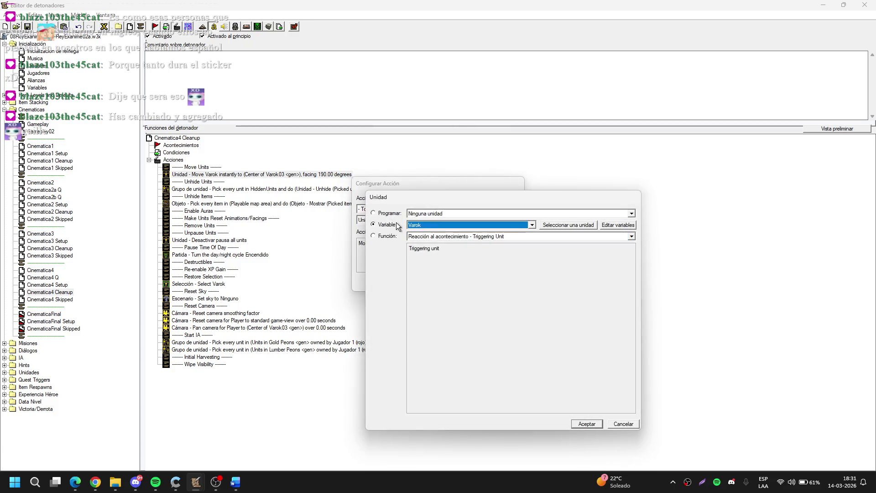
{"action": "key", "text": "Return"}
{"action": "left_click", "coordinate": [439, 246]}
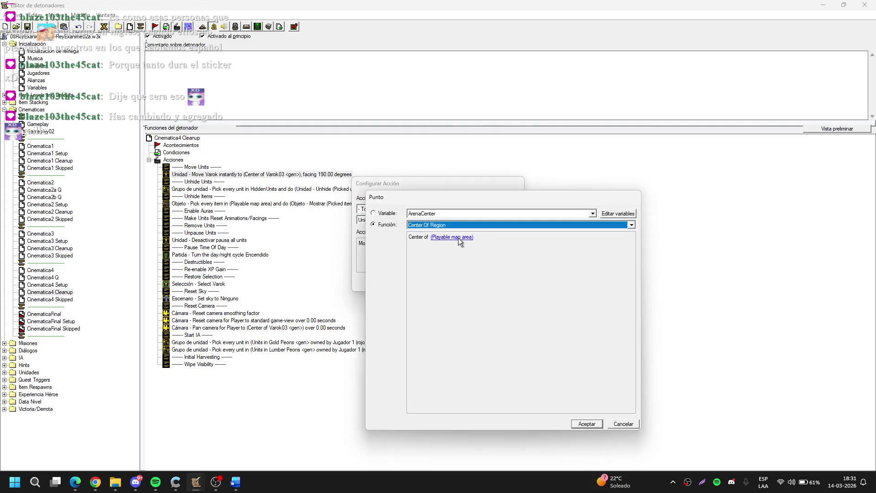
{"action": "left_click", "coordinate": [461, 352]}
{"action": "left_click", "coordinate": [451, 243]}
{"action": "left_click", "coordinate": [446, 214]}
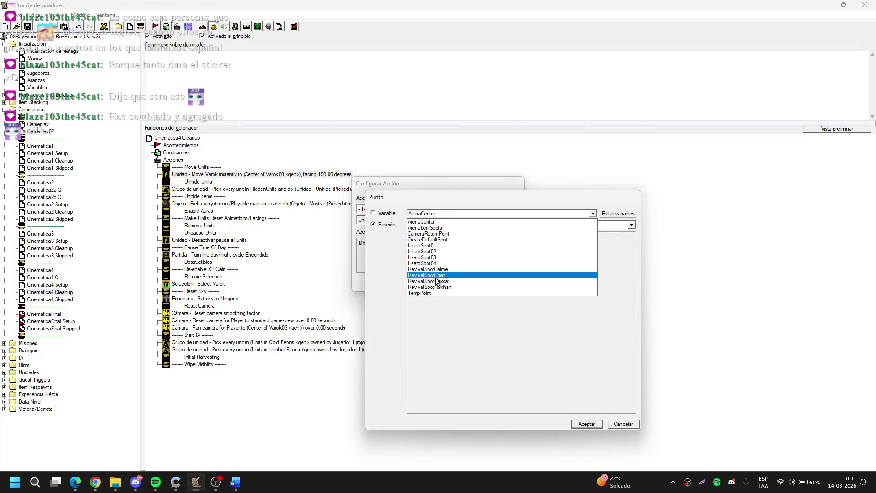
{"action": "key", "text": "Escape"}
{"action": "key", "text": "Escape"}
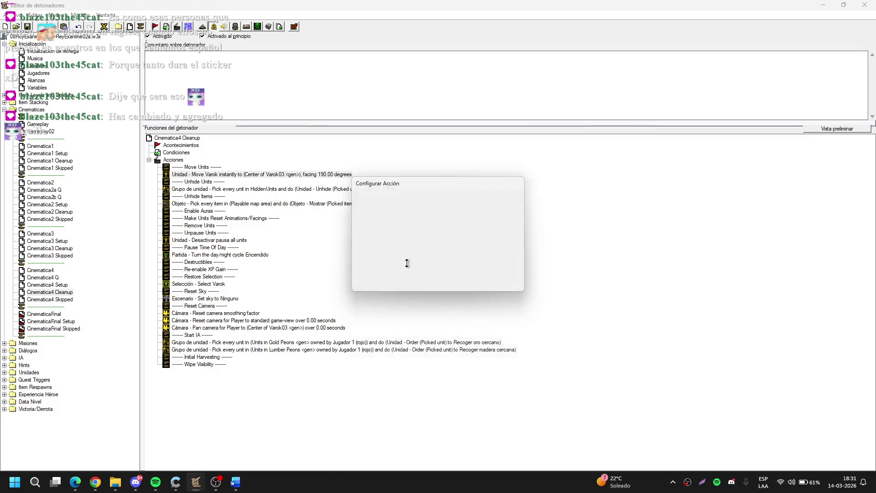
{"action": "key", "text": "Escape"}
Step: Delete the four RevivalFacing variables while keeping Item01Timer
{"action": "key", "text": "ctrl+b"}
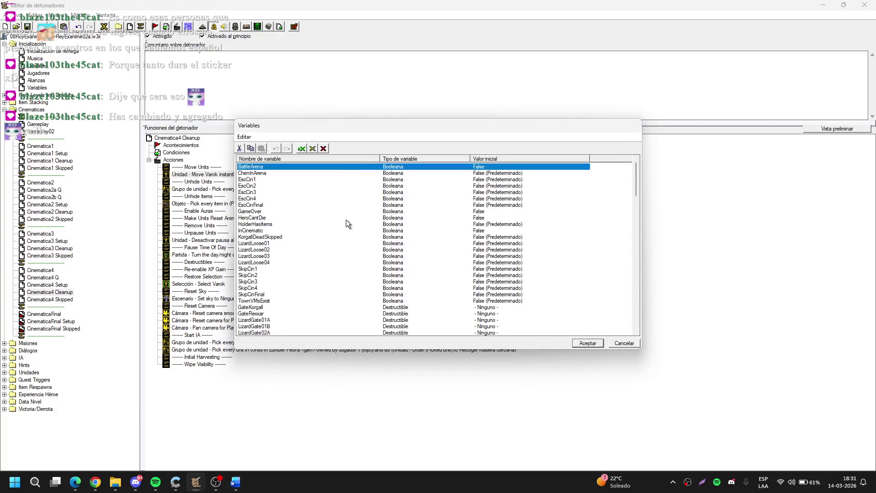
{"action": "scroll", "coordinate": [346, 220], "scroll_direction": "down", "scroll_amount": 14}
{"action": "scroll", "coordinate": [346, 220], "scroll_direction": "down", "scroll_amount": 14}
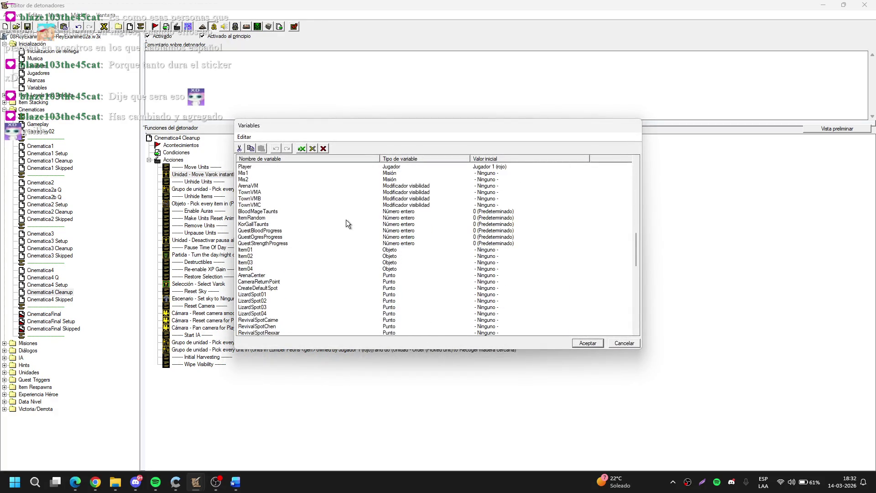
{"action": "left_click", "coordinate": [280, 206]}
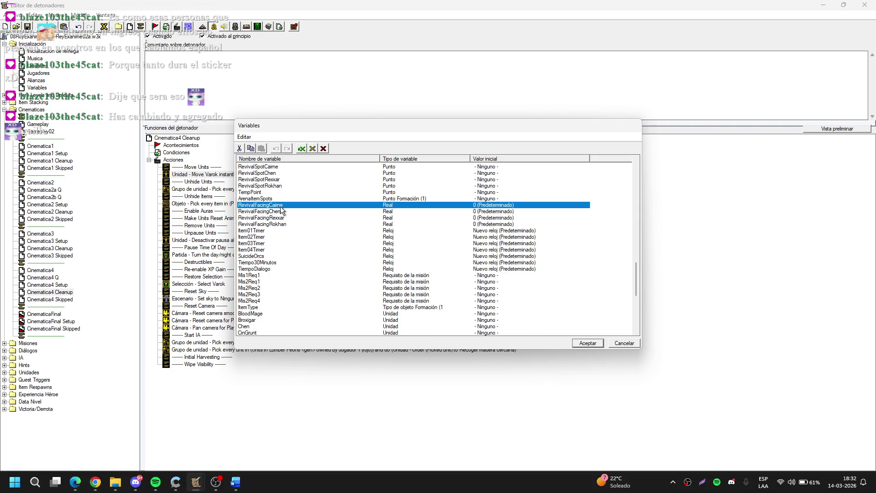
{"action": "scroll", "coordinate": [280, 206], "scroll_direction": "up", "scroll_amount": 2}
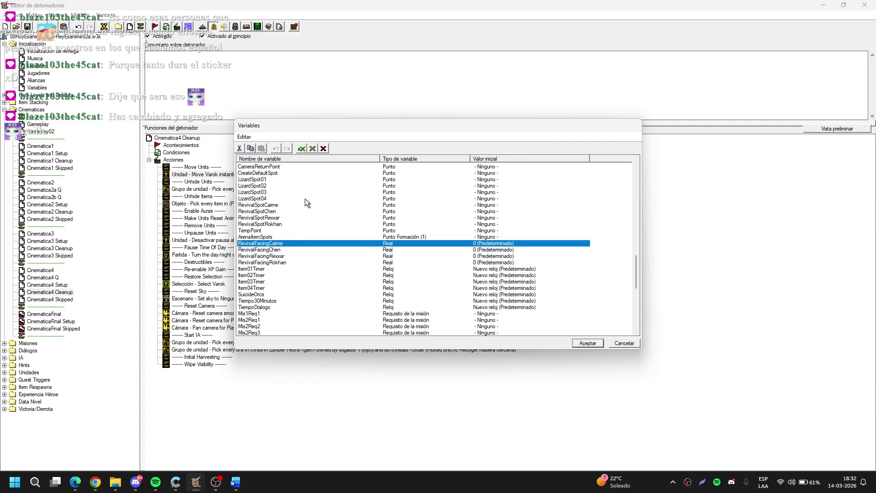
{"action": "key", "text": "Delete"}
{"action": "key", "text": "Delete"}
{"action": "key", "text": "Delete"}
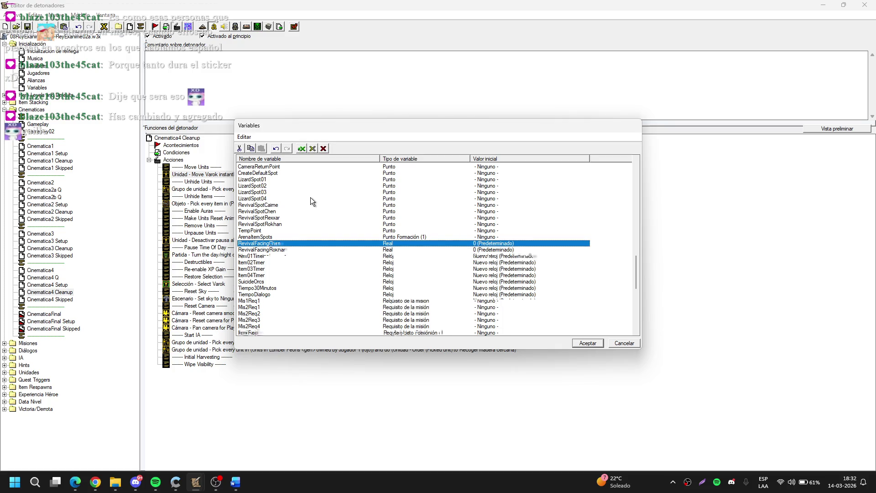
{"action": "key", "text": "Left"}
{"action": "key", "text": "Right"}
{"action": "key", "text": "Return"}
Step: Rename the RevivalSpotCaime point variable to RevivalSpotTagar
{"action": "key", "text": "Up"}
{"action": "key", "text": "Up"}
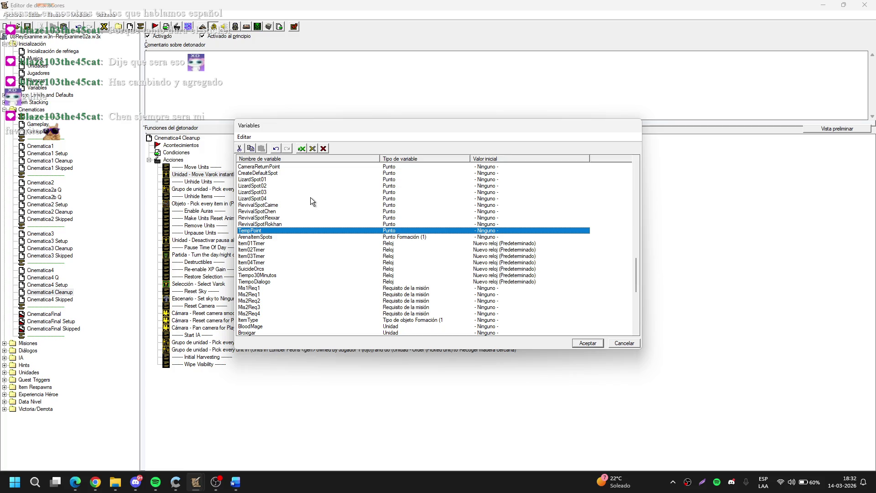
{"action": "key", "text": "Up"}
{"action": "key", "text": "Up"}
{"action": "key", "text": "Up"}
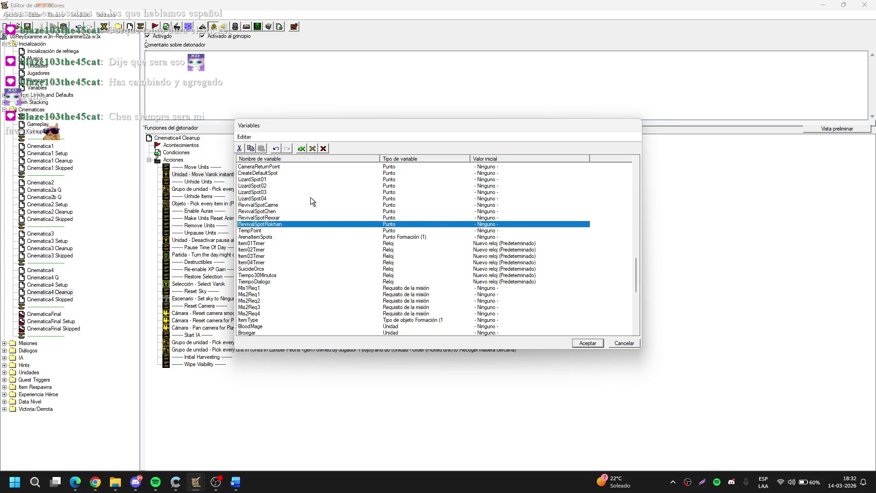
{"action": "key", "text": "Return"}
{"action": "key", "text": "BackSpace"}
{"action": "key", "text": "BackSpace"}
{"action": "key", "text": "BackSpace"}
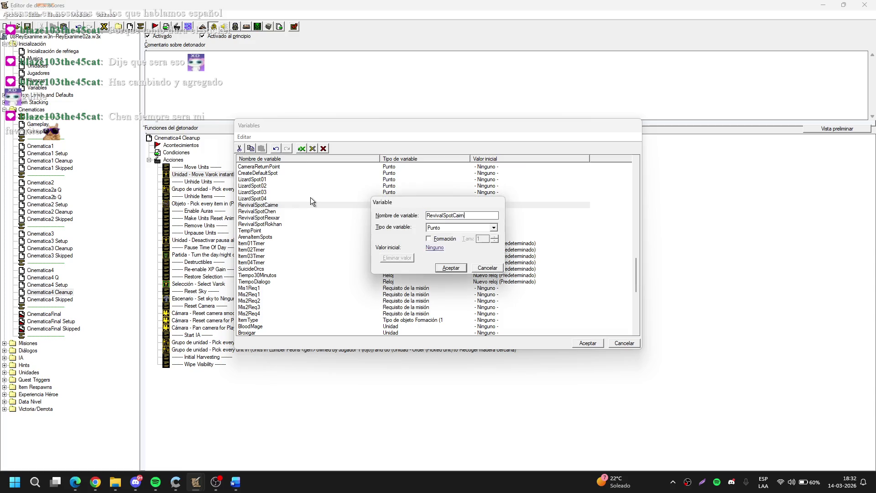
{"action": "type", "text": "Tga"}
{"action": "key", "text": "BackSpace"}
{"action": "key", "text": "BackSpace"}
{"action": "key", "text": "BackSpace"}
{"action": "type", "text": "agar"}
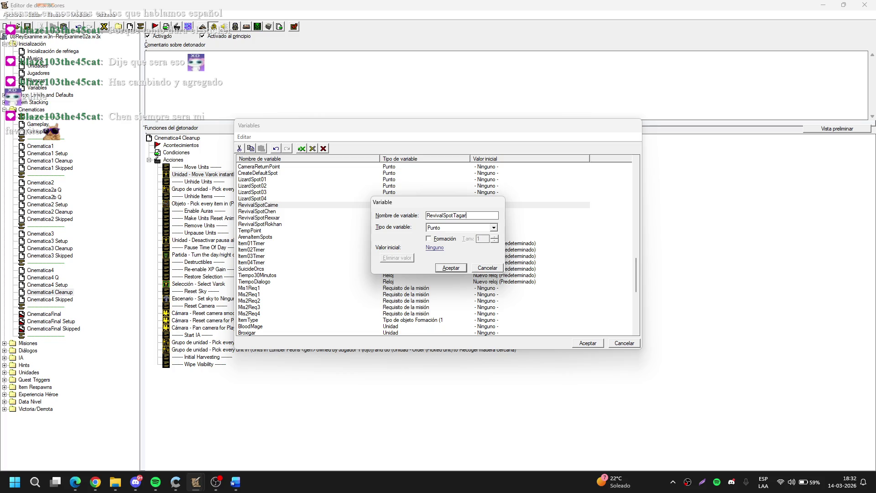
Step: Rename the revival-spot variables to RevivalSpotTagar, RevivalSpotVarok and RevivalSpotRehgar
{"action": "key", "text": "Return"}
{"action": "key", "text": "Down"}
{"action": "key", "text": "Down"}
{"action": "key", "text": "Up"}
{"action": "key", "text": "Up"}
{"action": "key", "text": "Up"}
{"action": "key", "text": "Return"}
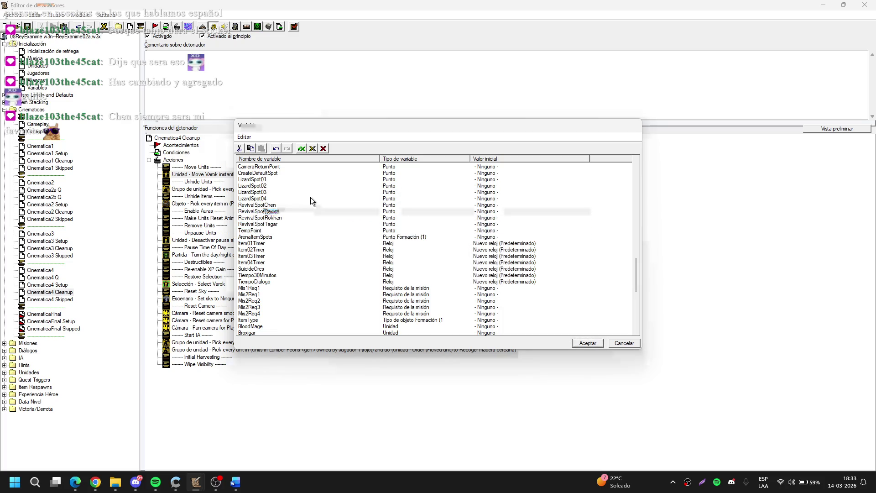
{"action": "key", "text": "BackSpace"}
{"action": "key", "text": "BackSpace"}
{"action": "key", "text": "BackSpace"}
{"action": "type", "text": "Vaorok"}
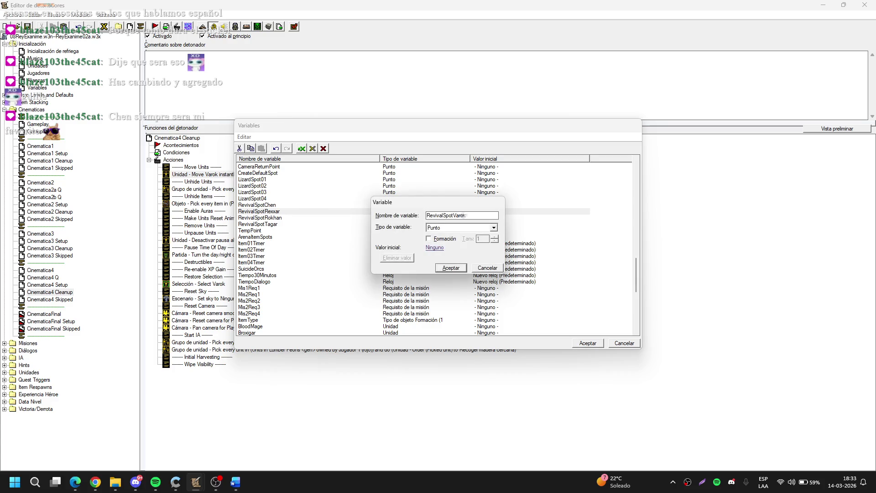
{"action": "key", "text": "Return"}
{"action": "key", "text": "Return"}
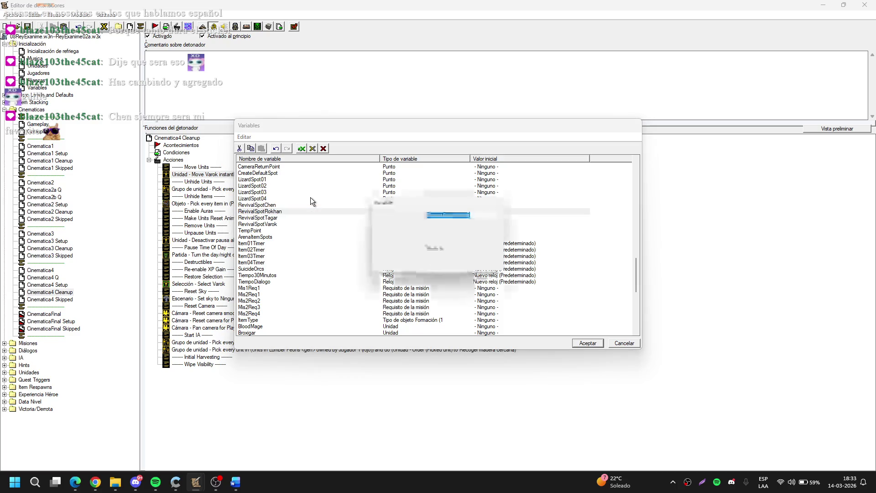
{"action": "key", "text": "End"}
{"action": "key", "text": "BackSpace"}
{"action": "key", "text": "BackSpace"}
{"action": "key", "text": "BackSpace"}
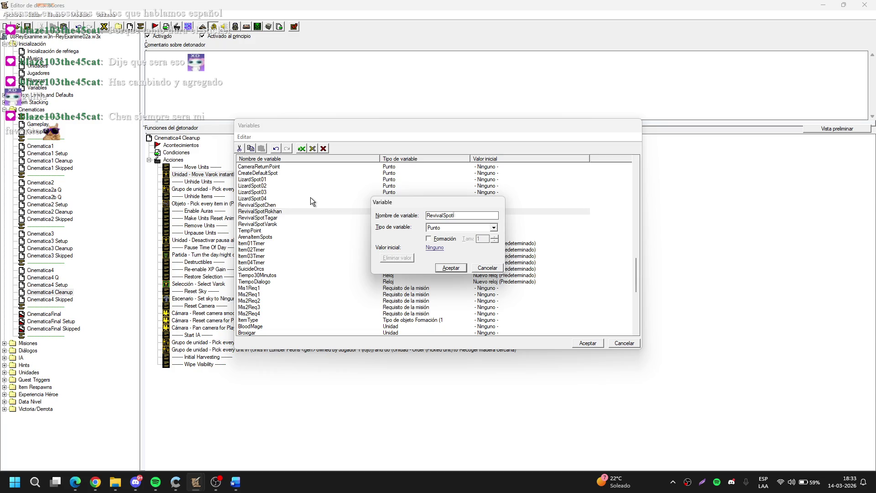
{"action": "type", "text": "hgar"}
{"action": "key", "text": "Return"}
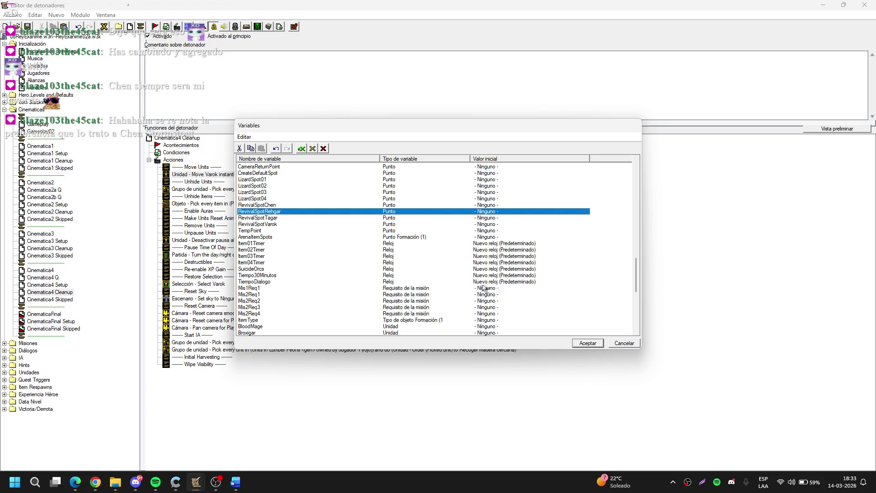
{"action": "scroll", "coordinate": [483, 286], "scroll_direction": "down", "scroll_amount": 1}
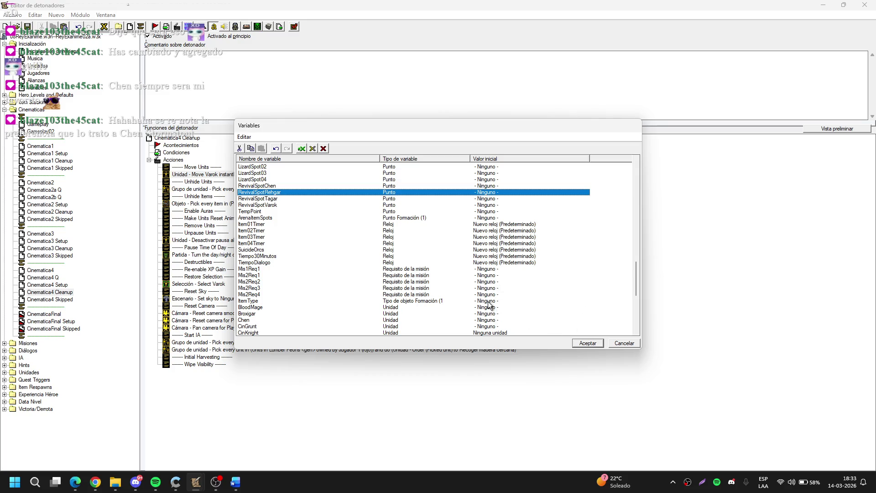
{"action": "scroll", "coordinate": [489, 304], "scroll_direction": "down", "scroll_amount": 1}
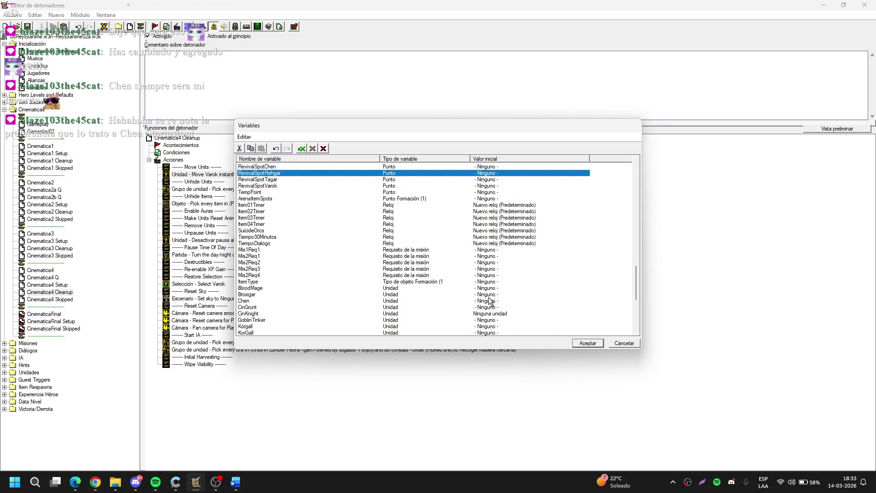
{"action": "left_click", "coordinate": [588, 344]}
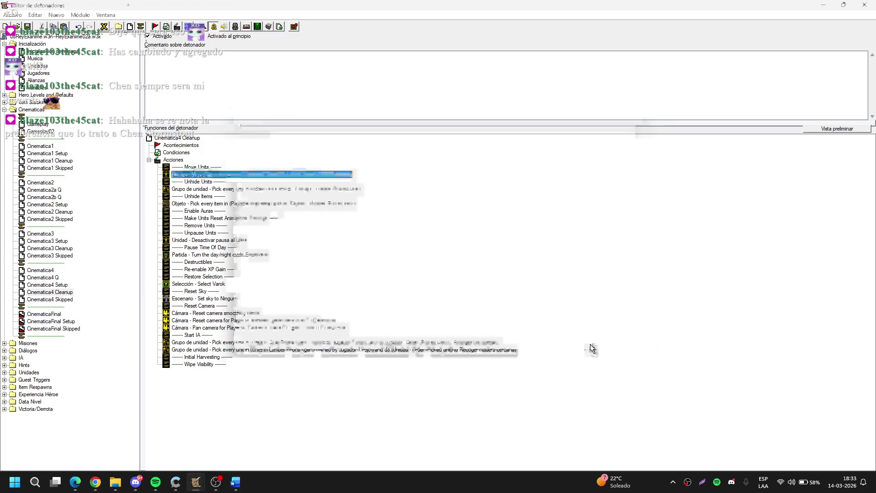
Step: Duplicate RevivalSpotVarok as a new point variable named RevivalSpotMisha
{"action": "left_click", "coordinate": [104, 26]}
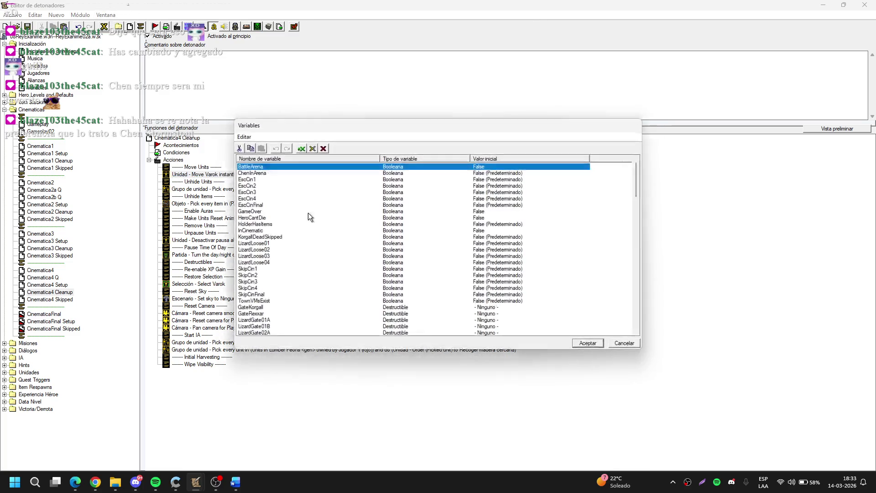
{"action": "scroll", "coordinate": [315, 232], "scroll_direction": "down", "scroll_amount": 8}
{"action": "scroll", "coordinate": [314, 247], "scroll_direction": "down", "scroll_amount": 20}
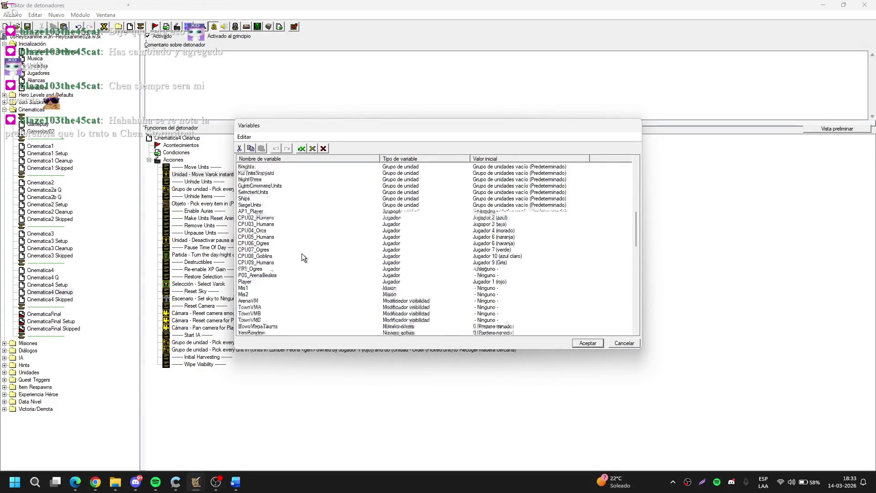
{"action": "left_click", "coordinate": [286, 262]}
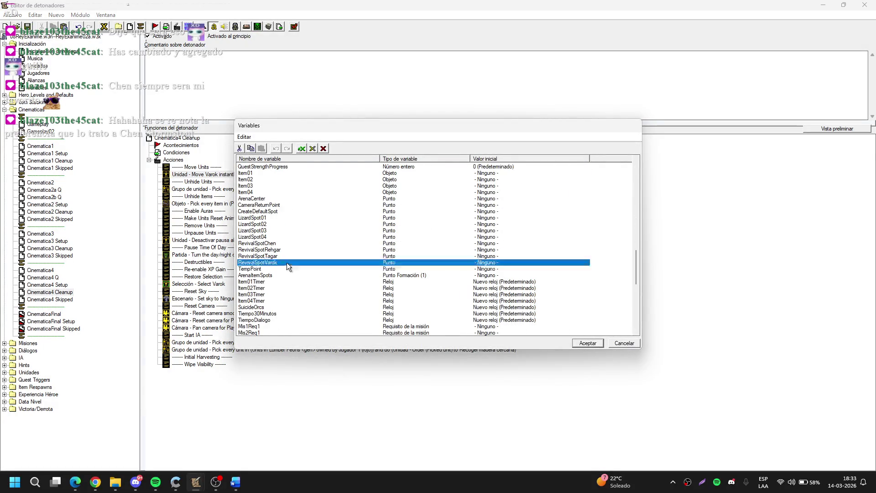
{"action": "key", "text": "ctrl+c"}
{"action": "key", "text": "ctrl+v"}
{"action": "key", "text": "BackSpace"}
{"action": "key", "text": "BackSpace"}
{"action": "key", "text": "BackSpace"}
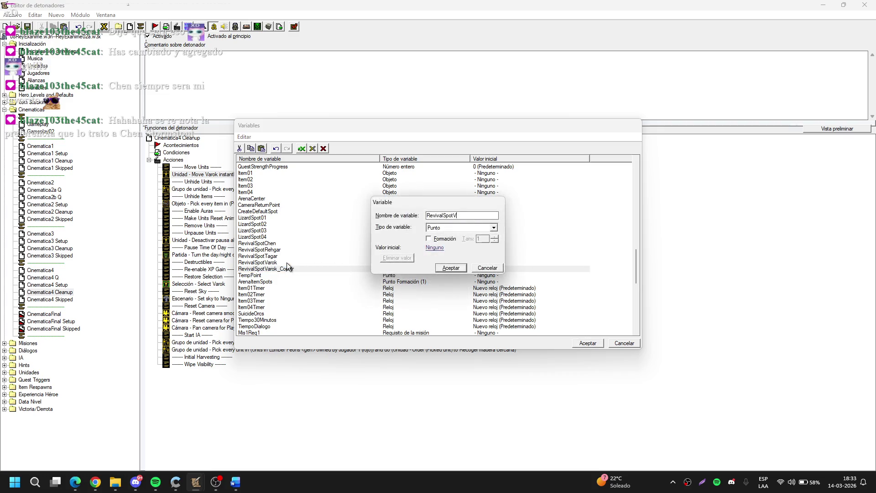
{"action": "type", "text": "Misha"}
{"action": "key", "text": "Return"}
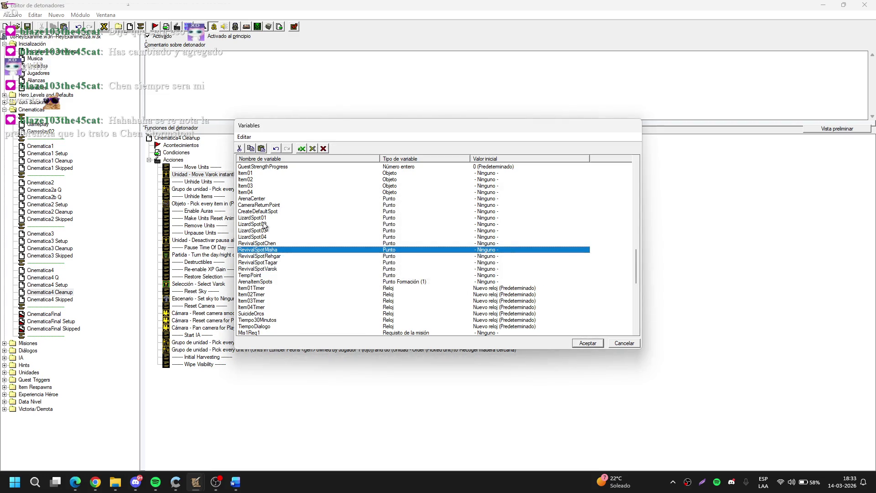
{"action": "left_click", "coordinate": [594, 343]}
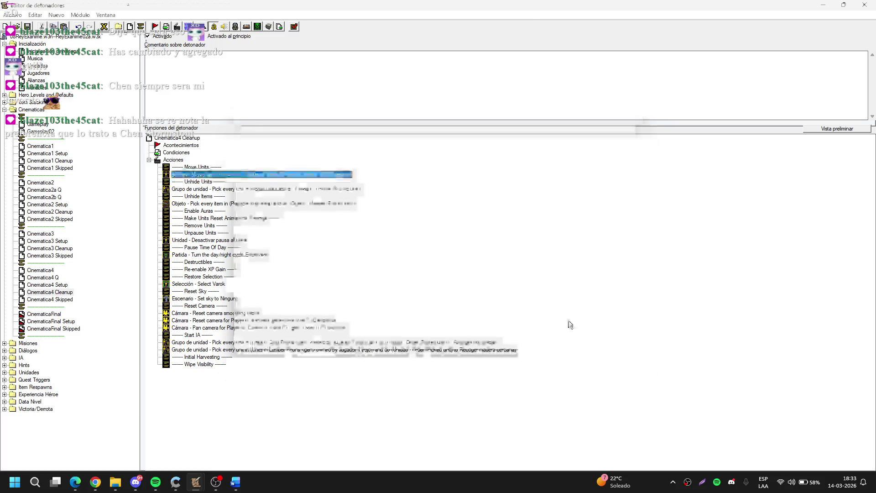
Step: Inspect the Move Varok and revive Varok actions in Cinematica4 Setup without changing them
{"action": "double_click", "coordinate": [283, 172]}
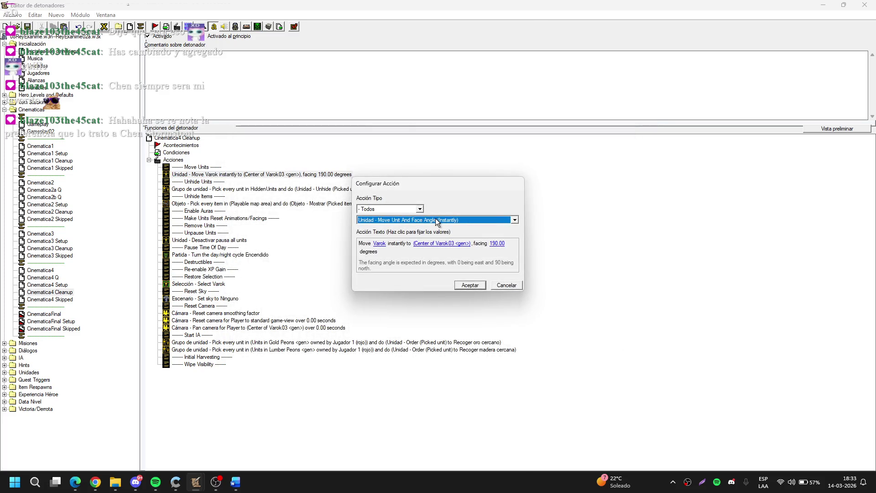
{"action": "key", "text": "Return"}
{"action": "left_click", "coordinate": [61, 285]}
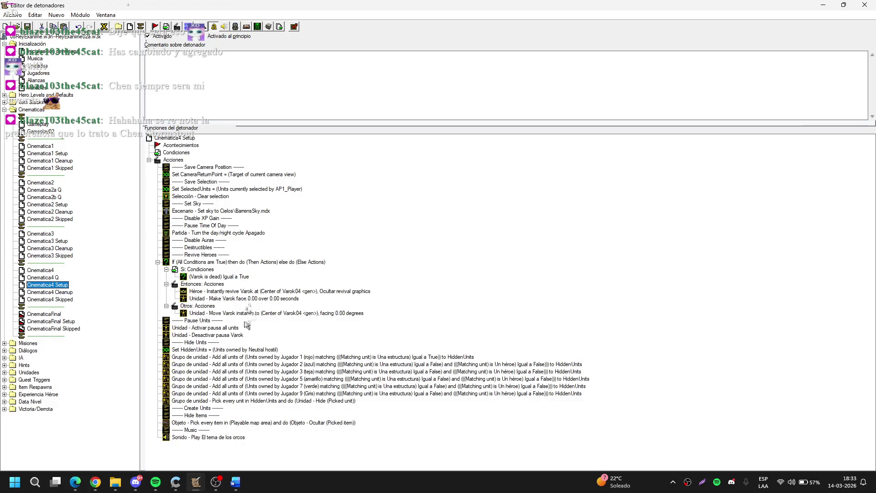
{"action": "left_click", "coordinate": [211, 255]}
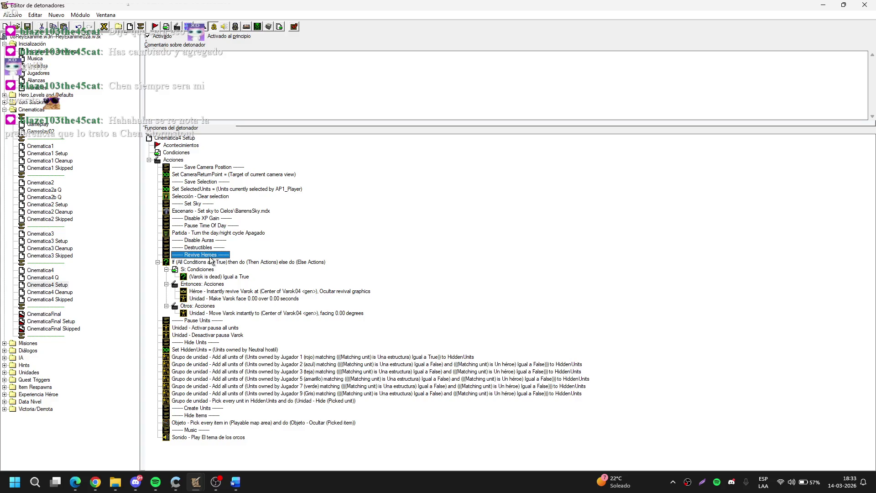
{"action": "double_click", "coordinate": [306, 293]}
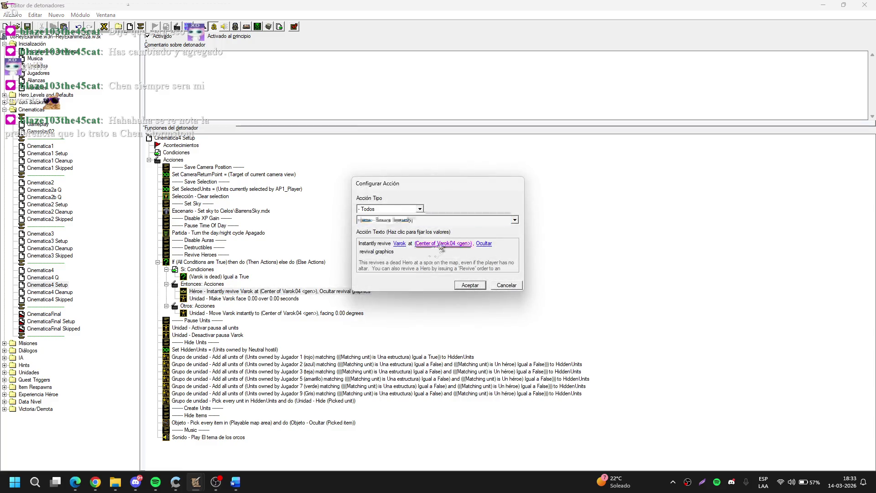
{"action": "left_click", "coordinate": [439, 242]}
{"action": "key", "text": "Escape"}
{"action": "key", "text": "Escape"}
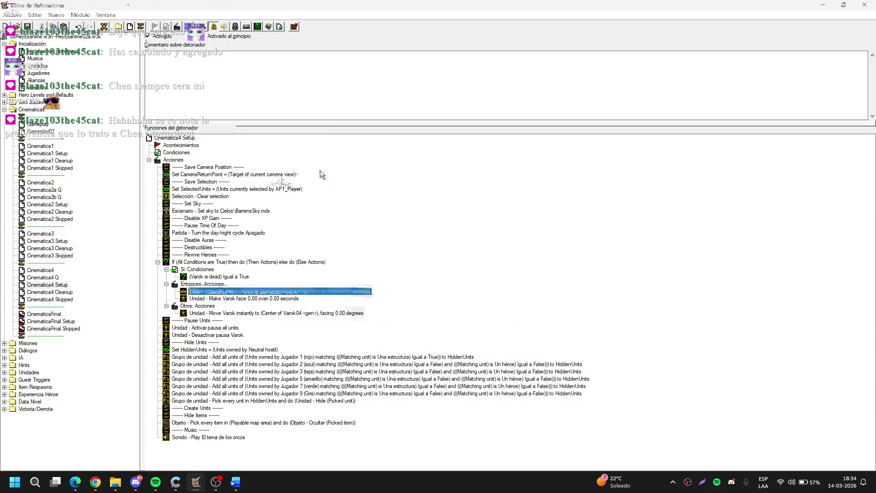
Step: Add a '------ Save Points ------' comment after Clear selection in Cinematica4 Setup
{"action": "left_click", "coordinate": [211, 168]}
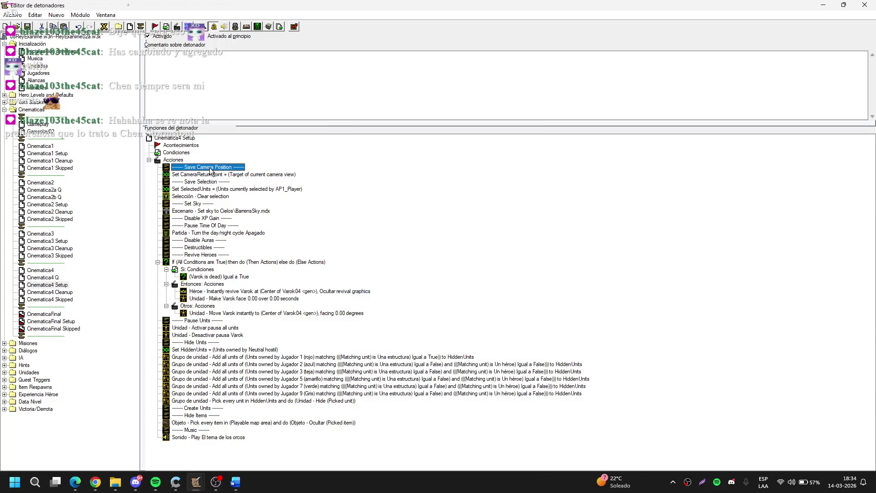
{"action": "double_click", "coordinate": [224, 196]}
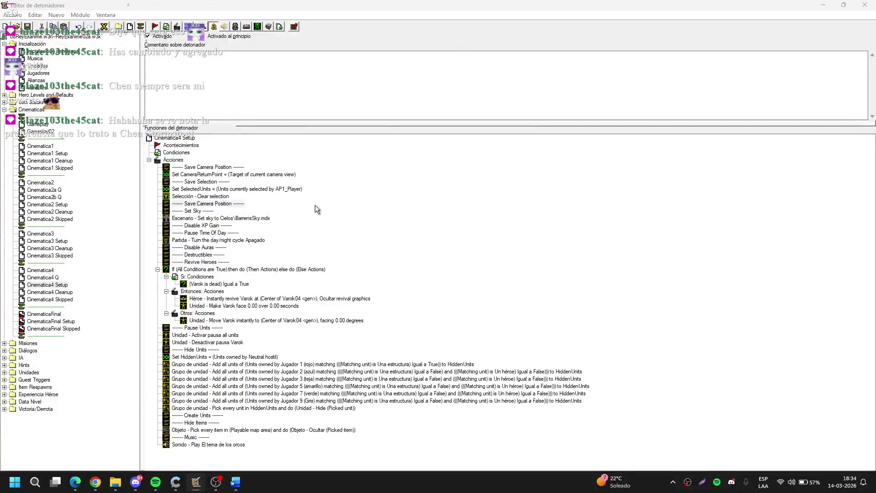
{"action": "left_click", "coordinate": [397, 244]}
{"action": "key", "text": "End"}
{"action": "key", "text": "BackSpace"}
{"action": "key", "text": "BackSpace"}
{"action": "key", "text": "BackSpace"}
{"action": "key", "text": "BackSpace"}
{"action": "key", "text": "BackSpace"}
{"action": "key", "text": "BackSpace"}
{"action": "type", "text": "Sel"}
{"action": "key", "text": "Return"}
{"action": "key", "text": "Return"}
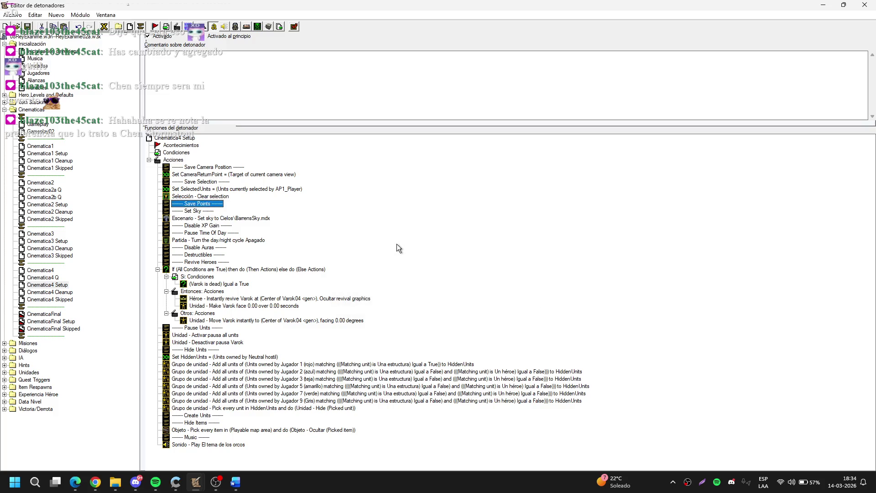
Step: Start a new Set Variable action below the Save Points comment
{"action": "key", "text": "ctrl+r"}
{"action": "key", "text": "u"}
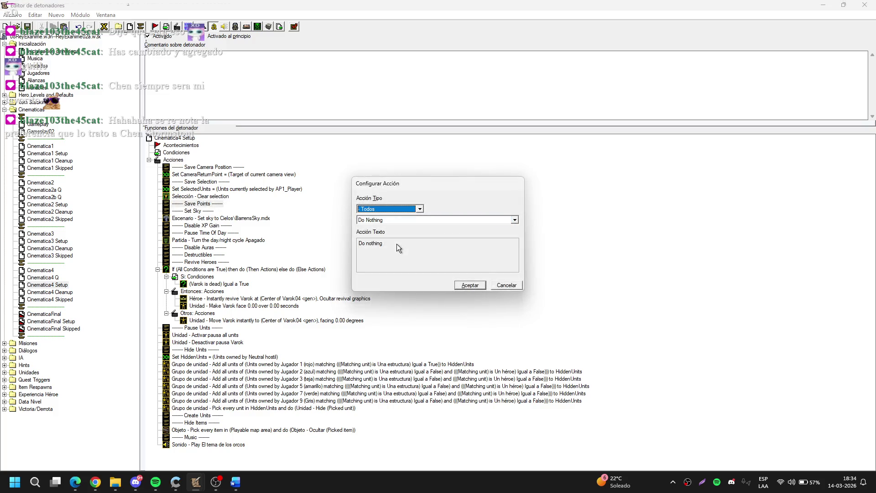
{"action": "key", "text": "Escape"}
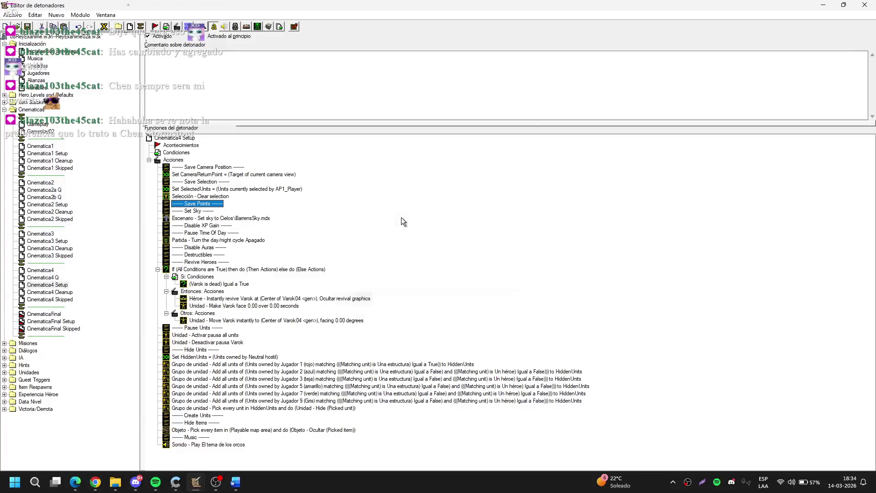
{"action": "key", "text": "ctrl+r"}
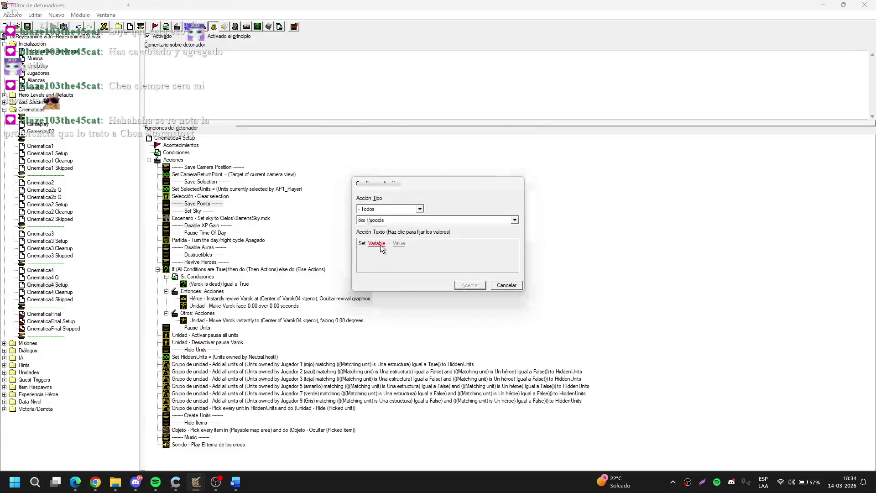
Step: Make the new action set RevivalSpotVarok to (Position of Varok)
{"action": "left_click", "coordinate": [381, 245]}
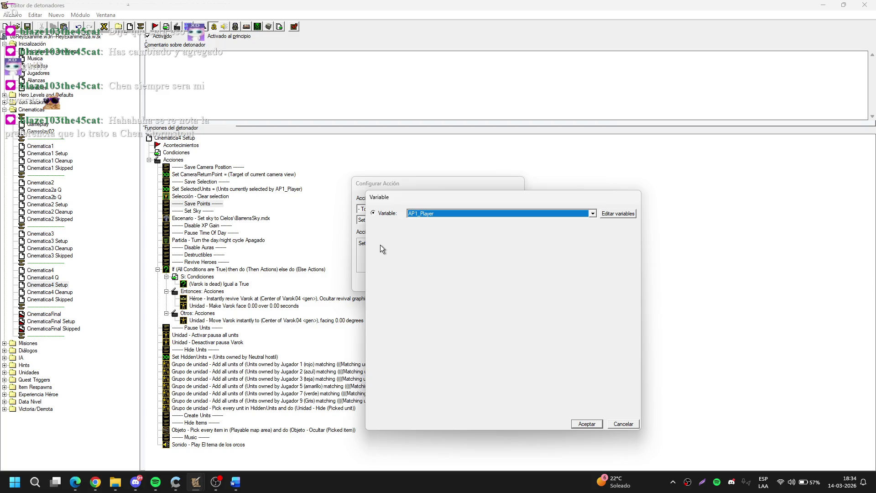
{"action": "left_click", "coordinate": [432, 214]}
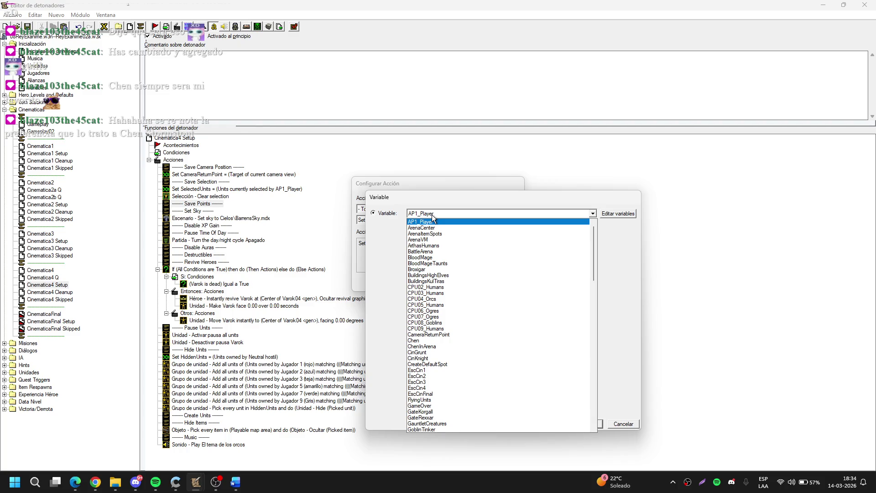
{"action": "key", "text": "r"}
{"action": "left_click", "coordinate": [432, 214]}
{"action": "left_click", "coordinate": [431, 215]}
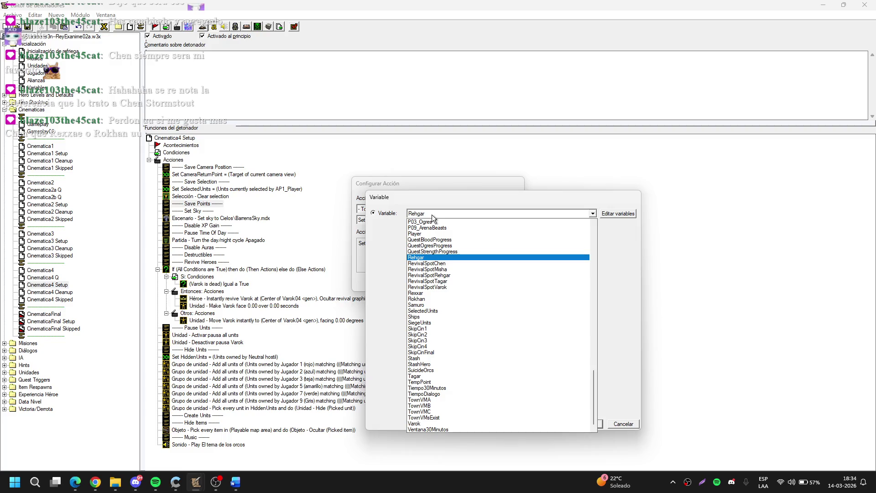
{"action": "left_click", "coordinate": [450, 289]}
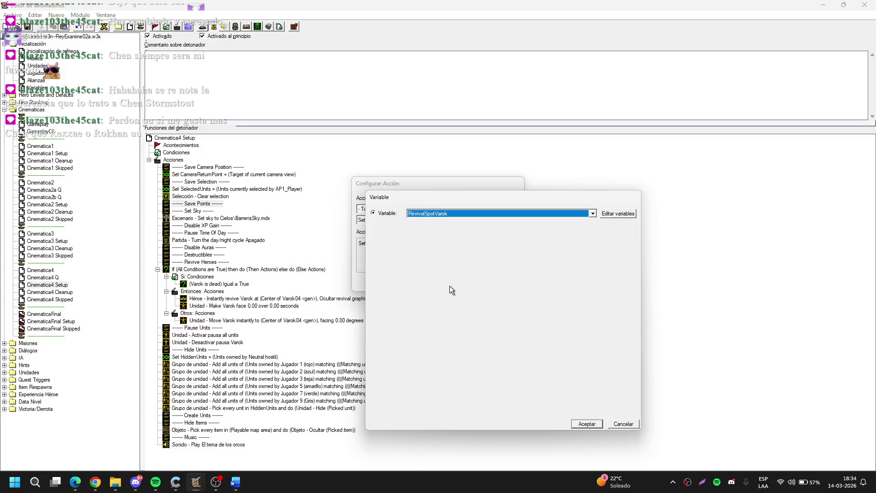
{"action": "key", "text": "Return"}
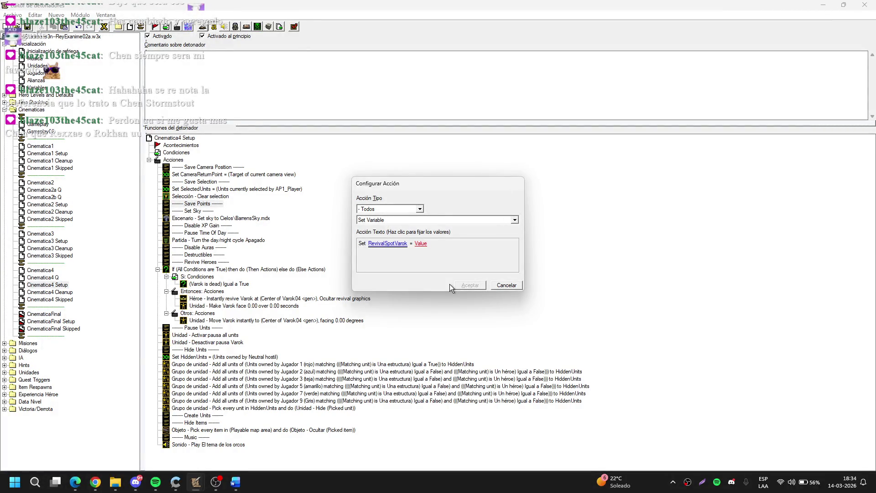
{"action": "left_click", "coordinate": [420, 243]}
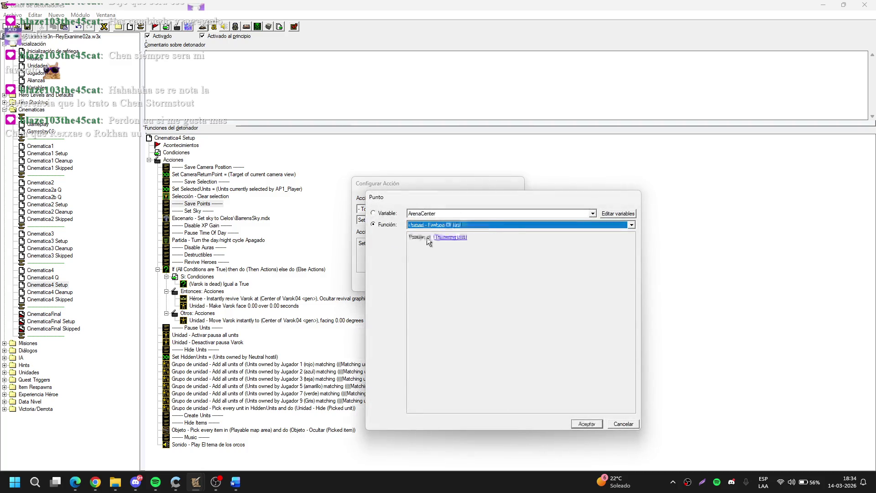
{"action": "left_click", "coordinate": [450, 238]}
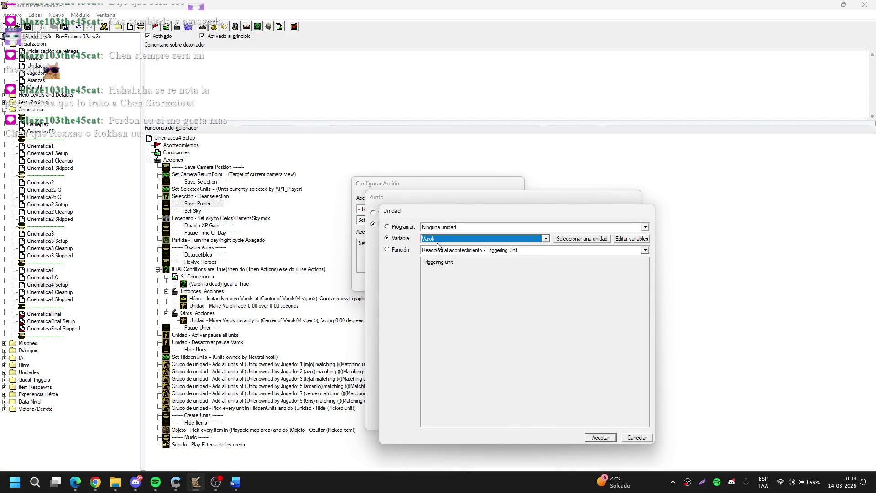
{"action": "key", "text": "Return"}
{"action": "key", "text": "Return"}
{"action": "key", "text": "Return"}
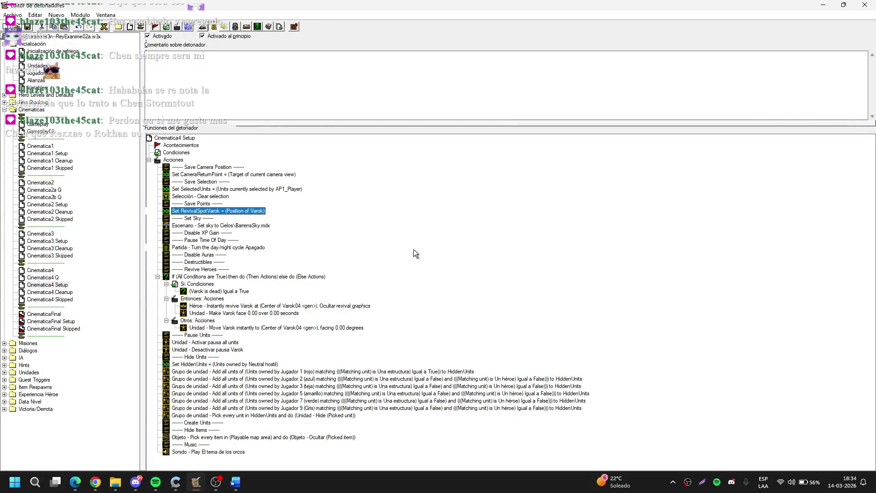
{"action": "double_click", "coordinate": [305, 307]}
Step: Revive Varok at the center of region Varok06, picked from the map
{"action": "left_click", "coordinate": [443, 243]}
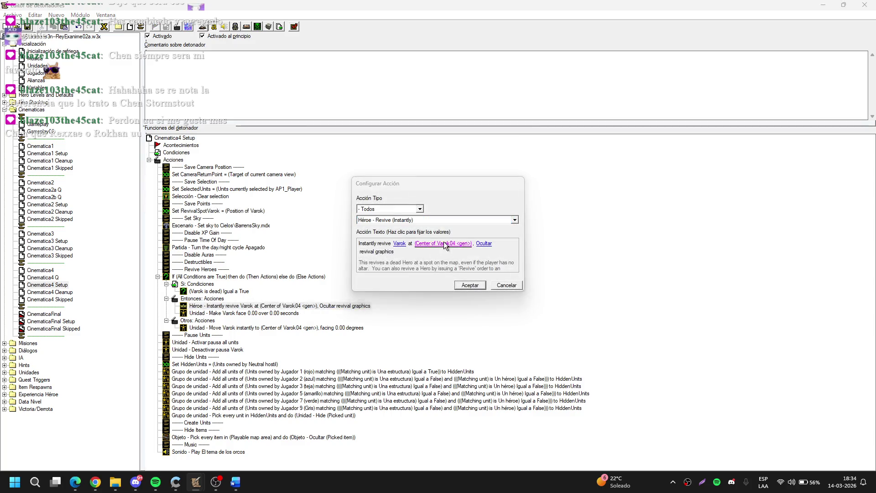
{"action": "left_click", "coordinate": [459, 236]}
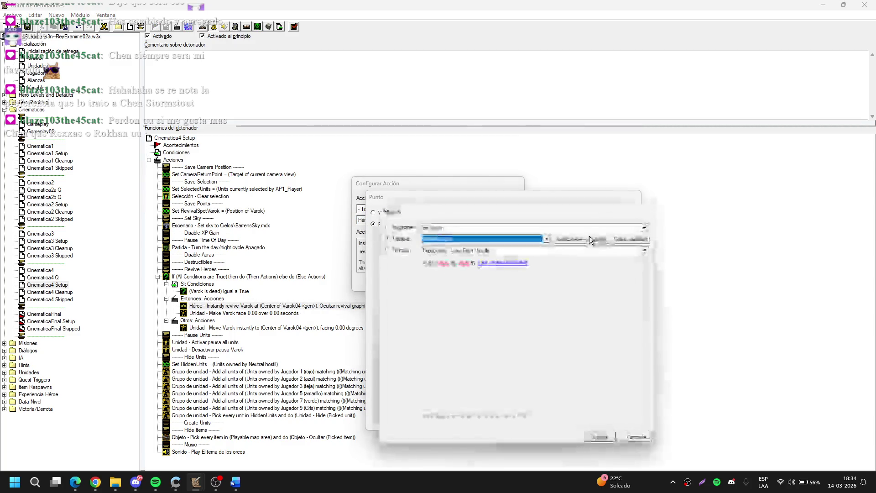
{"action": "left_click", "coordinate": [590, 236]}
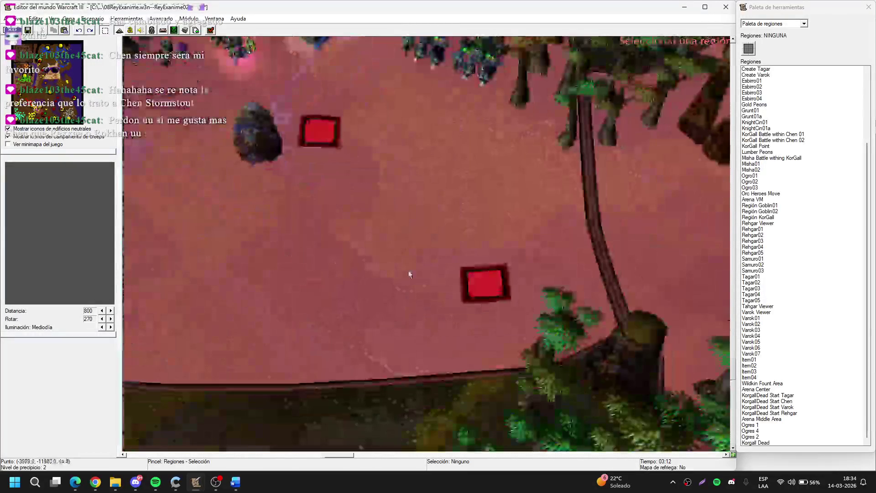
{"action": "left_click", "coordinate": [472, 284]}
{"action": "key", "text": "Return"}
{"action": "key", "text": "Return"}
{"action": "key", "text": "Return"}
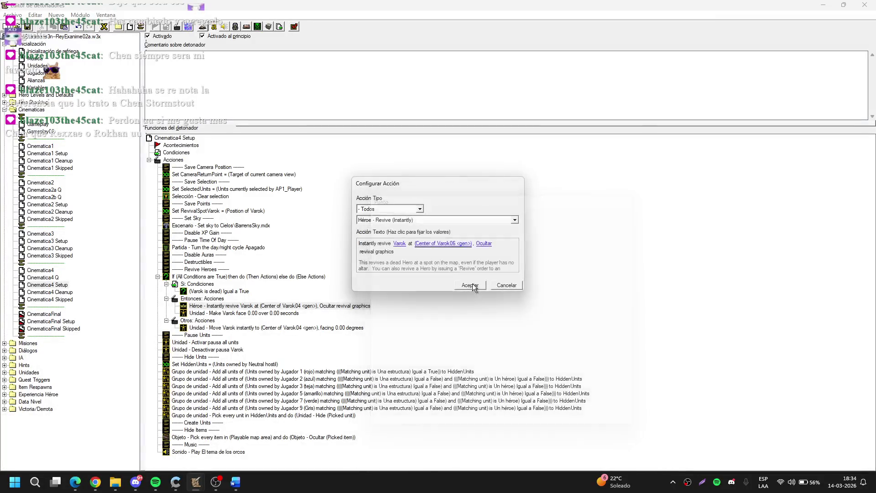
Step: Move Varok instantly to the center of Varok06, facing 135 degrees
{"action": "key", "text": "Return"}
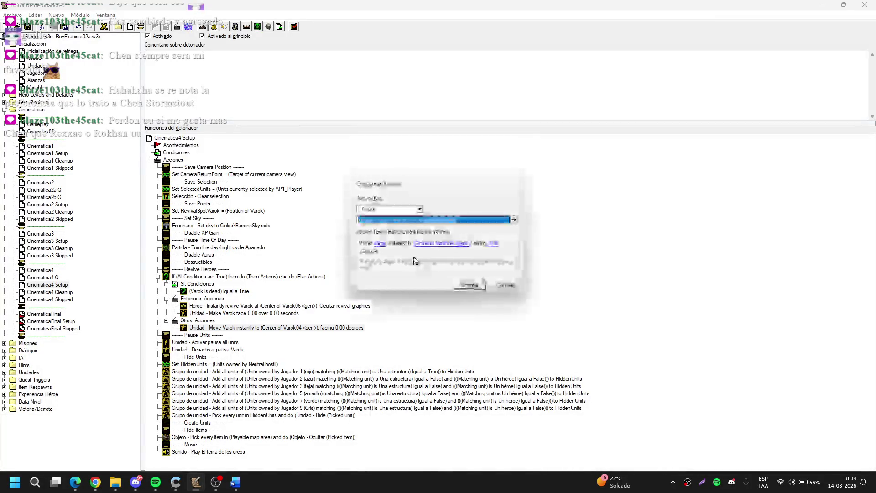
{"action": "left_click", "coordinate": [461, 240]}
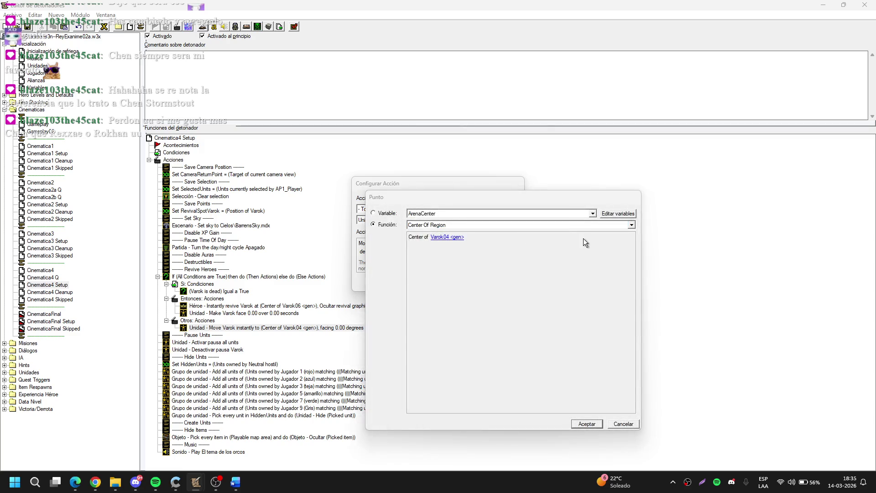
{"action": "left_click", "coordinate": [570, 234]}
{"action": "left_click", "coordinate": [483, 276]}
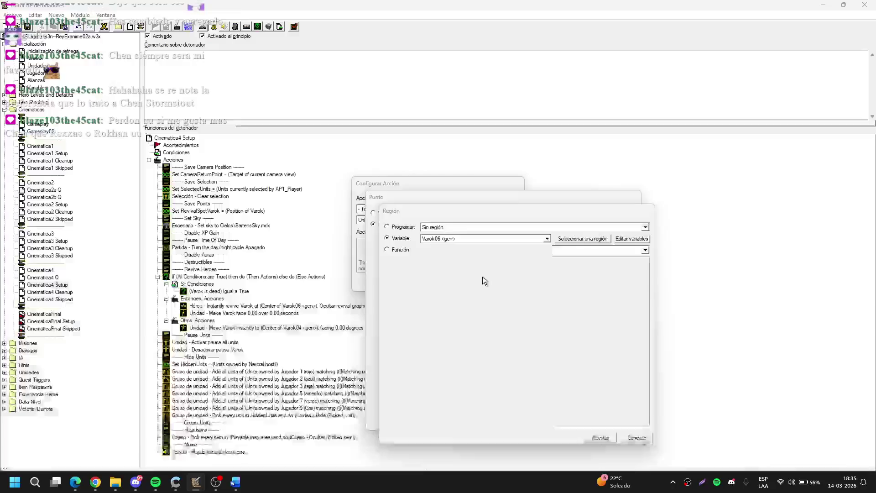
{"action": "key", "text": "Return"}
{"action": "left_click", "coordinate": [494, 243]}
{"action": "key", "text": "Return"}
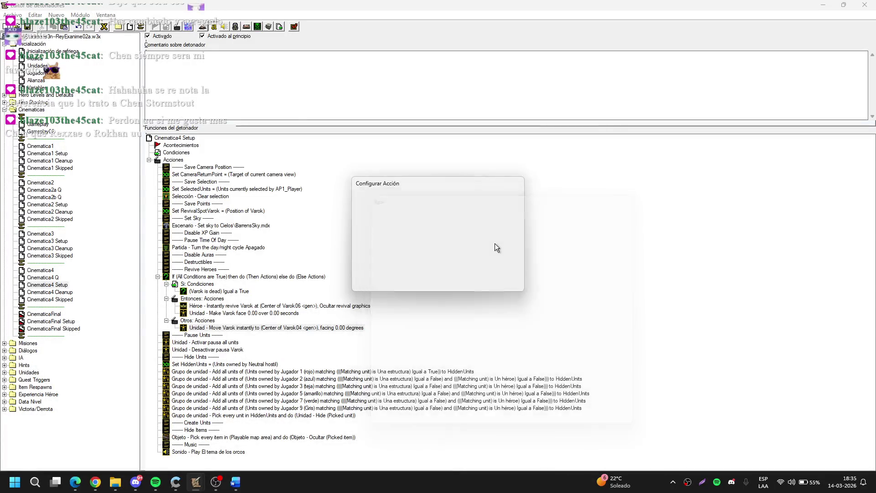
{"action": "key", "text": "Return"}
Step: Set the Make Varok face action to 135.00 degrees
{"action": "key", "text": "Up"}
{"action": "key", "text": "Return"}
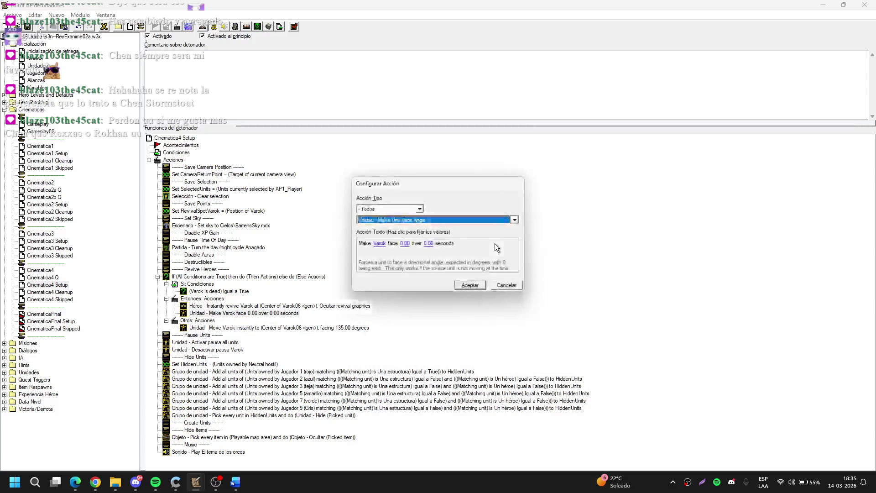
{"action": "left_click", "coordinate": [404, 243]}
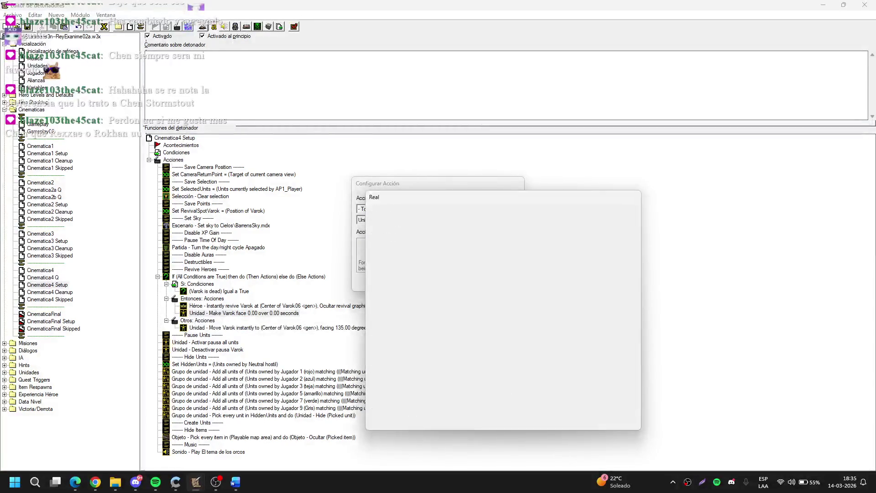
{"action": "key", "text": "Return"}
{"action": "key", "text": "Return"}
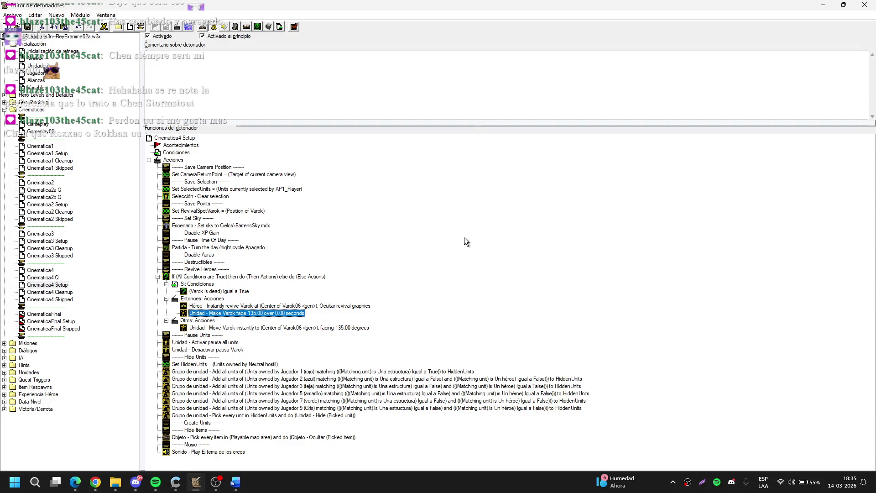
{"action": "left_click", "coordinate": [433, 274]}
{"action": "left_click", "coordinate": [824, 4]}
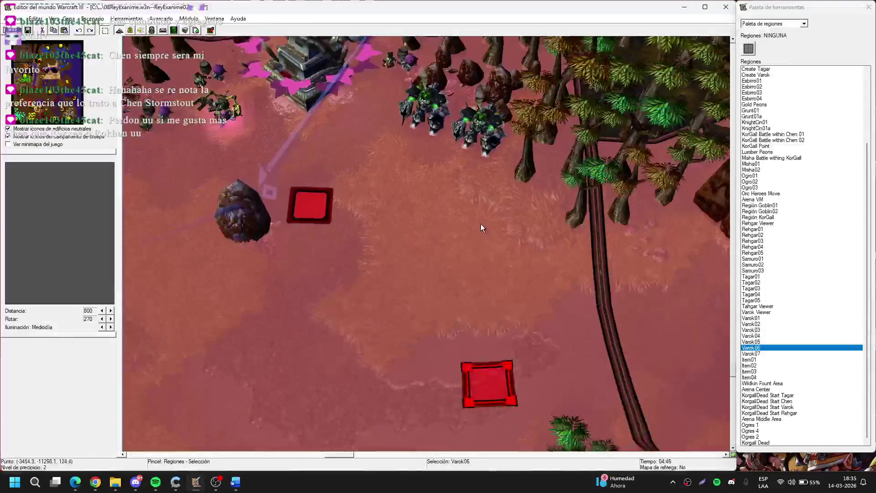
{"action": "scroll", "coordinate": [463, 231], "scroll_direction": "down", "scroll_amount": 3}
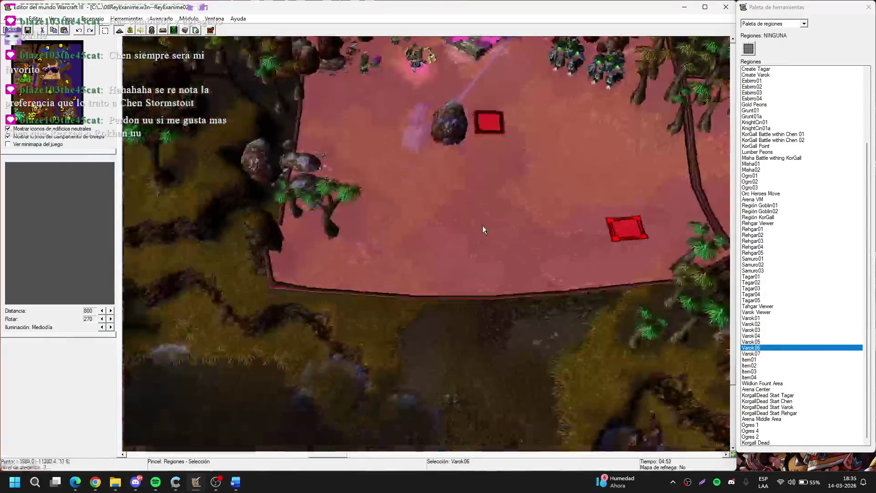
{"action": "scroll", "coordinate": [193, 132], "scroll_direction": "down", "scroll_amount": 1}
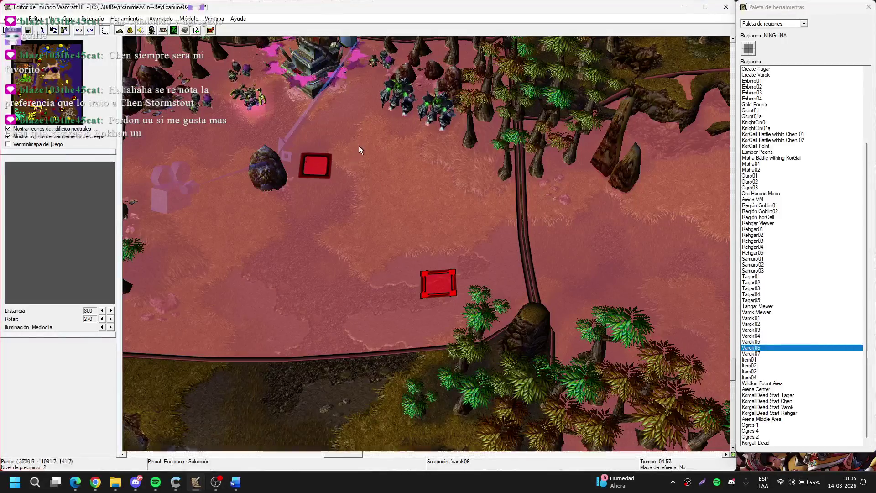
{"action": "key", "text": "F4"}
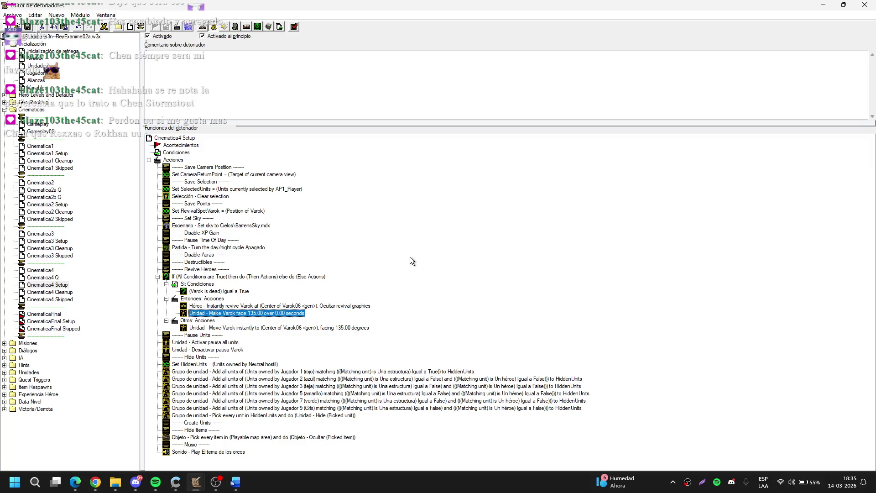
{"action": "left_click", "coordinate": [106, 247]}
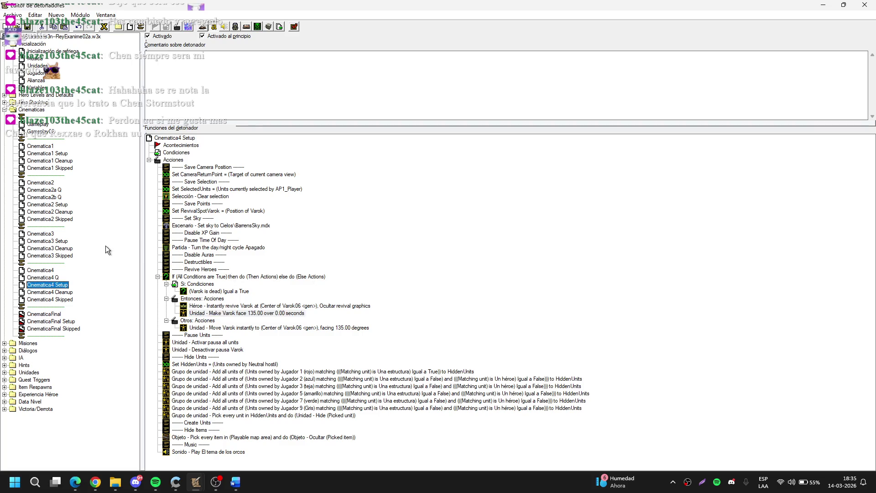
Step: In Cinematica4, set Varok as the unit receiving the move order
{"action": "left_click", "coordinate": [50, 277]}
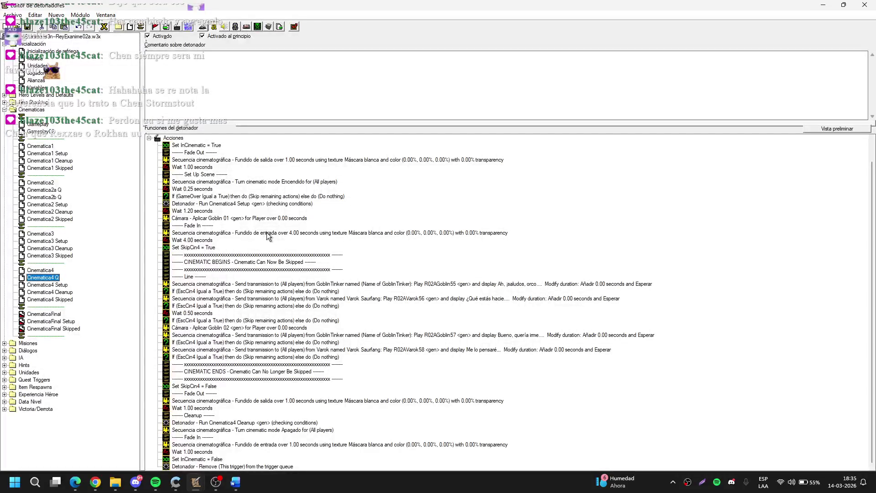
{"action": "left_click", "coordinate": [238, 219]}
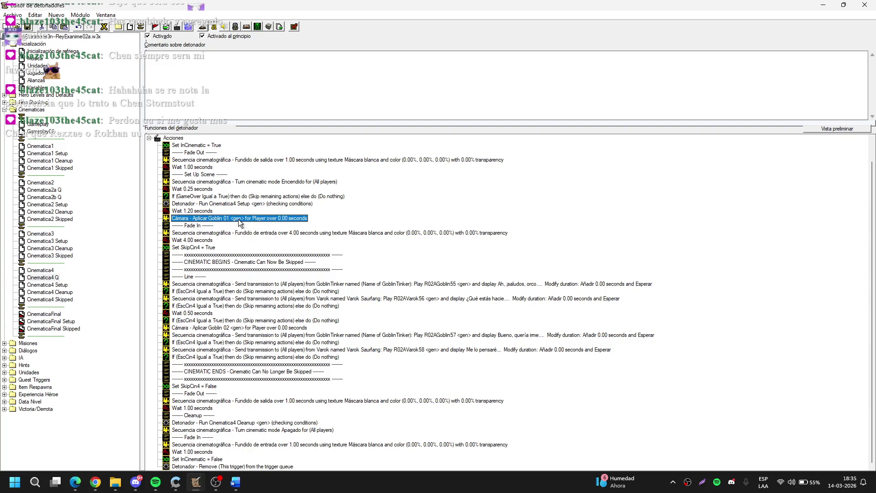
{"action": "double_click", "coordinate": [240, 219]}
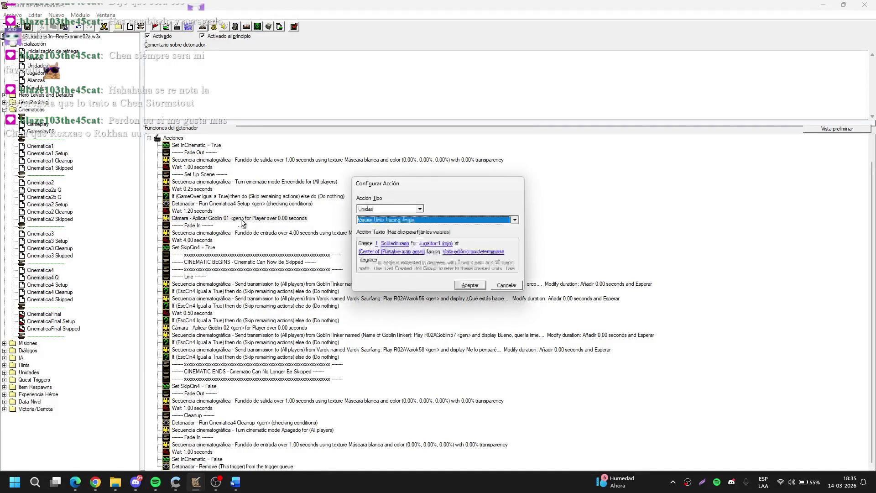
{"action": "left_click", "coordinate": [377, 243]}
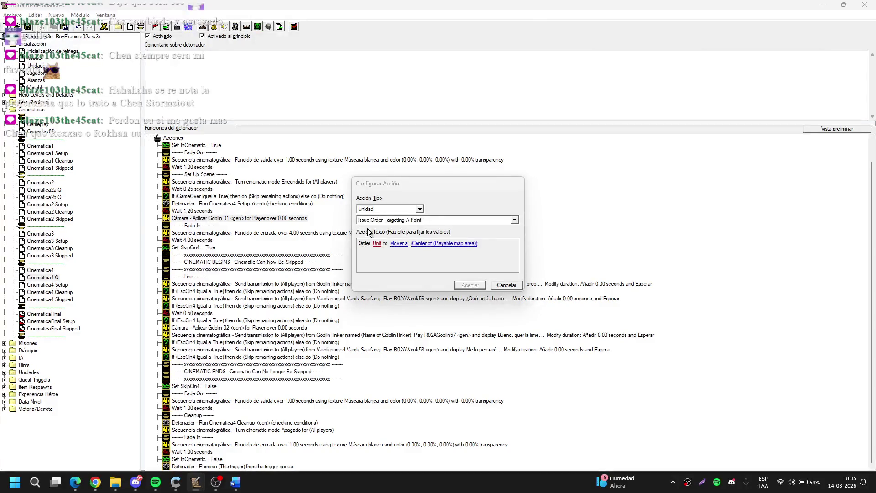
{"action": "left_click", "coordinate": [372, 224]}
{"action": "key", "text": "Return"}
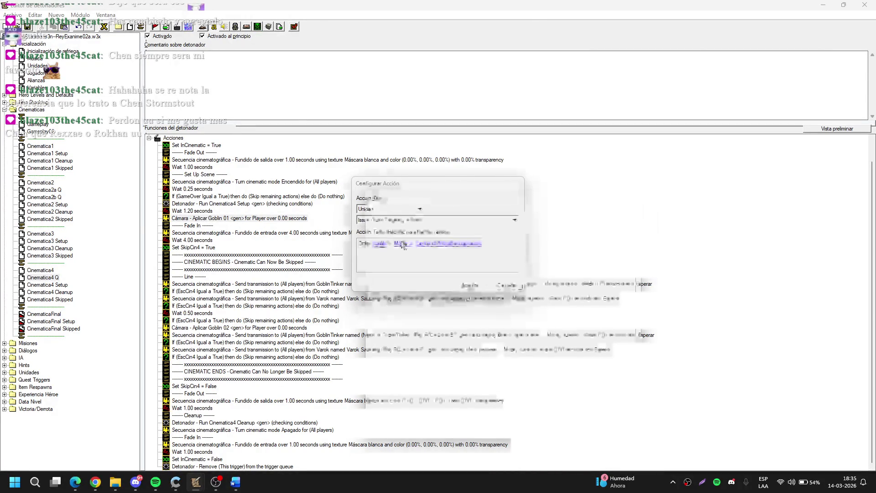
Step: Set the move order's target to the center of region Varok07
{"action": "left_click", "coordinate": [452, 244]}
{"action": "left_click", "coordinate": [452, 237]}
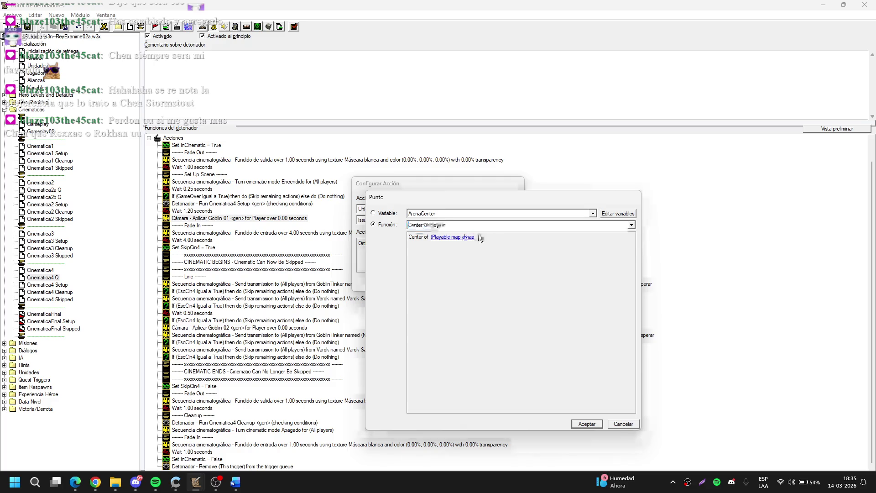
{"action": "left_click", "coordinate": [580, 237]}
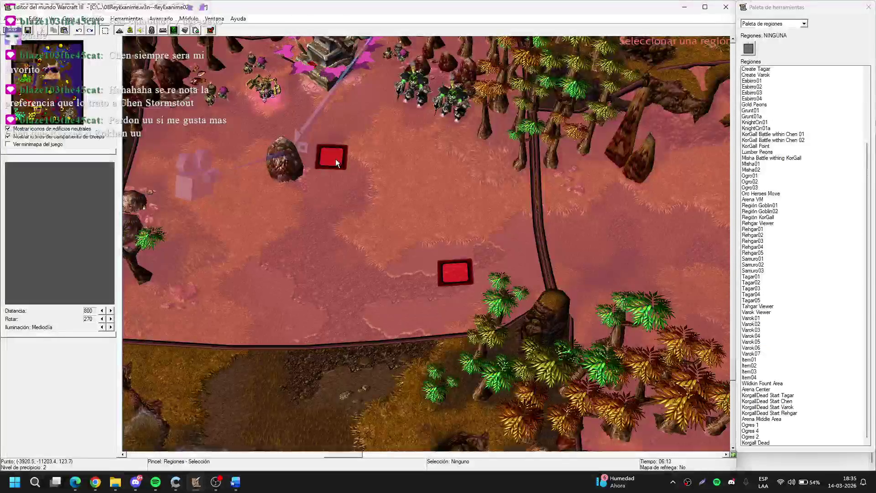
{"action": "left_click", "coordinate": [336, 159]}
{"action": "key", "text": "Return"}
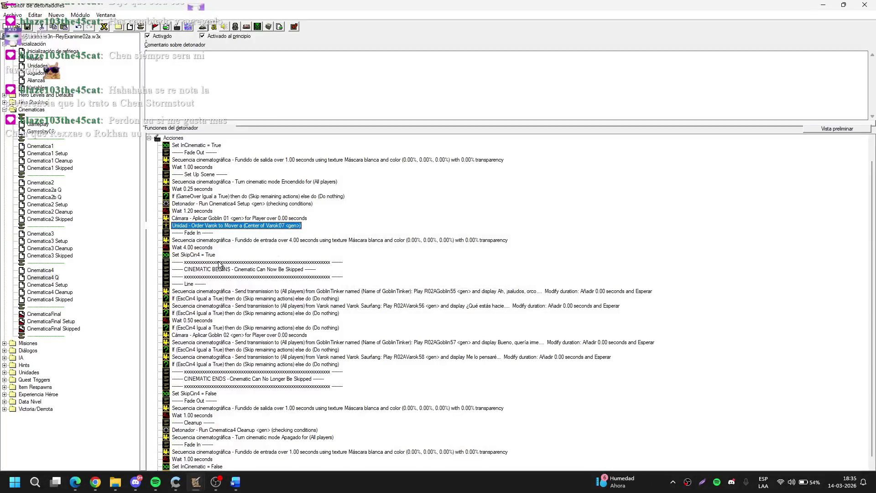
{"action": "left_click", "coordinate": [61, 292]}
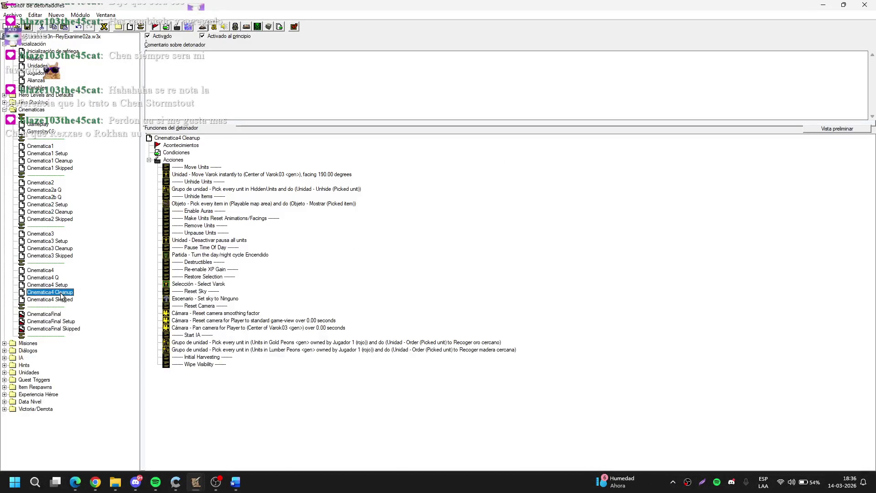
Step: Add a Unit - Set Movement Speed action giving Varok speed 100.00 after the revive block
{"action": "left_click", "coordinate": [58, 286]}
{"action": "left_click", "coordinate": [390, 221]}
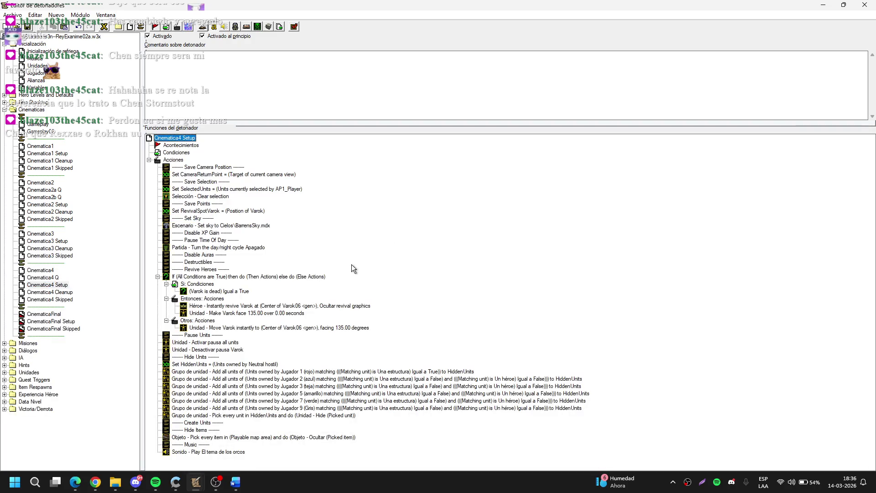
{"action": "double_click", "coordinate": [230, 277]}
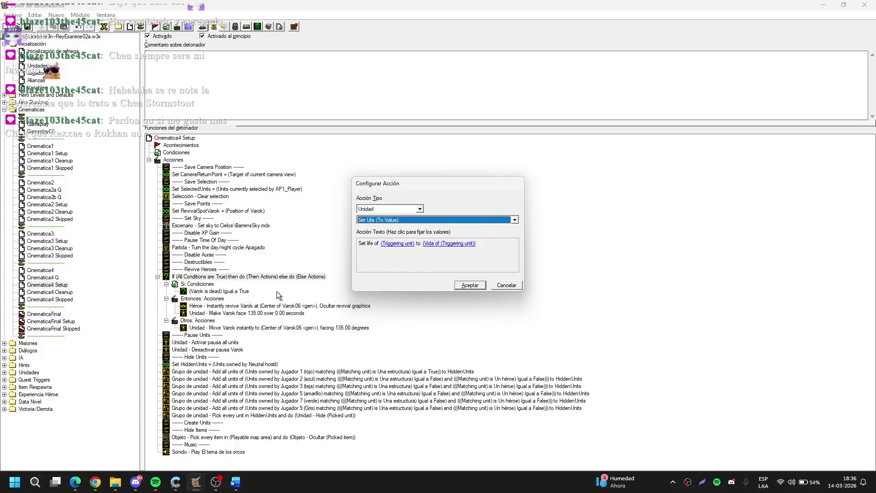
{"action": "scroll", "coordinate": [387, 277], "scroll_direction": "down", "scroll_amount": 5}
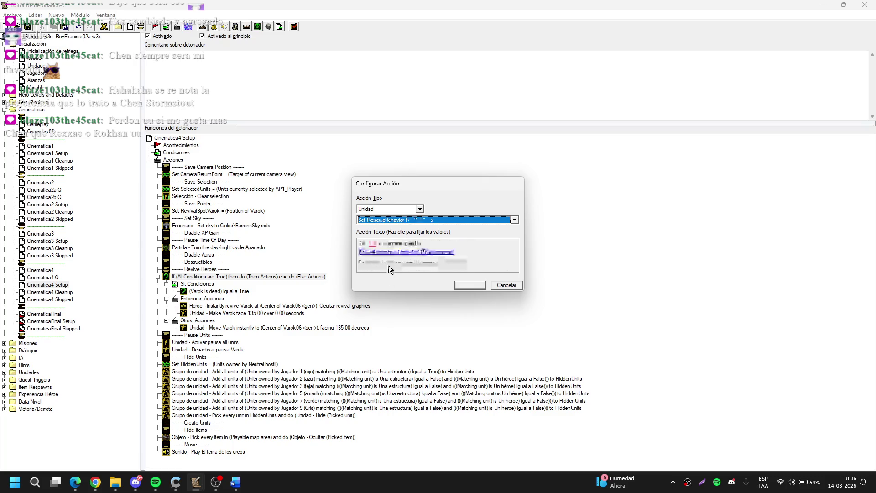
{"action": "left_click", "coordinate": [373, 243]}
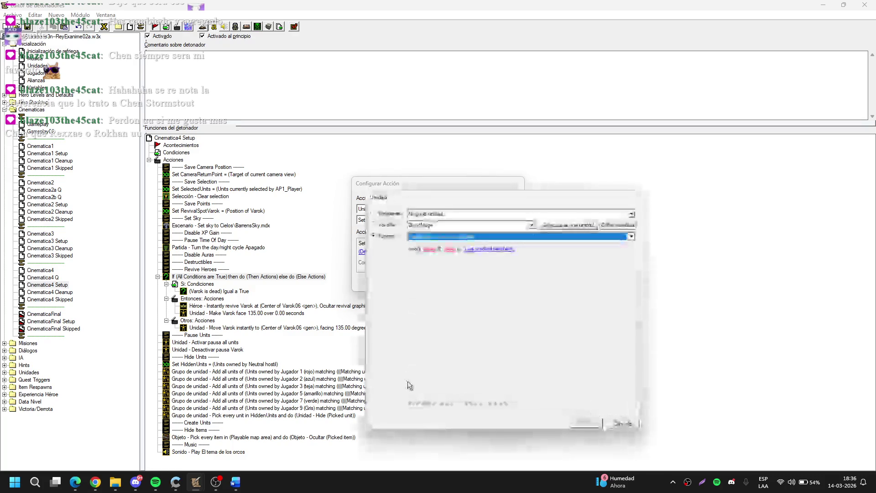
{"action": "left_click", "coordinate": [394, 224]}
{"action": "key", "text": "Return"}
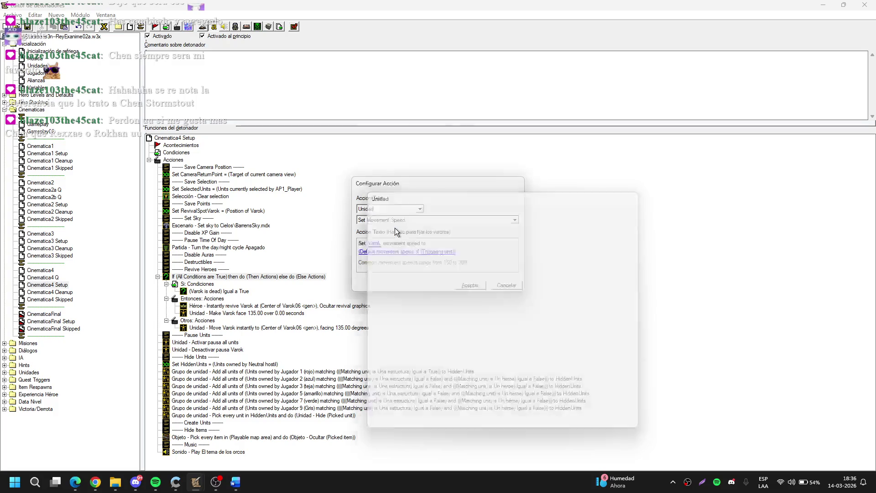
{"action": "left_click", "coordinate": [388, 252]}
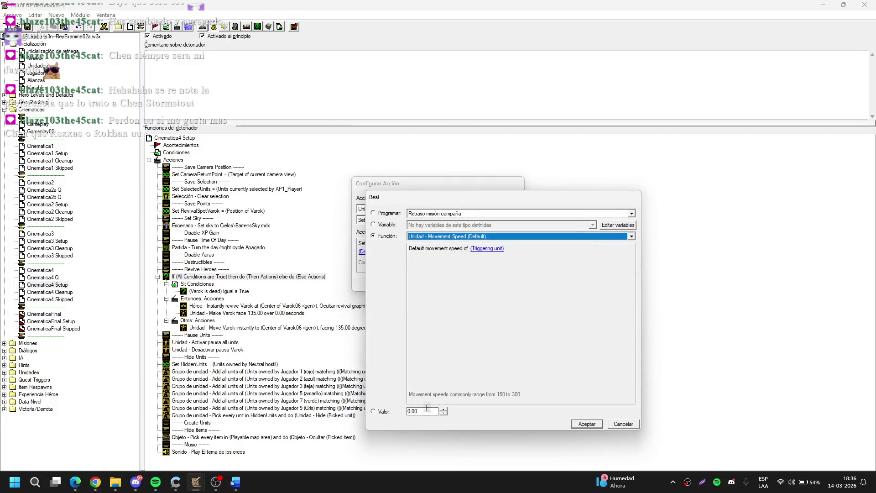
{"action": "left_click", "coordinate": [411, 411]}
{"action": "type", "text": "150"}
{"action": "key", "text": "Return"}
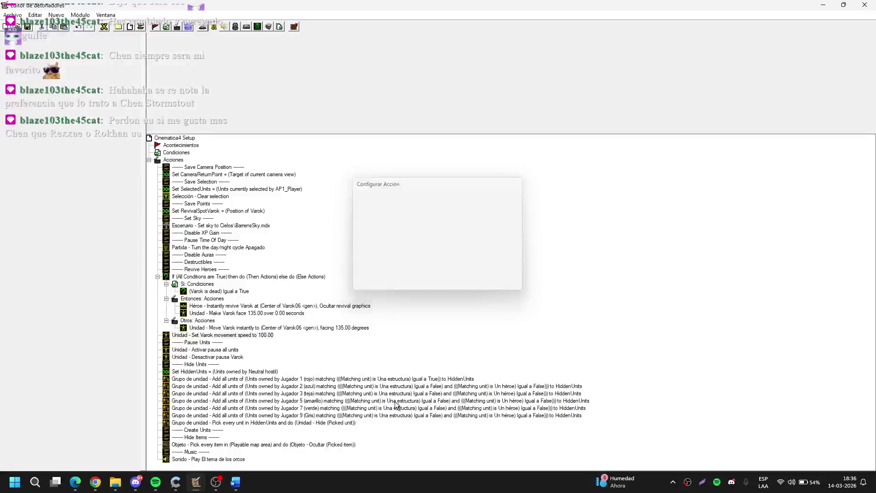
{"action": "key", "text": "Return"}
{"action": "left_click", "coordinate": [59, 292]}
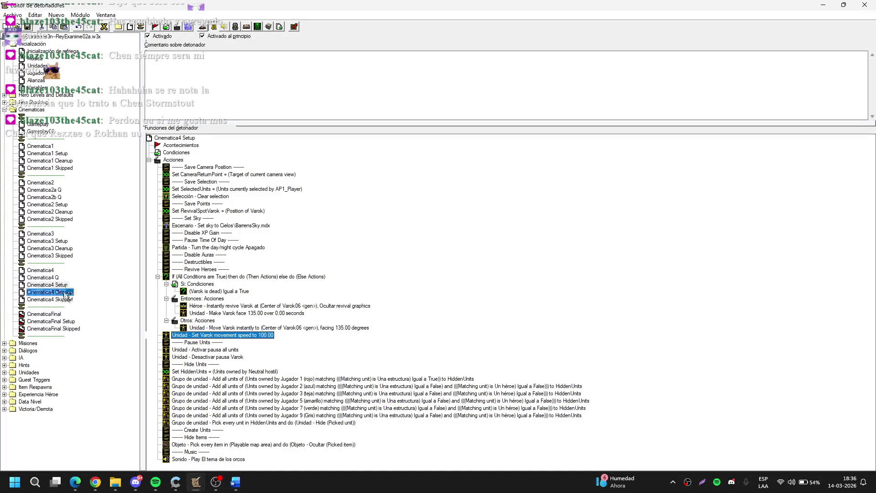
Step: Paste the movement speed action after unpausing units and set it to Varok's default movement speed
{"action": "left_click", "coordinate": [227, 241]}
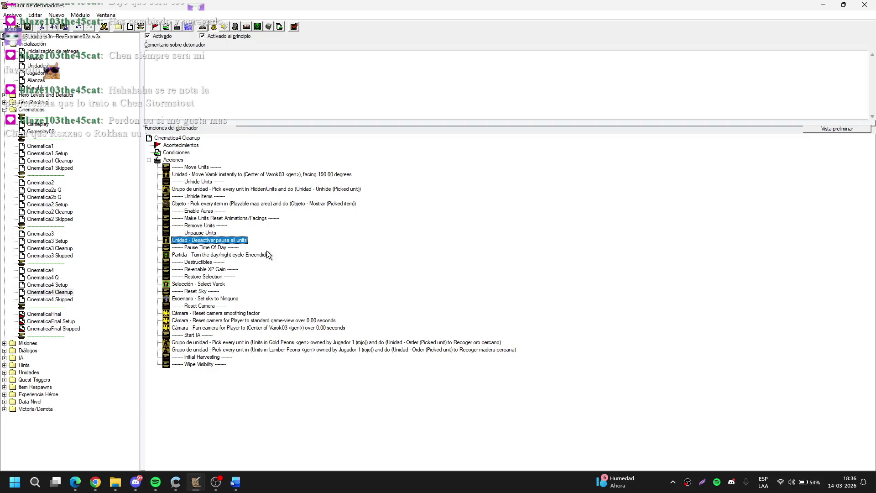
{"action": "key", "text": "ctrl+v"}
{"action": "double_click", "coordinate": [273, 249]}
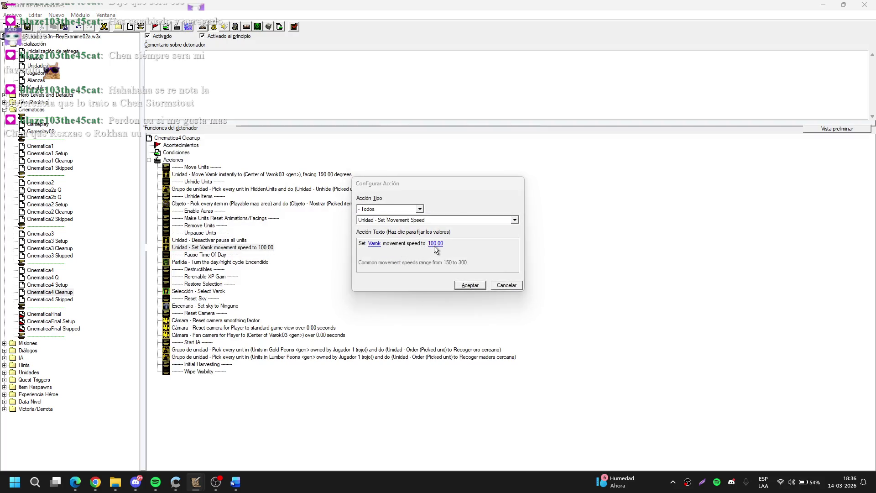
{"action": "left_click", "coordinate": [434, 243]}
{"action": "left_click", "coordinate": [386, 237]}
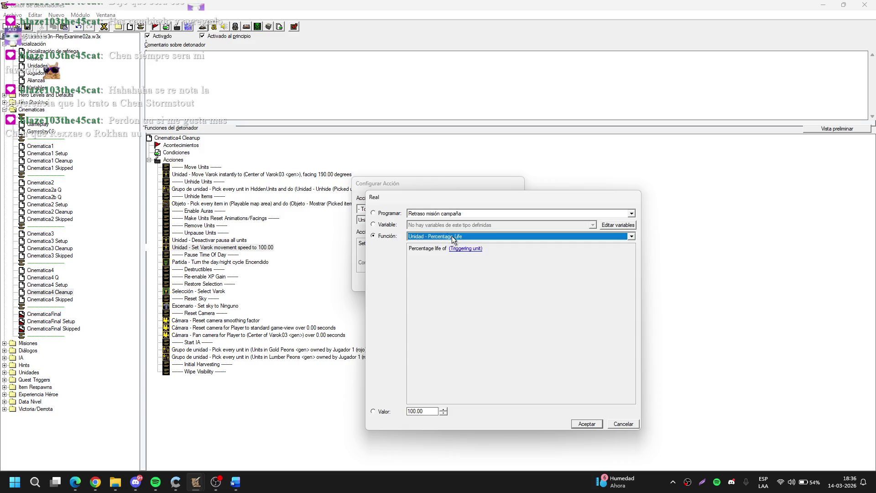
{"action": "left_click", "coordinate": [452, 236]}
{"action": "left_click", "coordinate": [472, 406]}
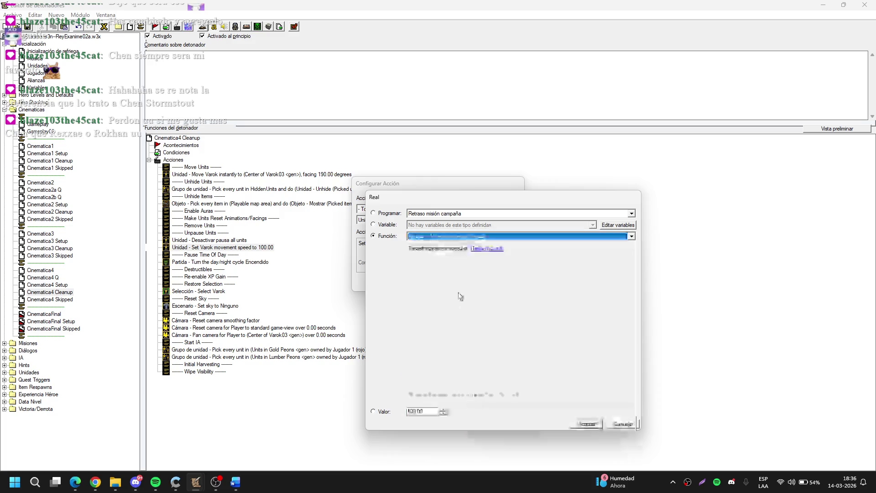
{"action": "key", "text": "Tab"}
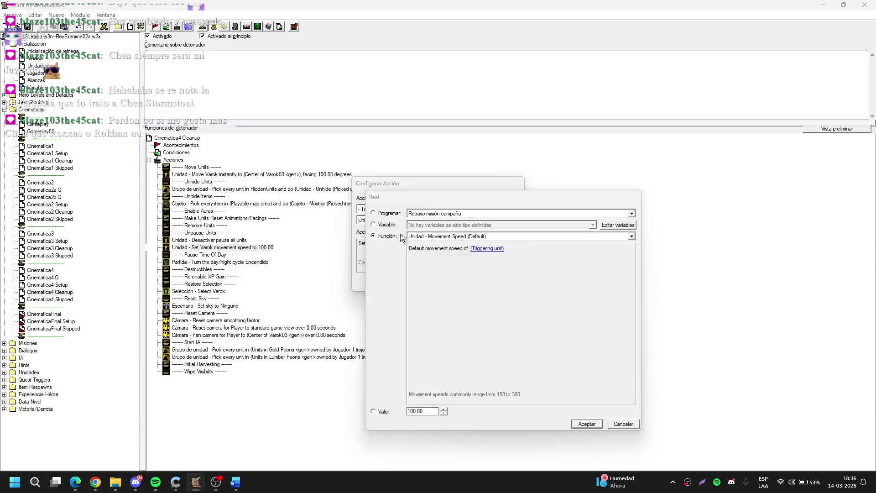
{"action": "key", "text": "Return"}
{"action": "left_click", "coordinate": [401, 236]}
{"action": "key", "text": "Return"}
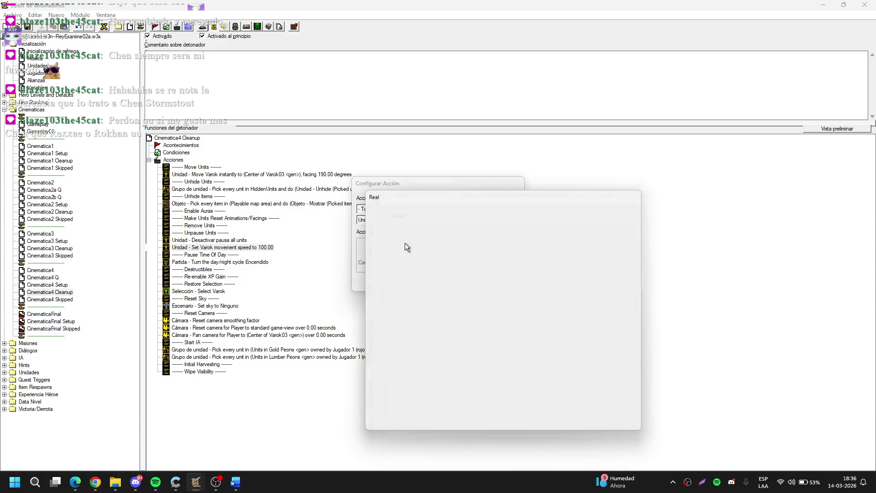
{"action": "key", "text": "Return"}
{"action": "key", "text": "Return"}
Step: Change the Pan camera action's target point to CameraReturnPoint
{"action": "left_click", "coordinate": [124, 254]}
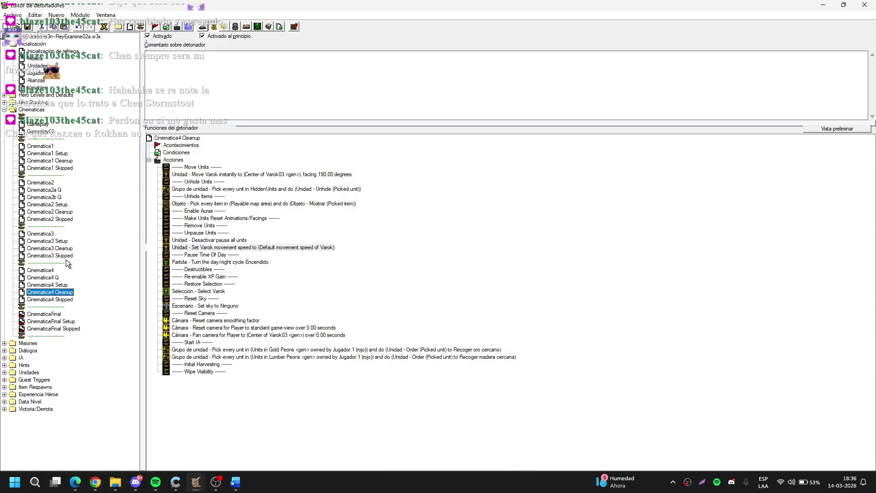
{"action": "left_click", "coordinate": [288, 336]}
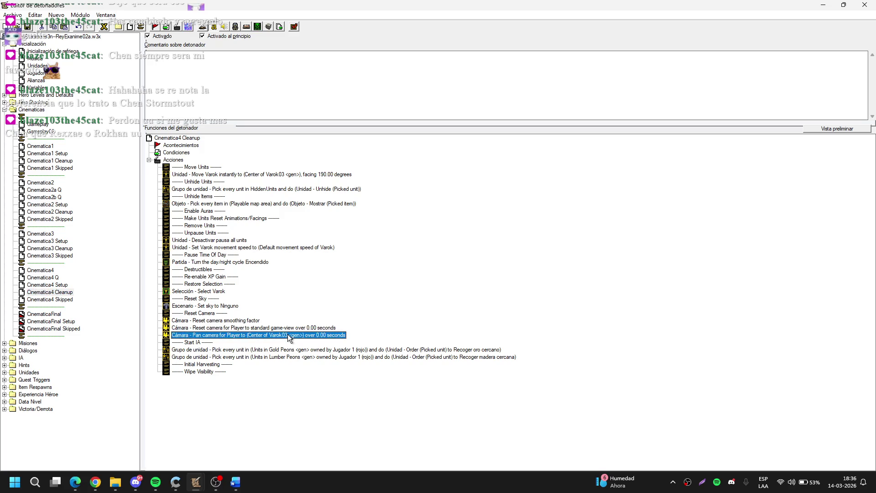
{"action": "left_click", "coordinate": [68, 292]}
{"action": "left_click", "coordinate": [60, 285]}
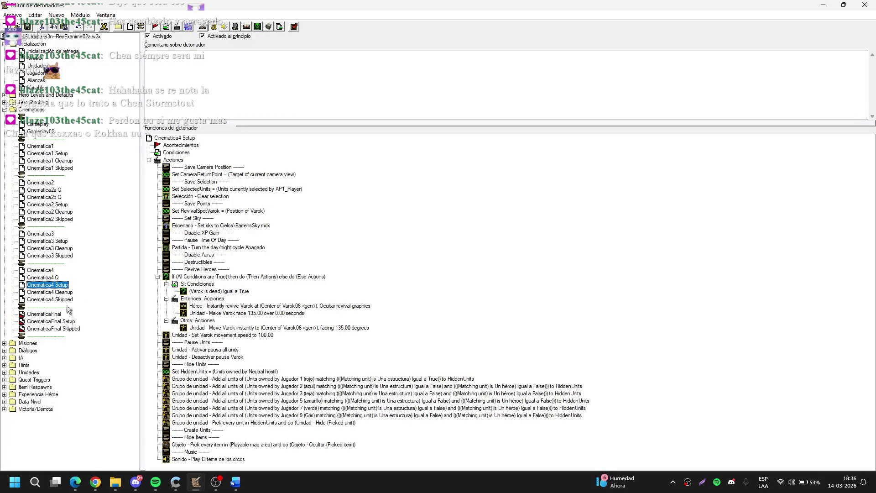
{"action": "left_click", "coordinate": [68, 292]}
{"action": "left_click", "coordinate": [285, 335]}
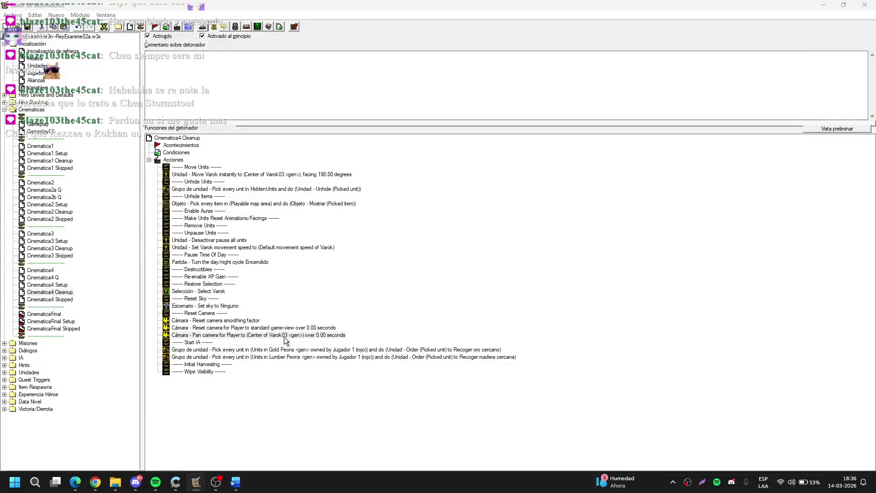
{"action": "double_click", "coordinate": [285, 336]}
{"action": "left_click", "coordinate": [436, 245]}
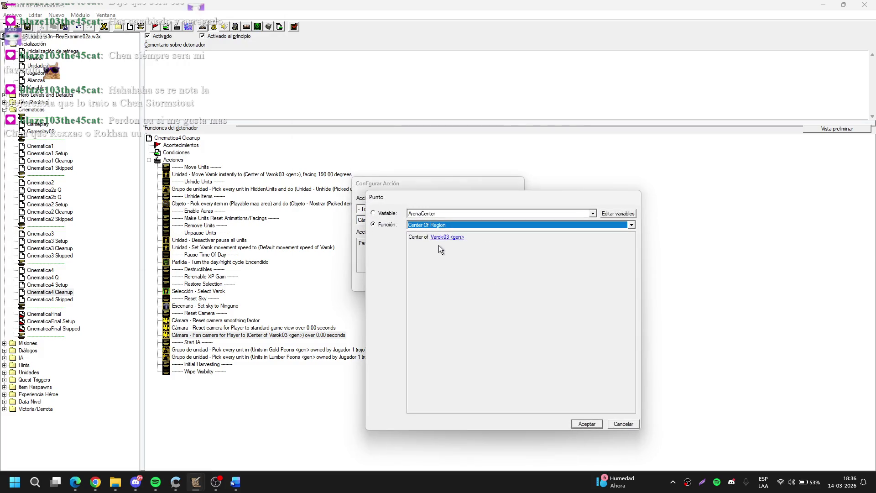
{"action": "key", "text": "Up"}
{"action": "key", "text": "Escape"}
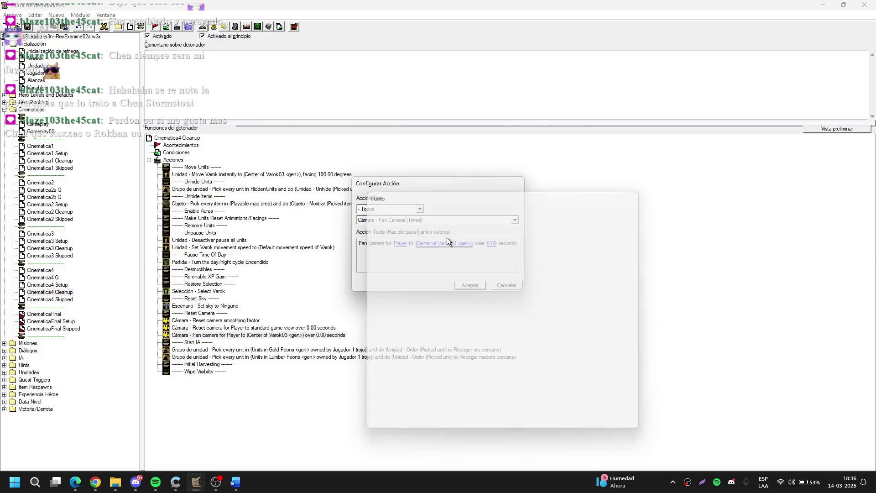
{"action": "left_click", "coordinate": [439, 241]}
{"action": "left_click", "coordinate": [444, 225]}
{"action": "scroll", "coordinate": [442, 231], "scroll_direction": "up", "scroll_amount": 2}
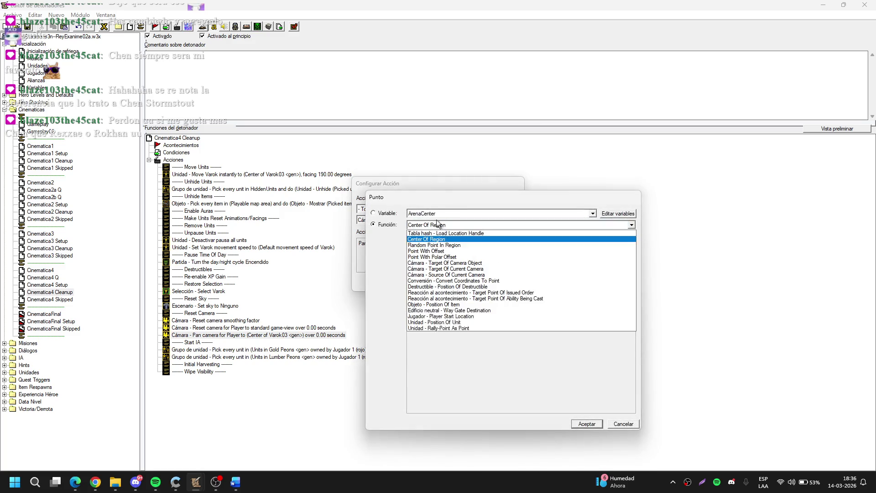
{"action": "left_click", "coordinate": [435, 214]}
{"action": "left_click", "coordinate": [442, 234]}
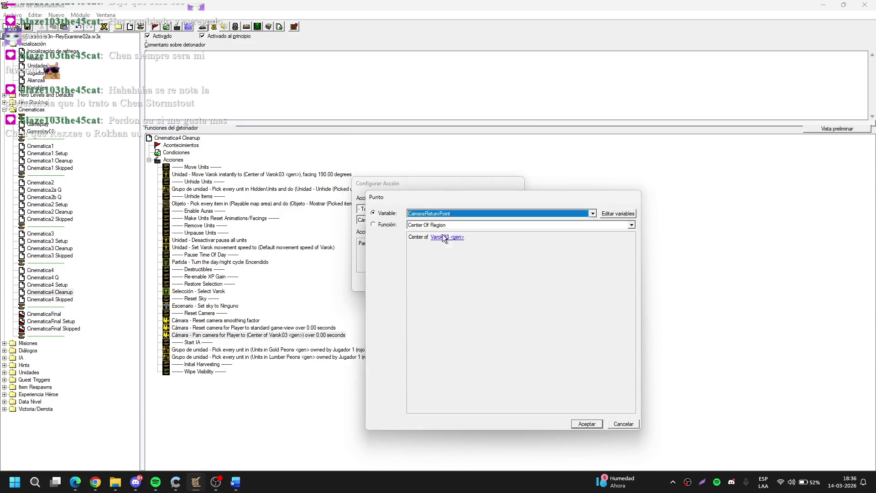
{"action": "key", "text": "Return"}
{"action": "key", "text": "Return"}
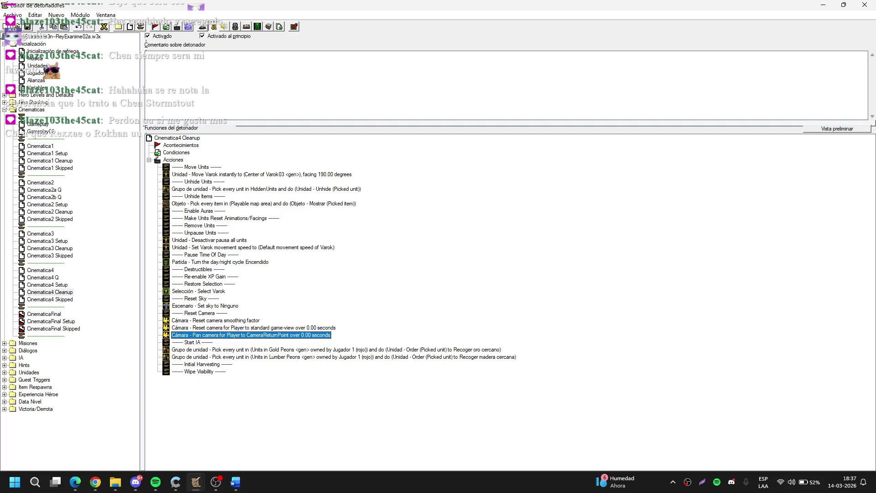
Step: Select both peon harvesting order actions in Cinematica4 Cleanup
{"action": "key", "text": "alt+Tab"}
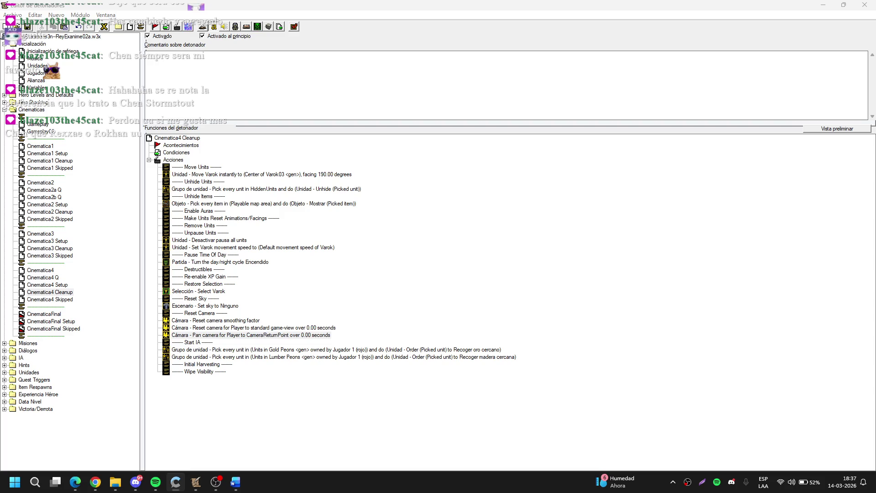
{"action": "key", "text": "alt+Tab"}
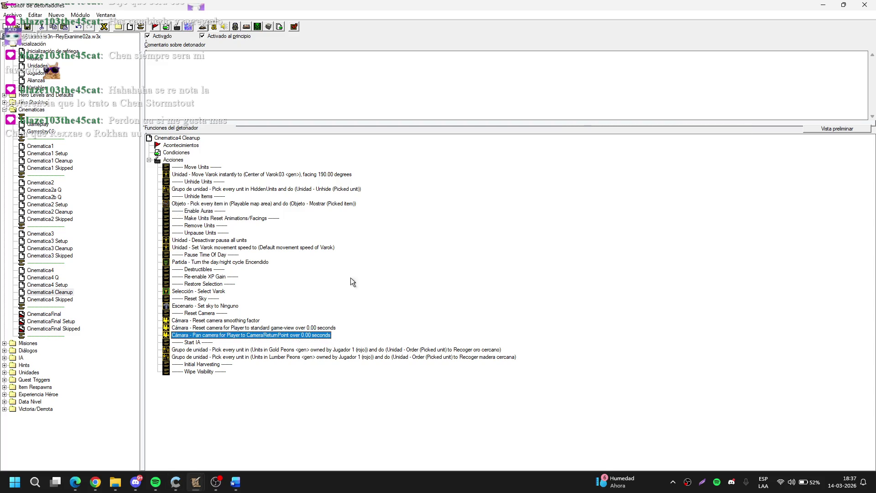
{"action": "left_click_drag", "start_coordinate": [363, 350], "coordinate": [362, 356]}
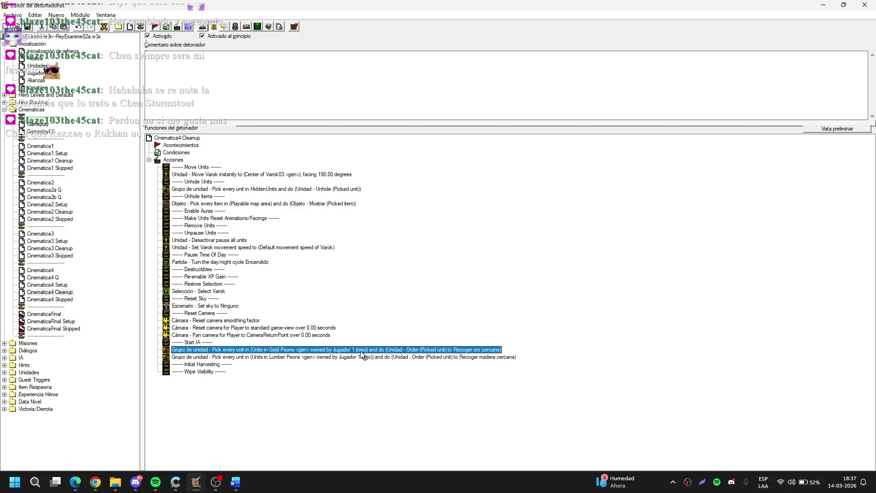
Step: Delete the two 'Pick every unit' peon gold and lumber harvesting actions
{"action": "key", "text": "Delete"}
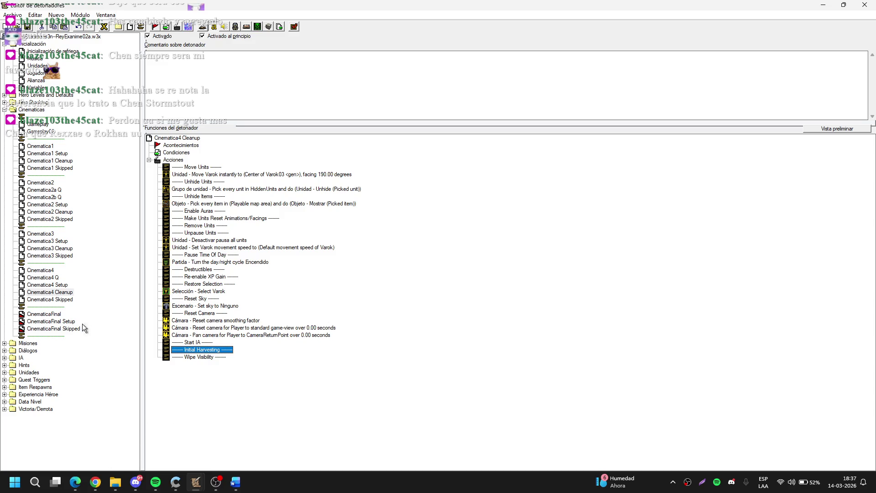
{"action": "left_click", "coordinate": [135, 482]}
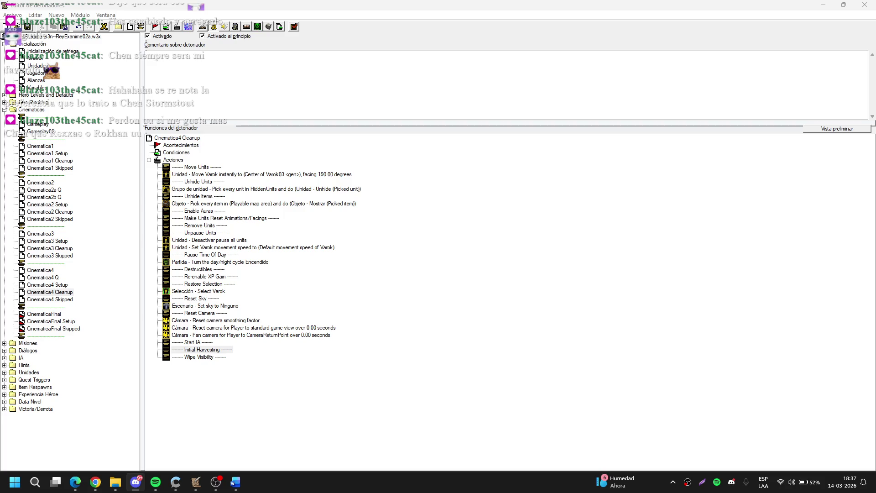
{"action": "left_click", "coordinate": [202, 349]}
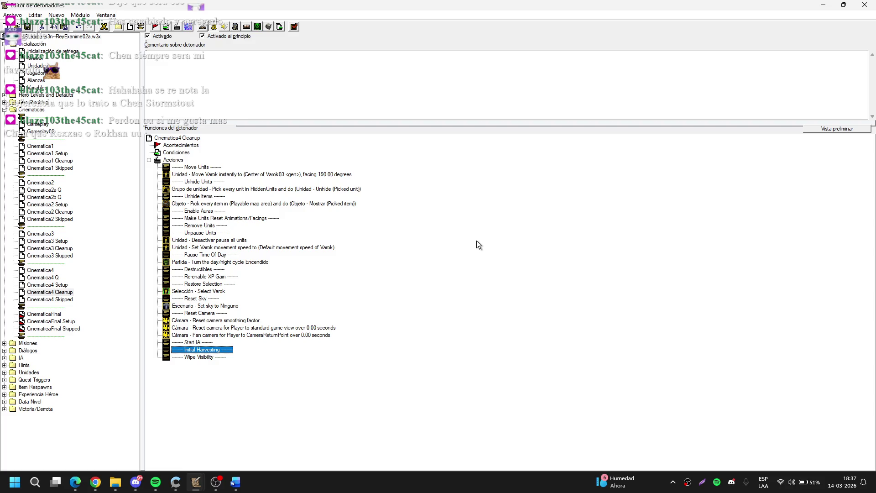
{"action": "left_click", "coordinate": [431, 261]}
{"action": "key", "text": "alt+Tab"}
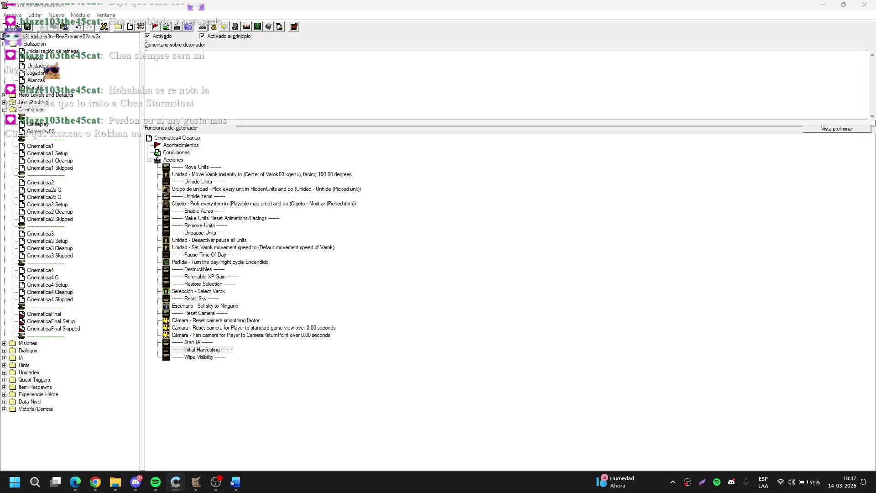
{"action": "key", "text": "alt+Tab"}
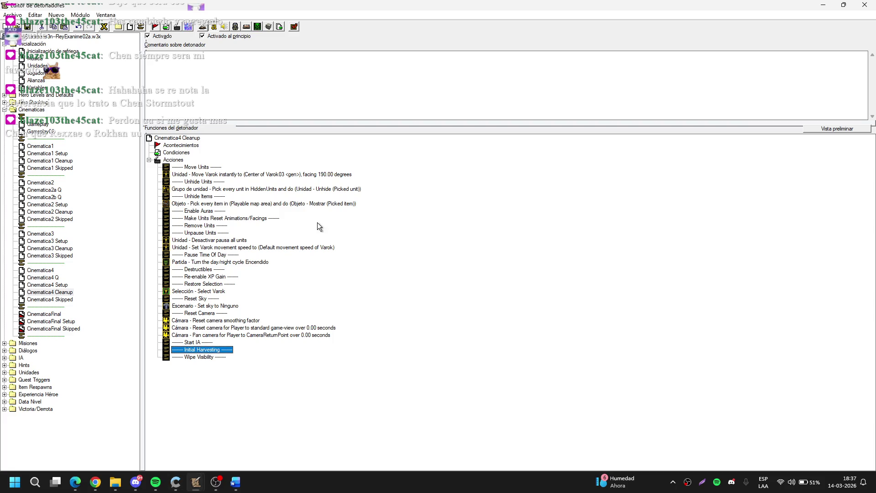
{"action": "left_click", "coordinate": [70, 292]}
Step: Point the Move Varok action's destination at the RevivalSpotVarok point variable
{"action": "double_click", "coordinate": [228, 174]}
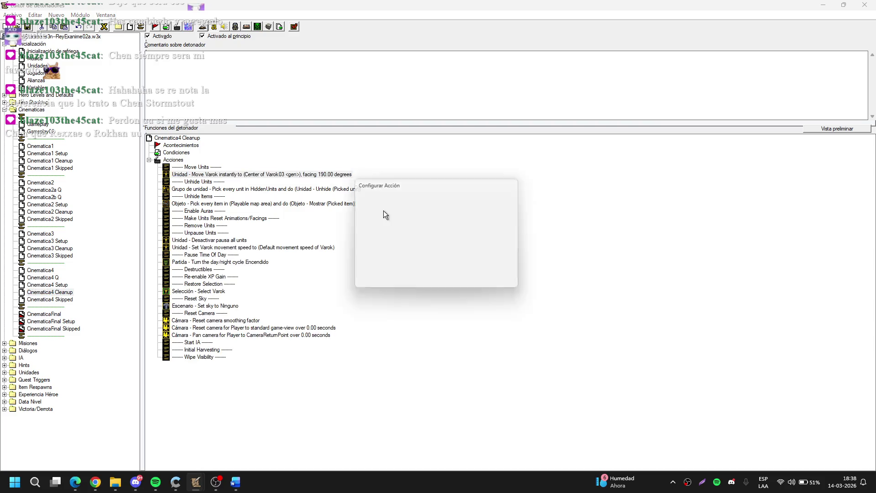
{"action": "left_click", "coordinate": [448, 245]}
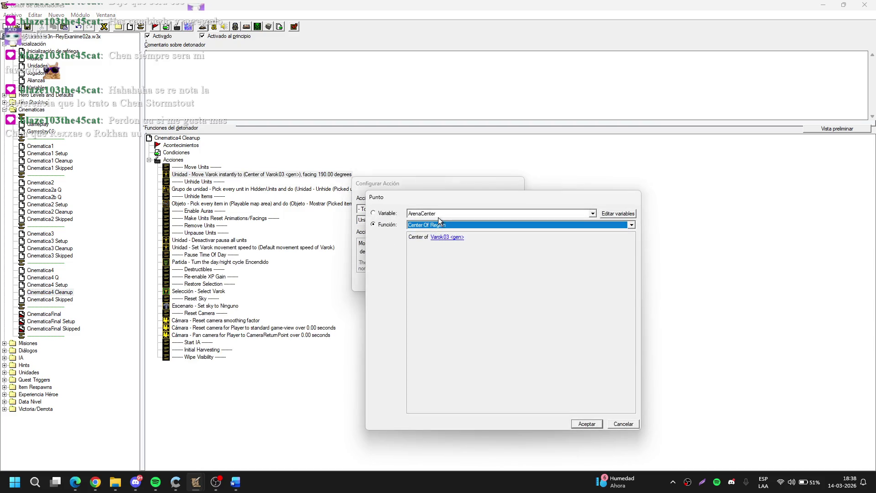
{"action": "left_click", "coordinate": [440, 215]}
{"action": "left_click", "coordinate": [453, 291]}
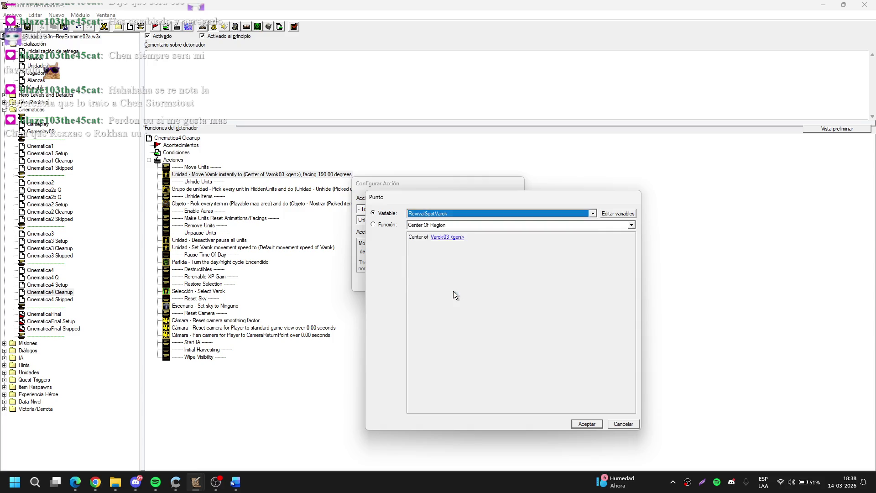
{"action": "key", "text": "Return"}
{"action": "key", "text": "Return"}
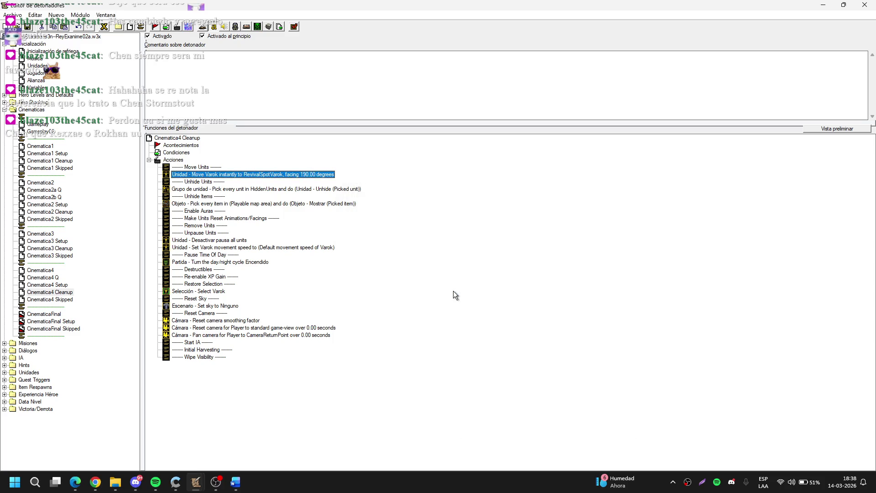
Step: Switch the action to Move Unit (Instantly), moving Varok to RevivalSpotVarok with no facing
{"action": "key", "text": "Return"}
{"action": "key", "text": "Up"}
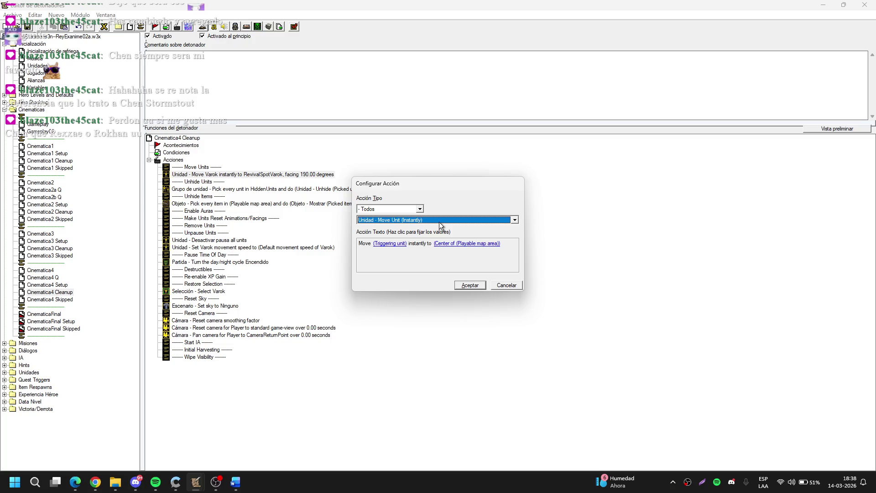
{"action": "left_click", "coordinate": [395, 244]}
{"action": "key", "text": "Down"}
{"action": "key", "text": "Return"}
{"action": "left_click", "coordinate": [453, 249]}
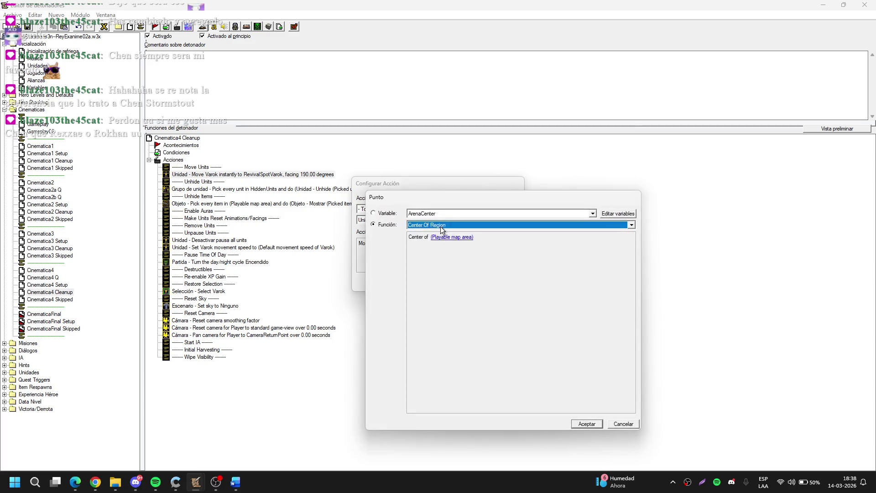
{"action": "left_click", "coordinate": [440, 226]}
{"action": "left_click", "coordinate": [442, 291]}
{"action": "key", "text": "Return"}
{"action": "key", "text": "Return"}
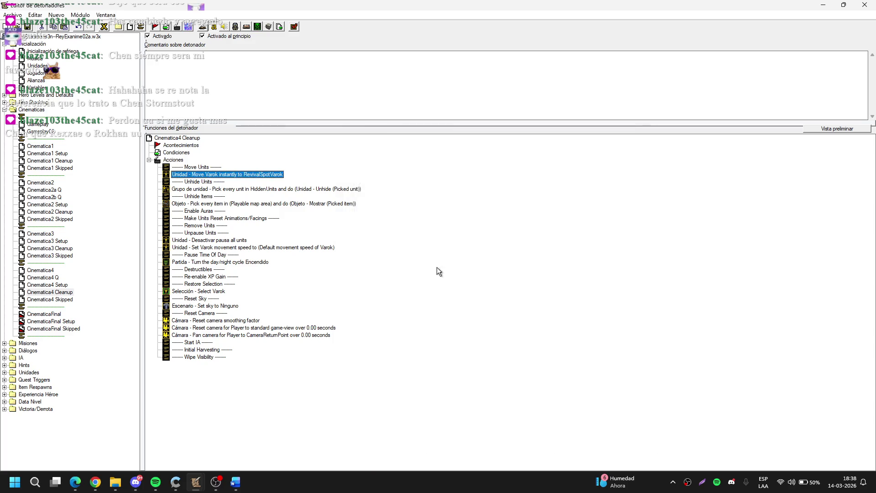
{"action": "left_click", "coordinate": [382, 233]}
{"action": "left_click", "coordinate": [85, 277]}
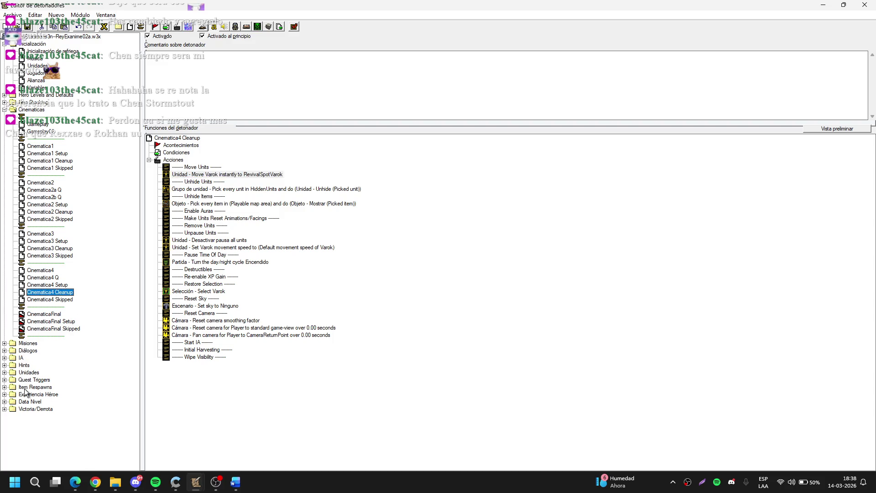
{"action": "left_click", "coordinate": [4, 372]}
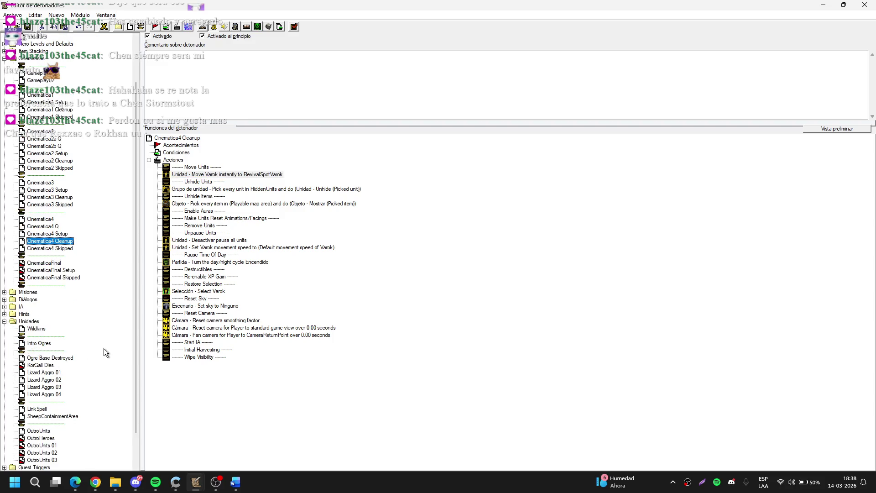
Step: Add a new comment below the separator under SheepContainmentArea
{"action": "scroll", "coordinate": [103, 349], "scroll_direction": "down", "scroll_amount": 2}
{"action": "left_click", "coordinate": [59, 387]}
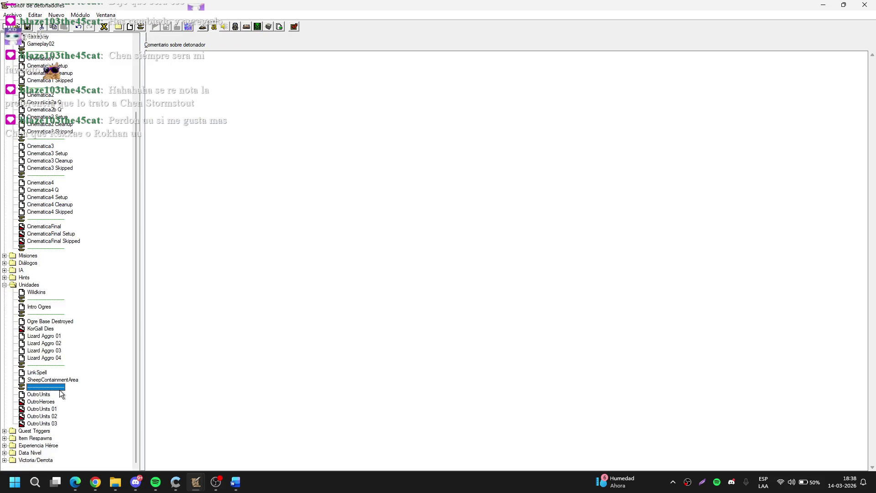
{"action": "key", "text": "ctrl+m"}
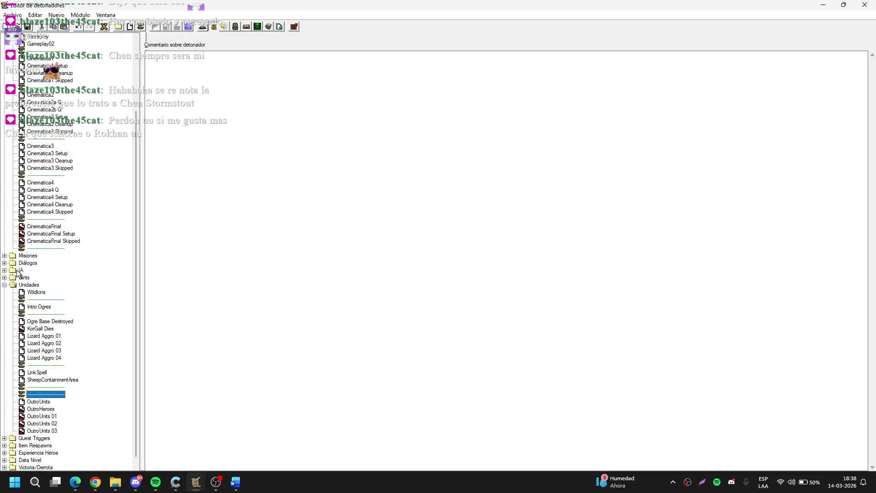
Step: Place a copy of the MISIÓN 2 separator at the end of Misiones sin descubrir's actions and save
{"action": "left_click", "coordinate": [5, 255]}
{"action": "left_click", "coordinate": [44, 263]}
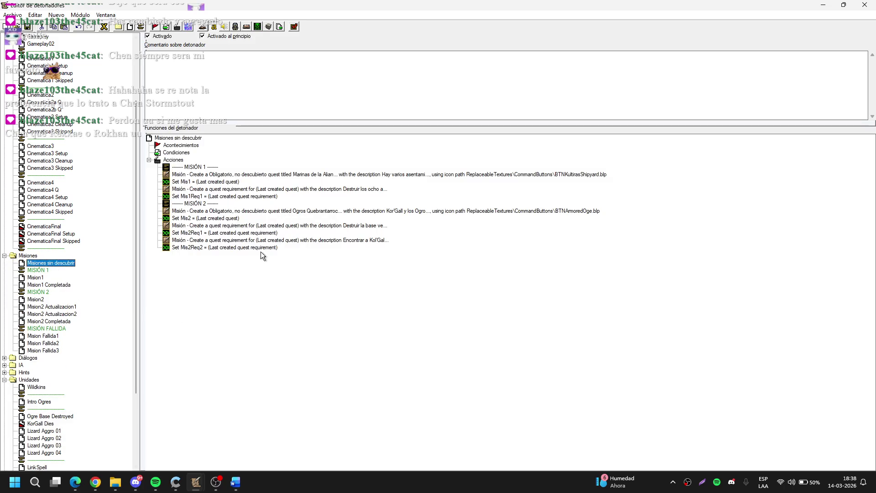
{"action": "mouse_move", "coordinate": [196, 482]}
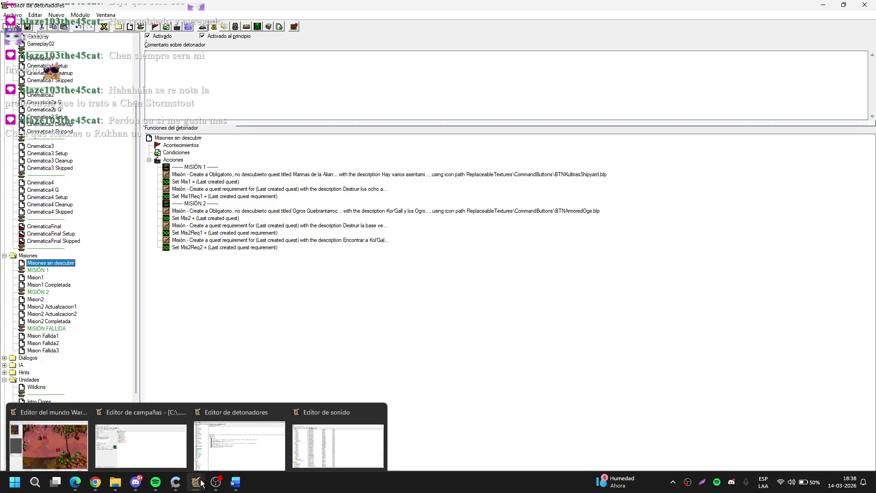
{"action": "mouse_move", "coordinate": [83, 441]}
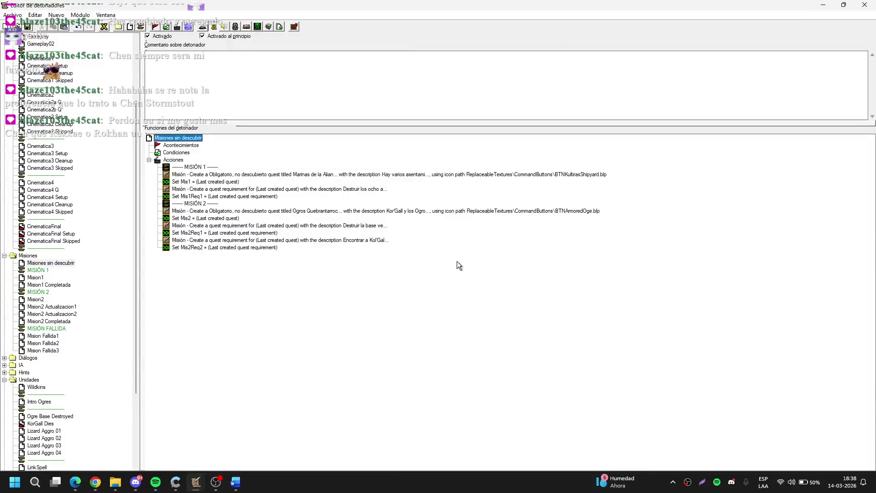
{"action": "left_click", "coordinate": [211, 204]}
{"action": "left_click_drag", "start_coordinate": [210, 205], "coordinate": [231, 250]}
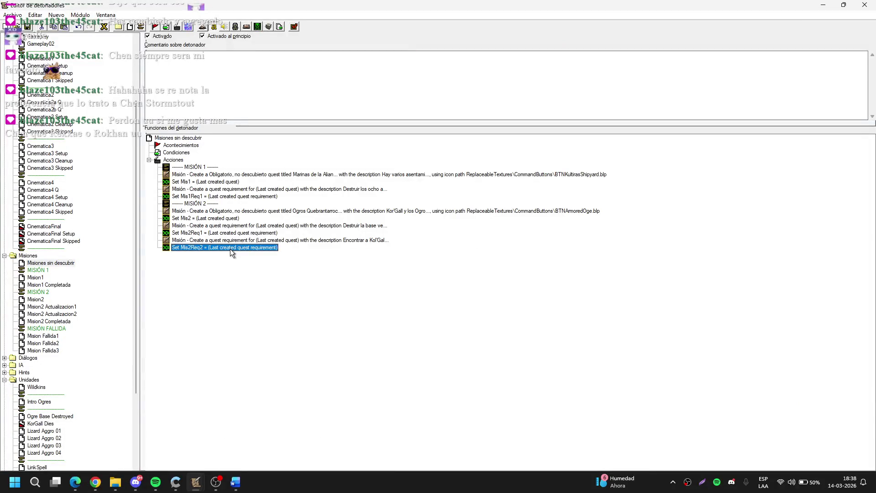
{"action": "key", "text": "ctrl+s"}
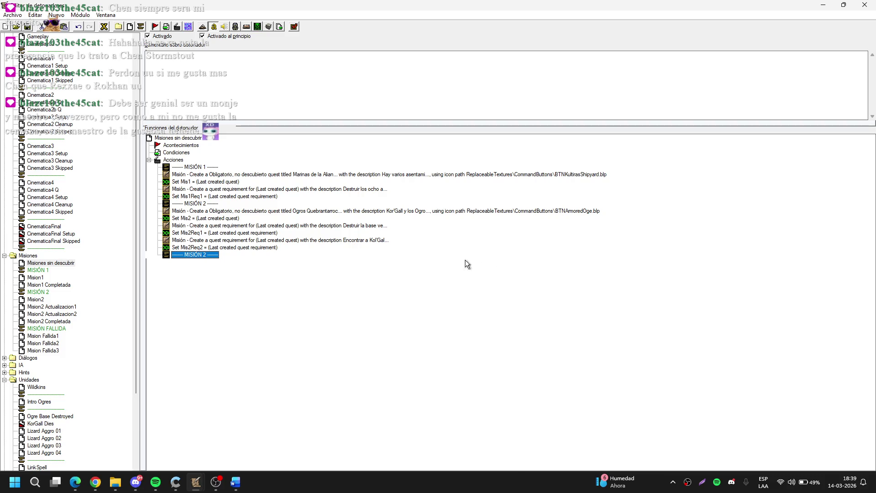
{"action": "key", "text": "Return"}
Step: Change the trailing separator comment's text to 'MISIÓN 1 OPCIONAL'
{"action": "left_click", "coordinate": [389, 242]}
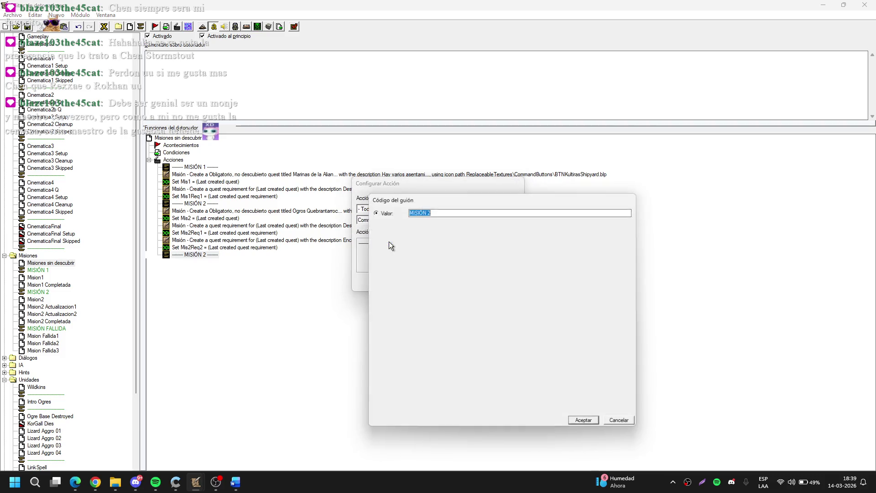
{"action": "key", "text": "End"}
{"action": "type", "text": "OPCIONAL"}
{"action": "key", "text": "Return"}
{"action": "key", "text": "Return"}
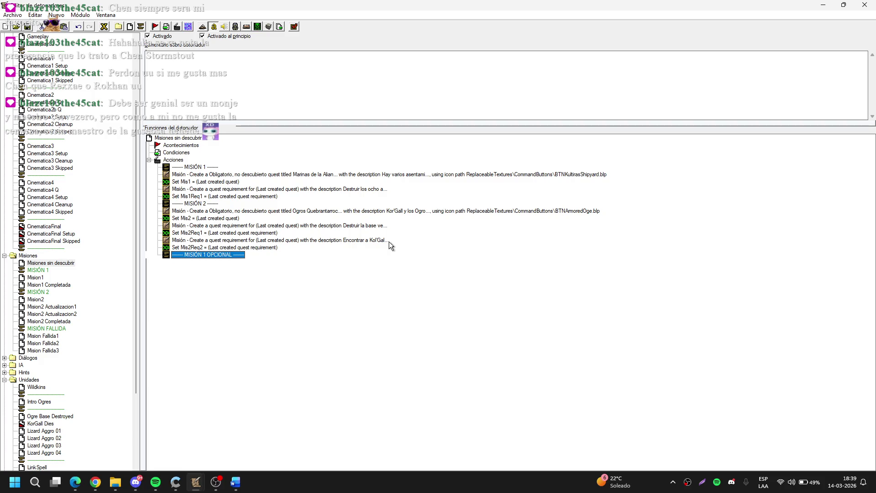
Step: Copy the six Misión 2 quest actions and paste them beneath MISIÓN 1 OPCIONAL
{"action": "left_click", "coordinate": [388, 242]}
{"action": "right_click", "coordinate": [389, 242]}
{"action": "left_click", "coordinate": [329, 255]}
{"action": "left_click", "coordinate": [226, 248]}
{"action": "left_click", "coordinate": [230, 254]}
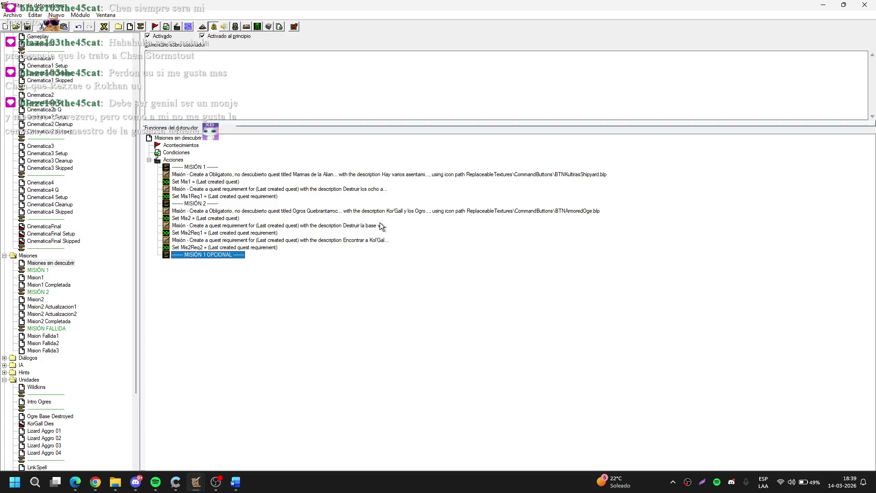
{"action": "left_click", "coordinate": [226, 214]}
{"action": "left_click_drag", "start_coordinate": [225, 215], "coordinate": [254, 248]}
{"action": "key", "text": "ctrl+c"}
{"action": "left_click", "coordinate": [220, 255]}
{"action": "key", "text": "ctrl+v"}
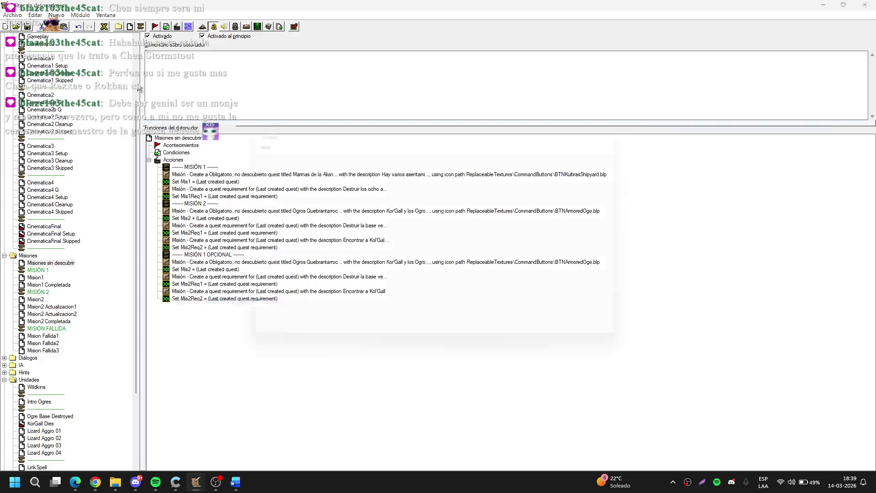
Step: Duplicate the Mis1Req1 variable and name the copy Mis1OpReq1
{"action": "left_click", "coordinate": [104, 26]}
{"action": "scroll", "coordinate": [386, 252], "scroll_direction": "down", "scroll_amount": 5}
{"action": "scroll", "coordinate": [385, 252], "scroll_direction": "down", "scroll_amount": 8}
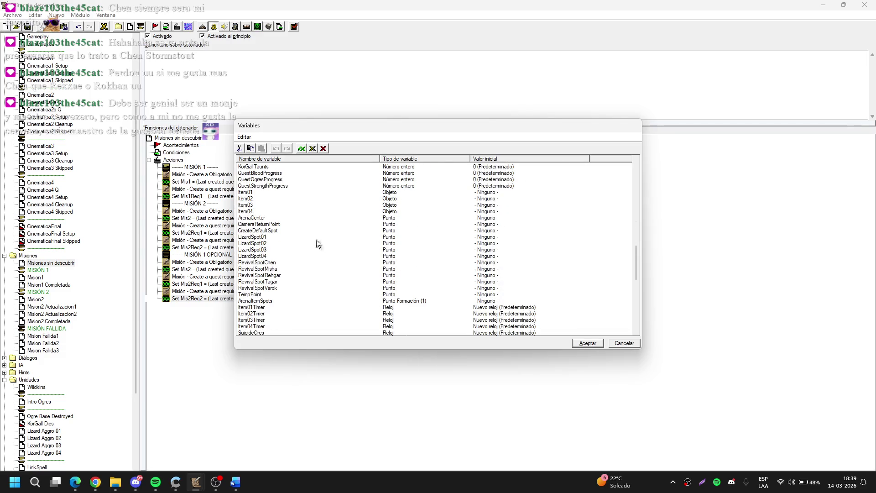
{"action": "scroll", "coordinate": [317, 240], "scroll_direction": "down", "scroll_amount": 4}
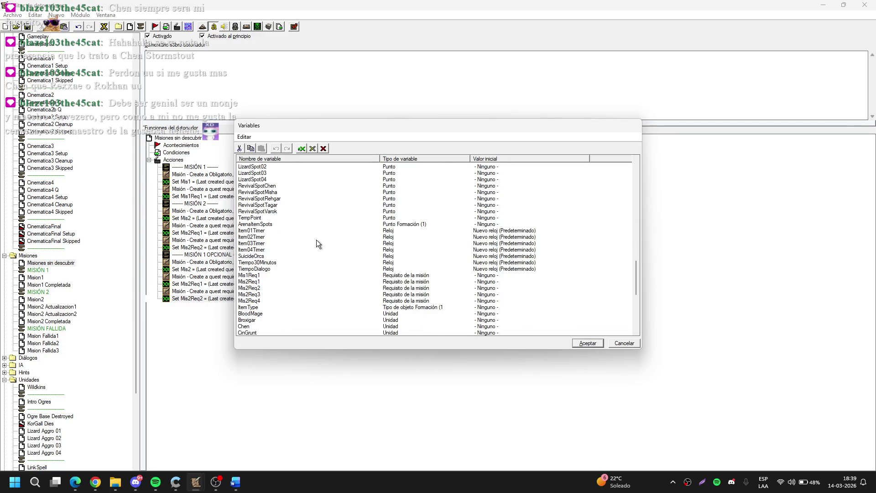
{"action": "left_click", "coordinate": [268, 277]}
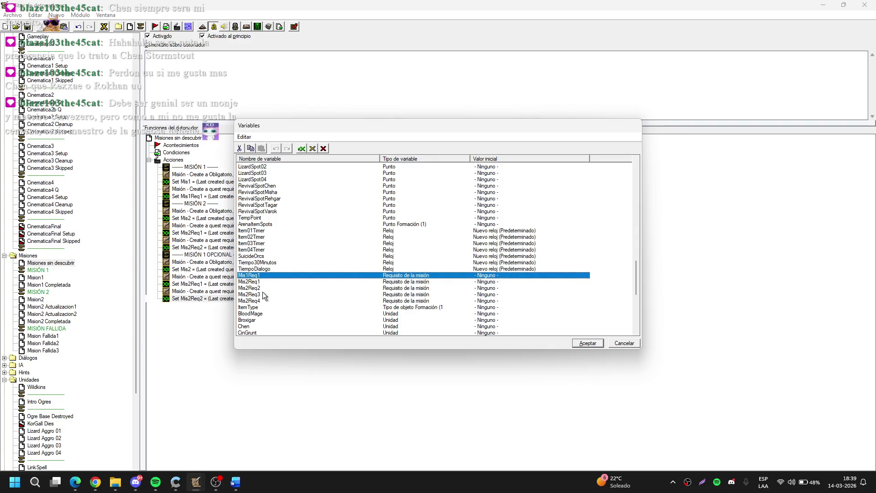
{"action": "key", "text": "ctrl+c"}
{"action": "key", "text": "ctrl+v"}
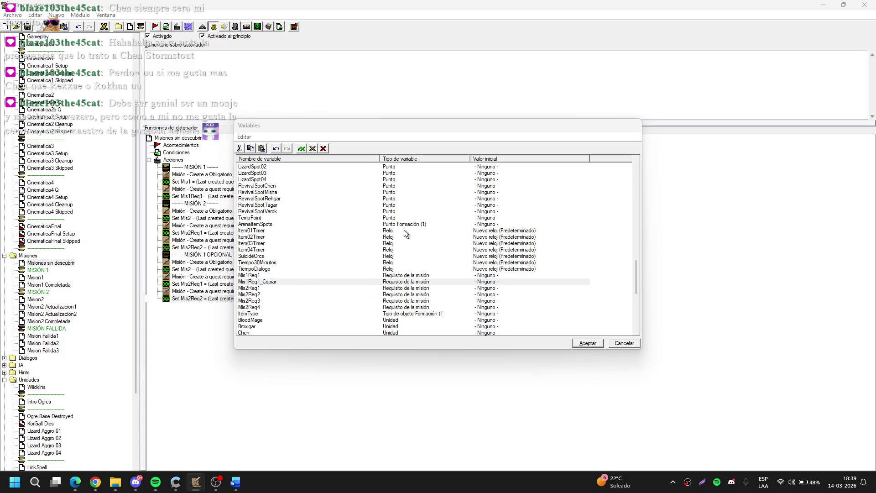
{"action": "left_click", "coordinate": [436, 216]}
{"action": "type", "text": "Op"}
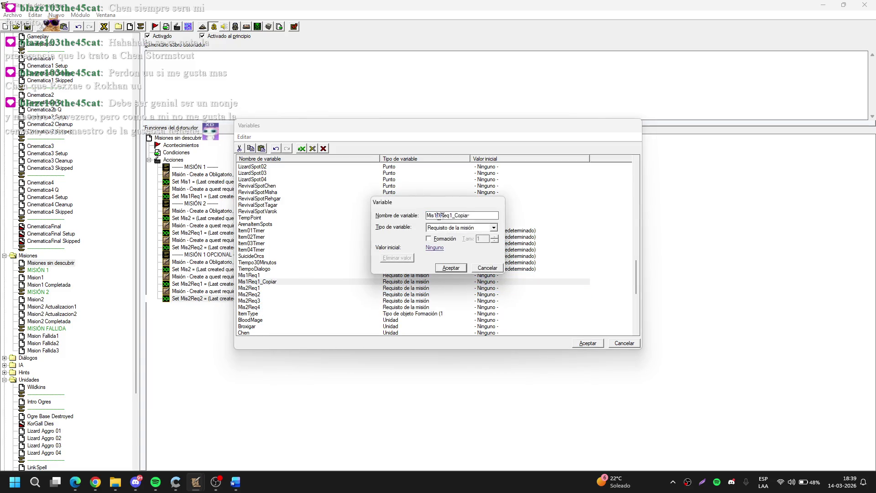
{"action": "key", "text": "BackSpace"}
{"action": "key", "text": "BackSpace"}
{"action": "key", "text": "BackSpace"}
{"action": "key", "text": "Return"}
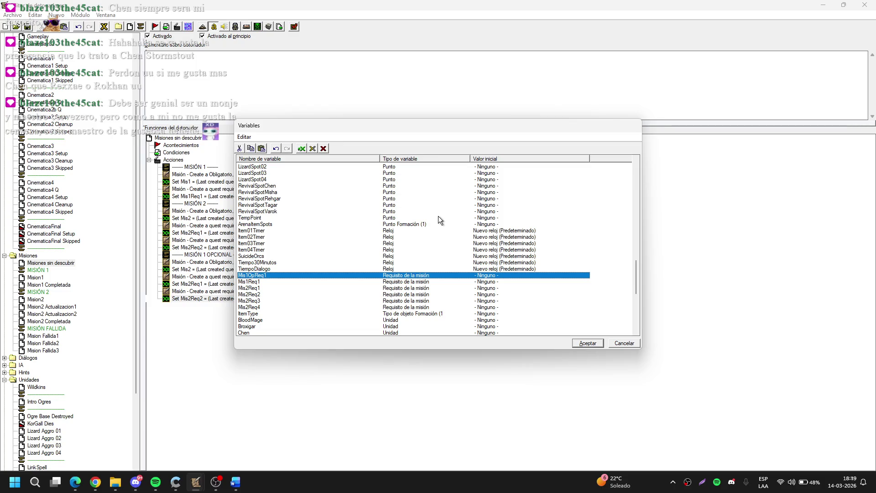
Step: Create two more duplicates named Mis1OpReq2 and Mis1OpReq3
{"action": "key", "text": "ctrl+c"}
{"action": "key", "text": "ctrl+v"}
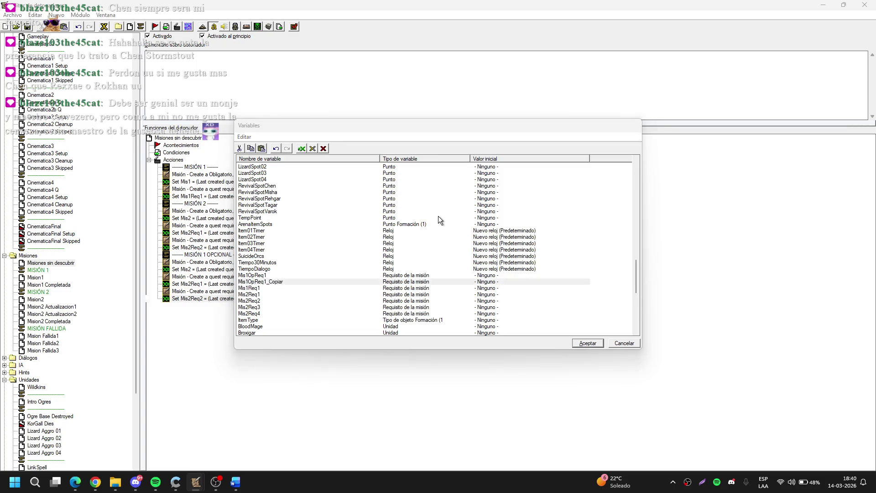
{"action": "key", "text": "Return"}
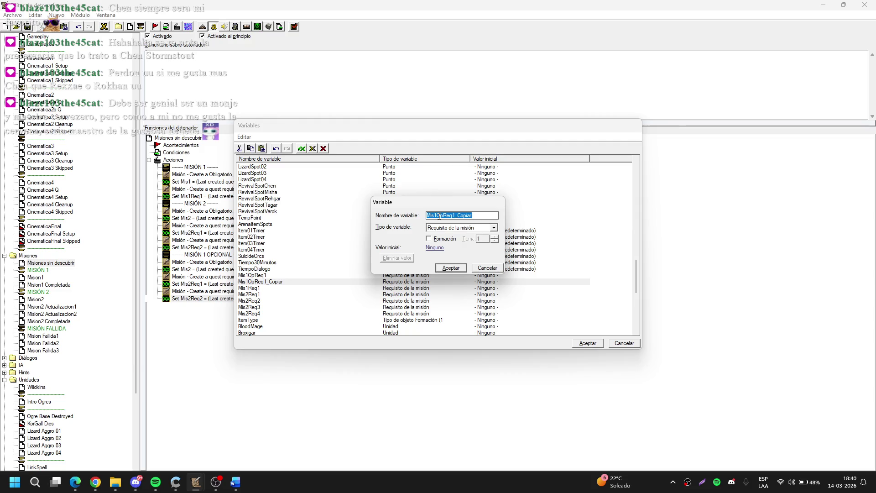
{"action": "key", "text": "End"}
{"action": "key", "text": "BackSpace"}
{"action": "key", "text": "BackSpace"}
{"action": "key", "text": "BackSpace"}
{"action": "type", "text": "2"}
{"action": "key", "text": "Return"}
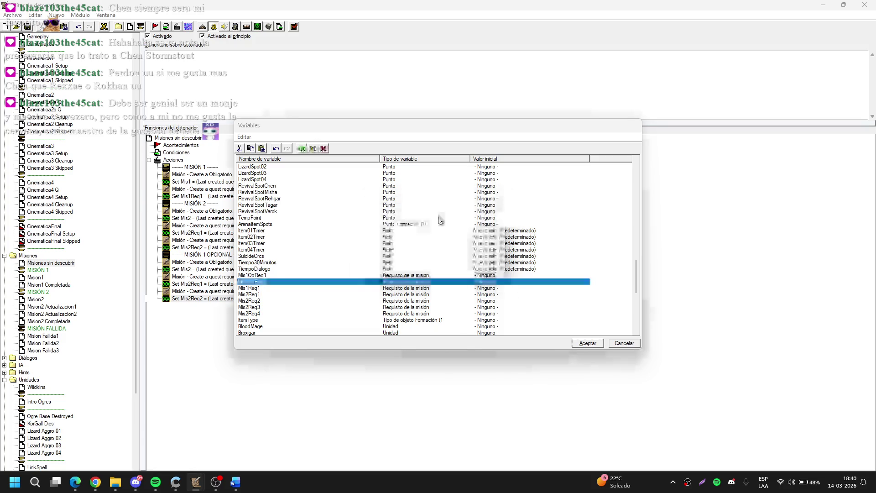
{"action": "key", "text": "ctrl+c"}
{"action": "key", "text": "ctrl+v"}
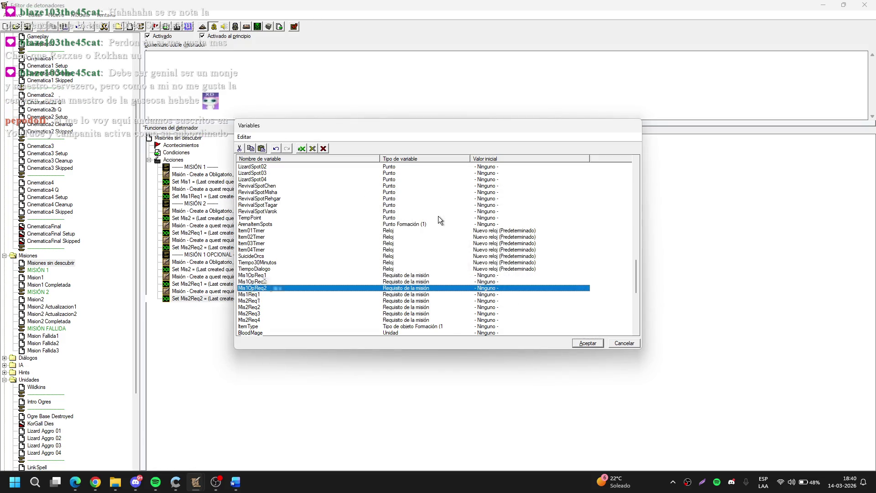
{"action": "key", "text": "Return"}
{"action": "key", "text": "End"}
{"action": "key", "text": "BackSpace"}
{"action": "key", "text": "BackSpace"}
{"action": "key", "text": "BackSpace"}
{"action": "type", "text": "3"}
{"action": "key", "text": "Return"}
Step: Duplicate the Mis2 quest variable as Mis1Op and save the variable list
{"action": "scroll", "coordinate": [265, 283], "scroll_direction": "up", "scroll_amount": 10}
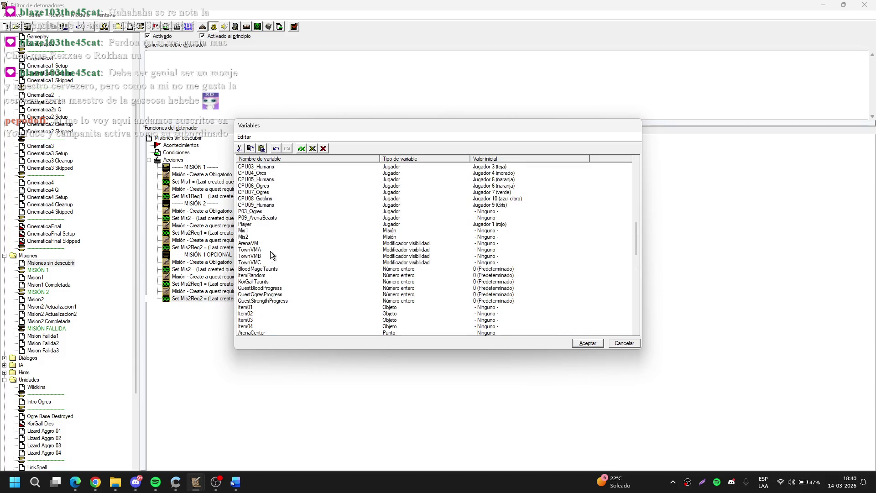
{"action": "left_click", "coordinate": [264, 237]}
{"action": "key", "text": "ctrl+c"}
{"action": "key", "text": "ctrl+v"}
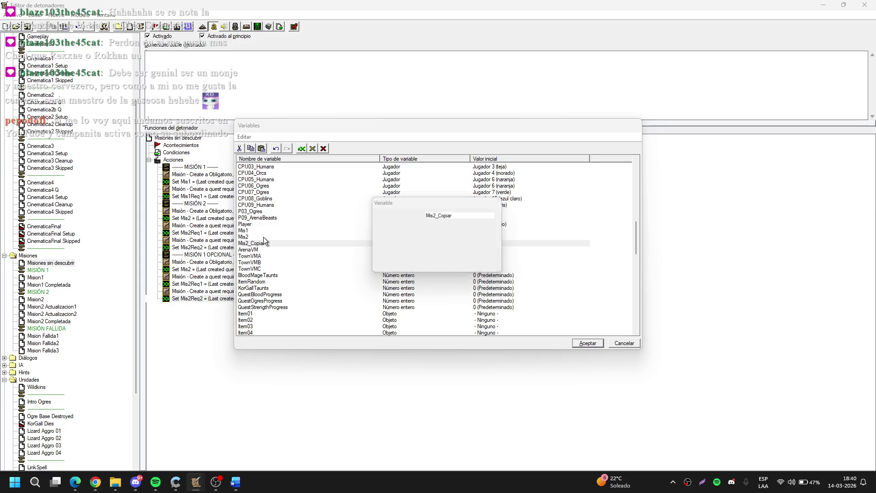
{"action": "key", "text": "End"}
{"action": "key", "text": "BackSpace"}
{"action": "key", "text": "BackSpace"}
{"action": "key", "text": "BackSpace"}
{"action": "type", "text": "s1Op"}
{"action": "key", "text": "Return"}
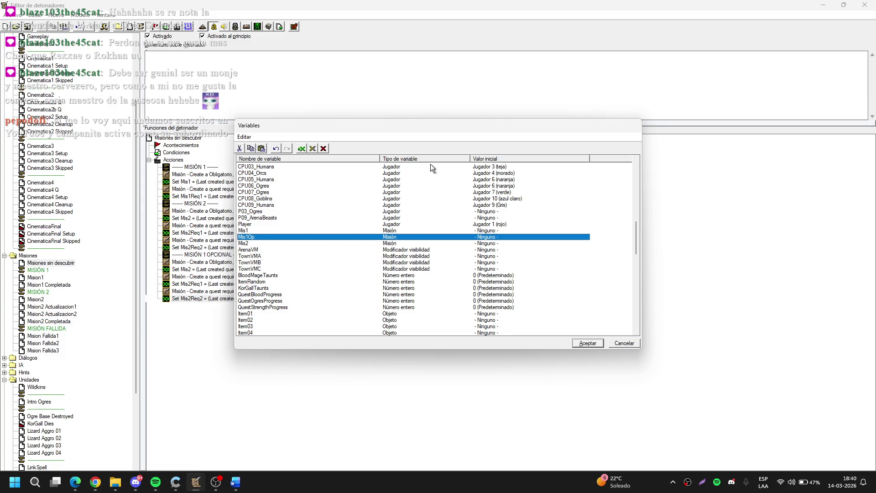
{"action": "left_click", "coordinate": [579, 343]}
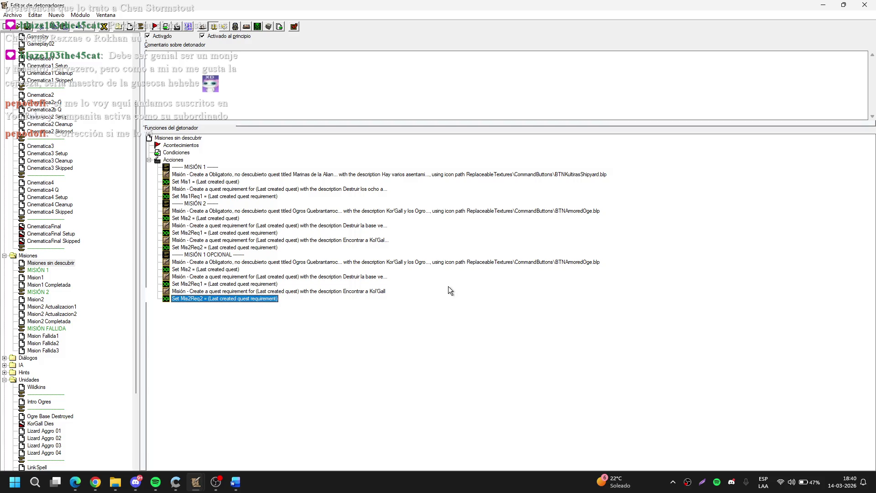
{"action": "double_click", "coordinate": [292, 263]}
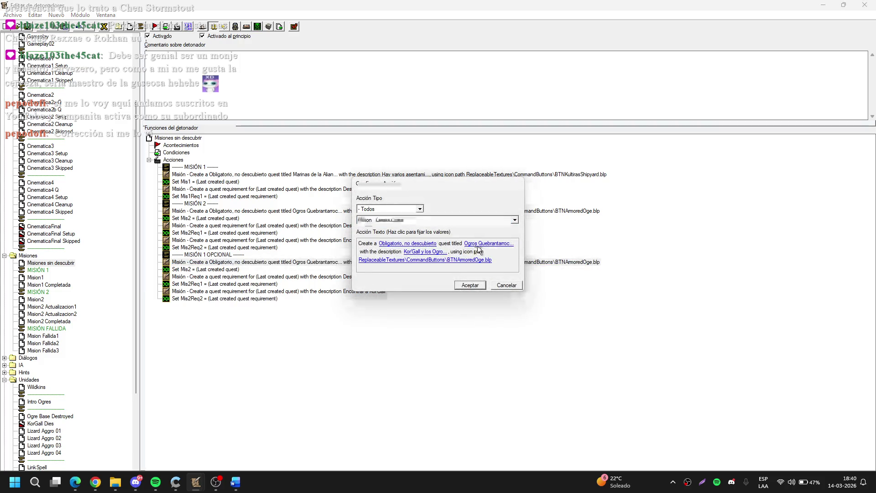
Step: Replace the copied quest title Ogros Quebrantarrocas with 'Poción Antimagia'
{"action": "left_click", "coordinate": [478, 244]}
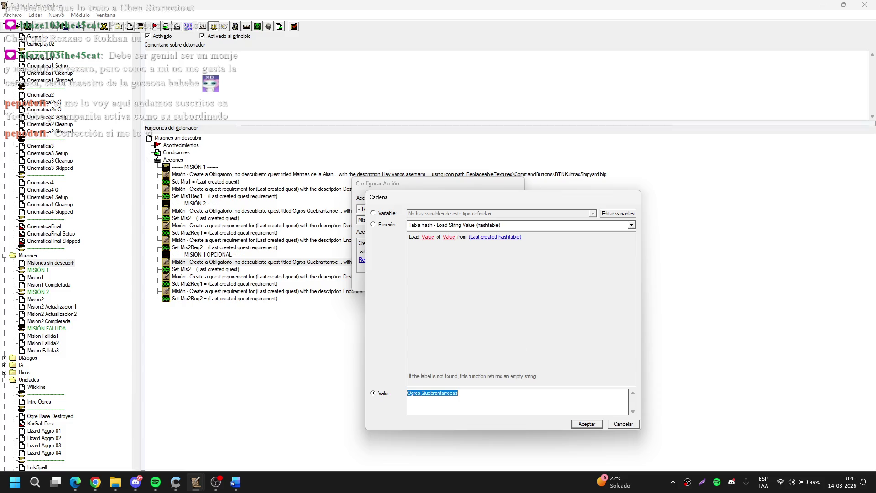
{"action": "key", "text": "alt+Tab"}
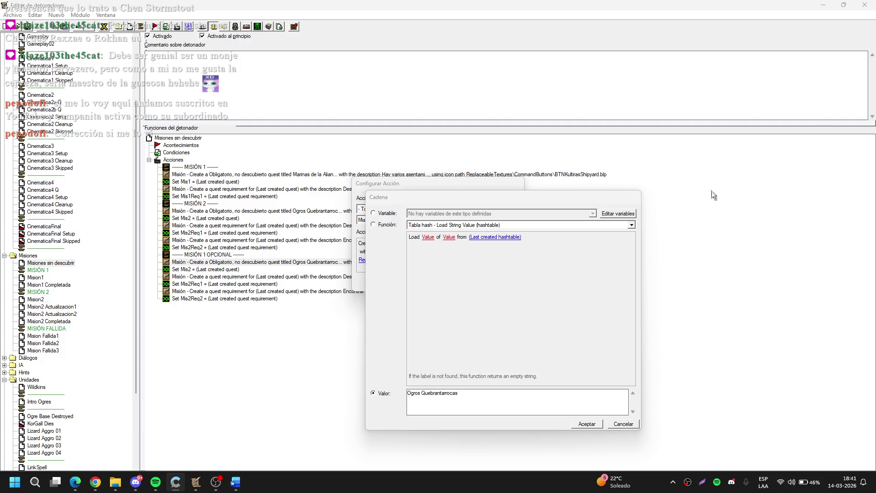
{"action": "left_click", "coordinate": [372, 393]}
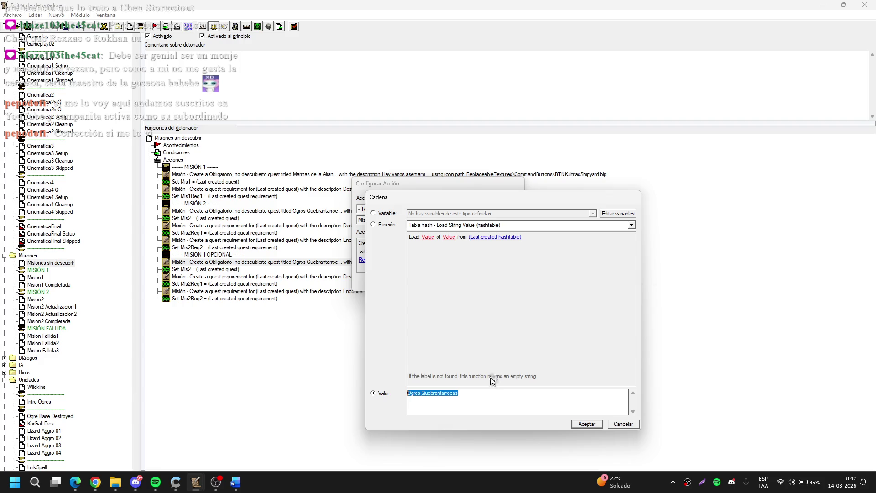
{"action": "type", "text": "P"}
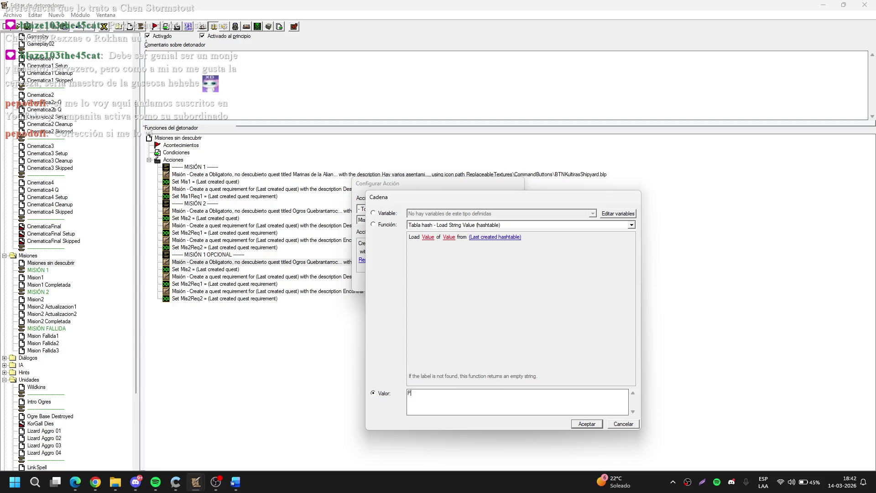
{"action": "type", "text": "oción A"}
{"action": "type", "text": "ntimagia"}
{"action": "key", "text": "Return"}
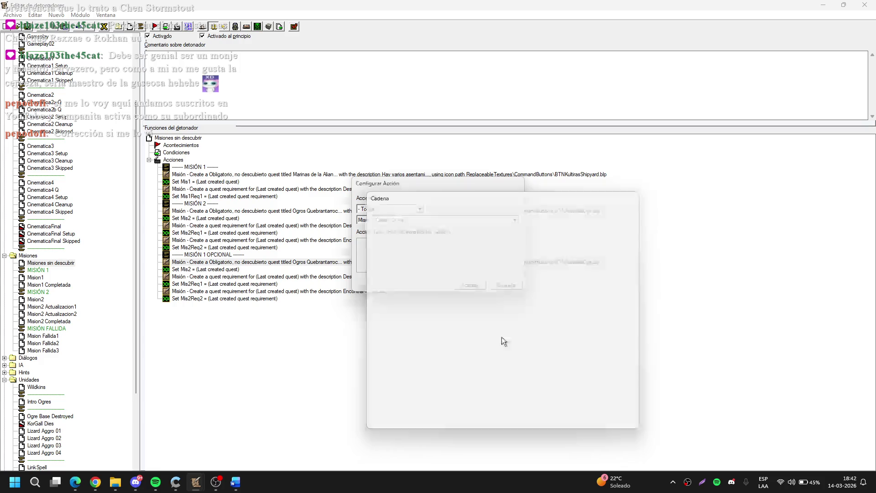
{"action": "left_click", "coordinate": [442, 260]}
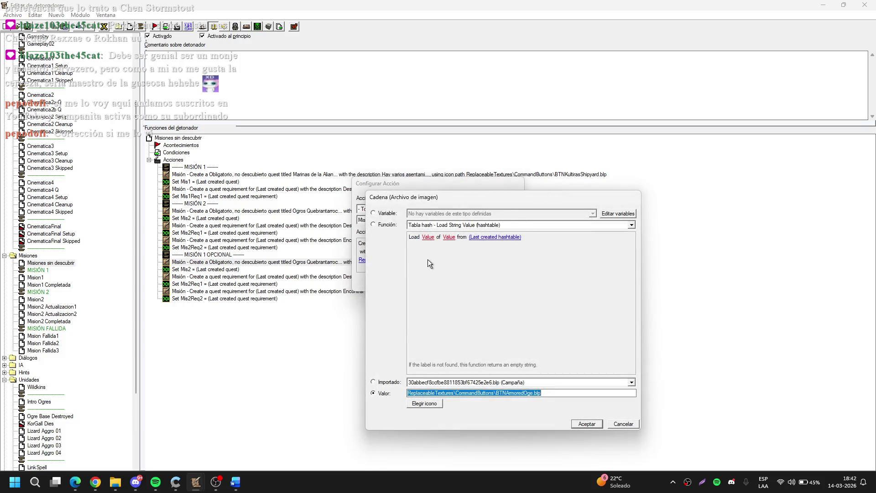
Step: Choose the BTNSnazzyPotion icon from the Objetos category as the quest's icon path
{"action": "left_click", "coordinate": [436, 404]}
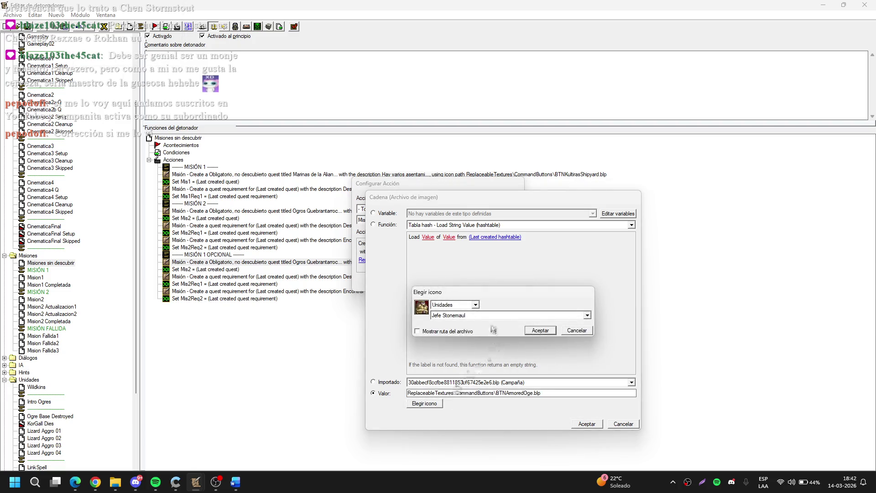
{"action": "left_click", "coordinate": [468, 306]}
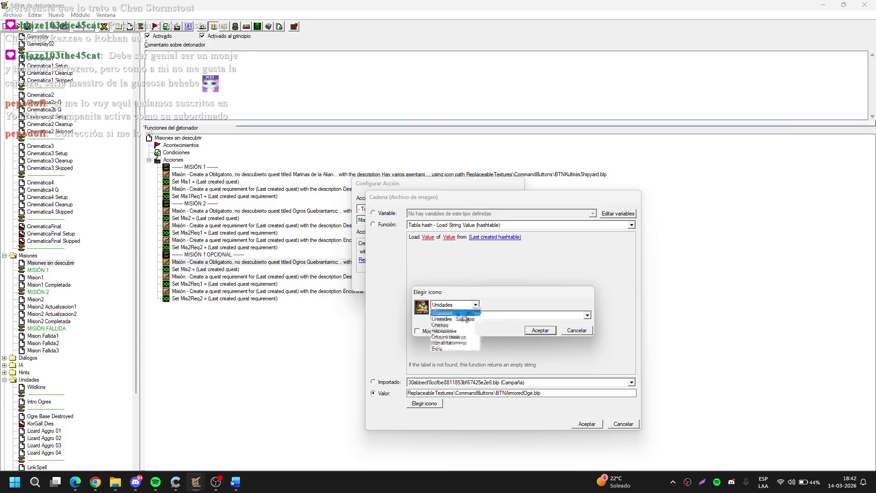
{"action": "left_click", "coordinate": [457, 326]}
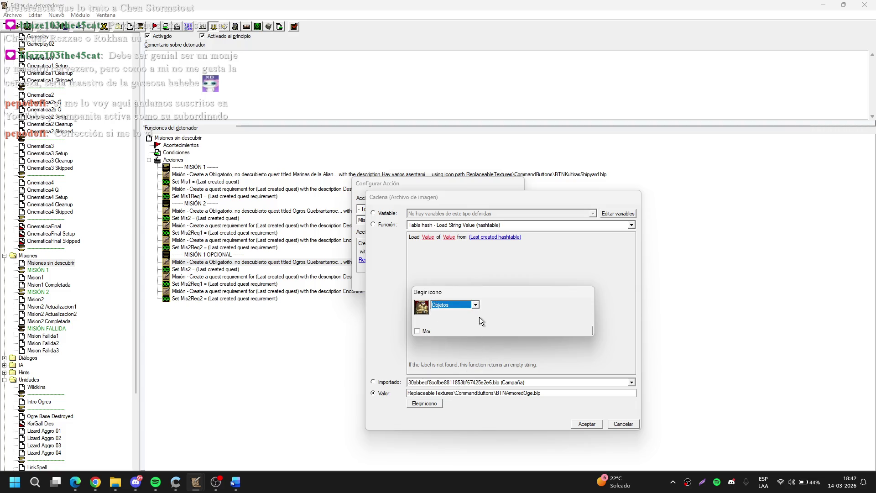
{"action": "left_click", "coordinate": [478, 316]}
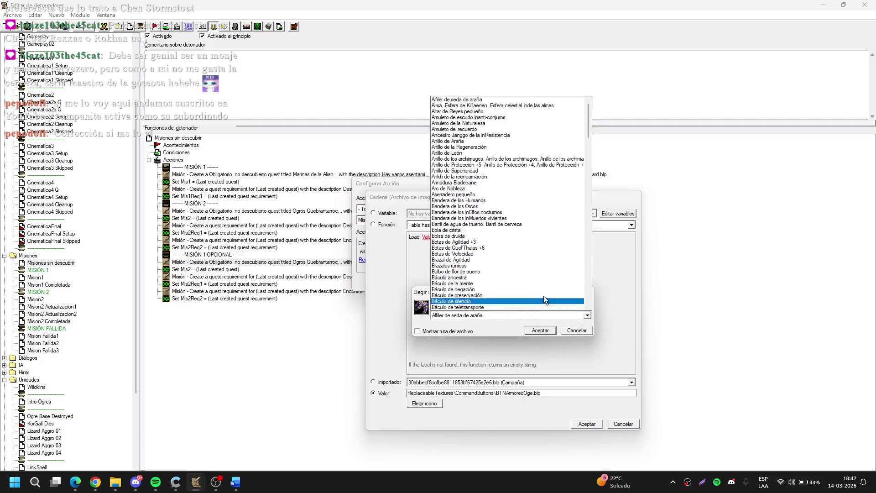
{"action": "mouse_move", "coordinate": [587, 125]}
{"action": "left_mouse_down"}
{"action": "mouse_move", "coordinate": [587, 275]}
{"action": "mouse_move", "coordinate": [585, 255]}
{"action": "left_mouse_up"}
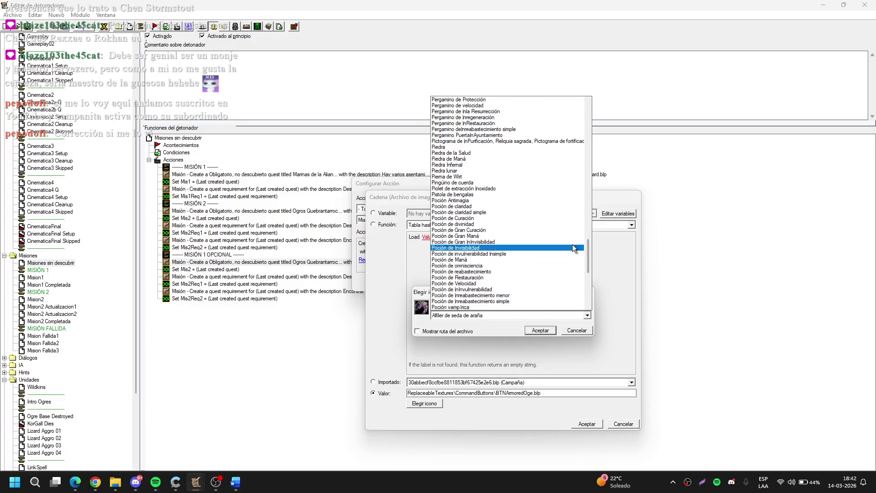
{"action": "left_click", "coordinate": [483, 201]}
{"action": "left_click", "coordinate": [530, 330]}
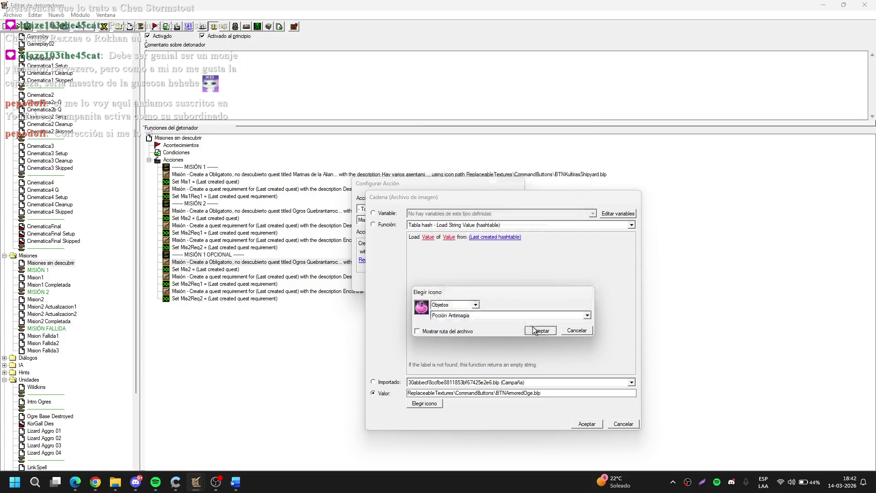
{"action": "left_click", "coordinate": [588, 423]}
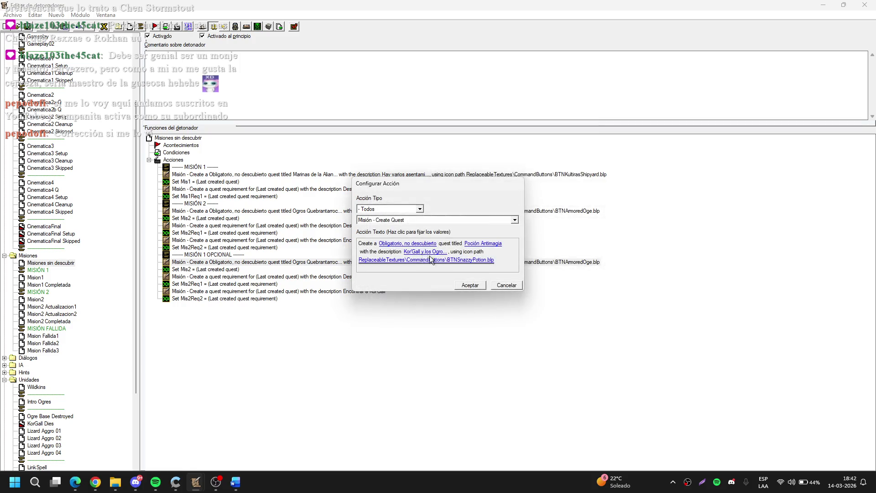
{"action": "left_click", "coordinate": [429, 253]}
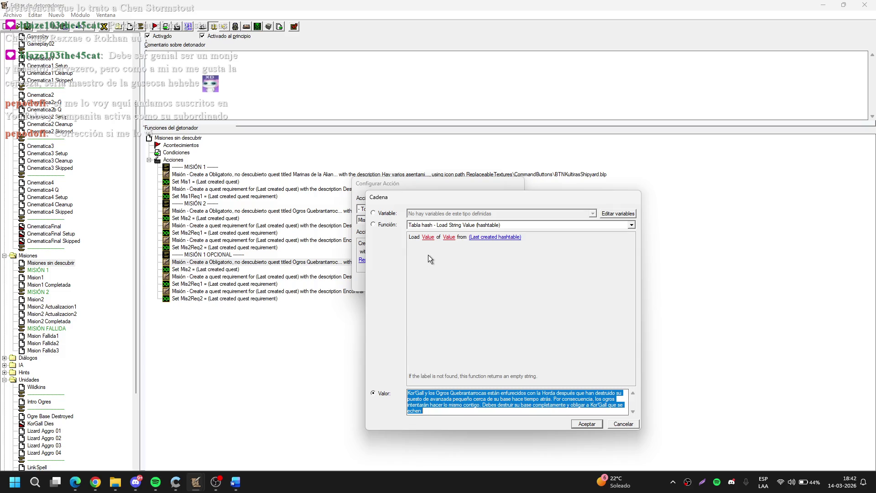
Step: Replace the description with the goblin tinker's antimagic potion, guarded by a giant Lechucico
{"action": "key", "text": "BackSpace"}
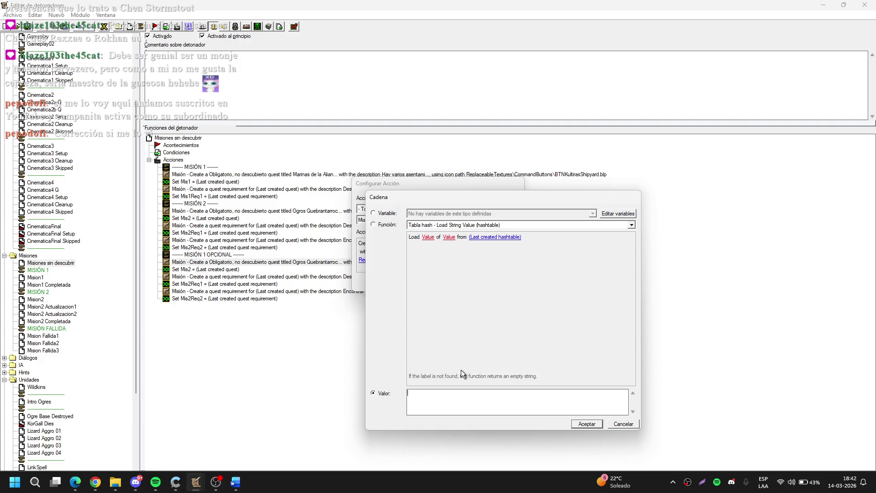
{"action": "type", "text": "Un "}
{"action": "type", "text": "hojalatero goblin desea abando"}
{"action": "type", "text": "na"}
{"action": "key", "text": "BackSpace"}
{"action": "type", "text": "r este lugar, "}
{"action": "type", "text": "pero no sin antes irse con una pocion"}
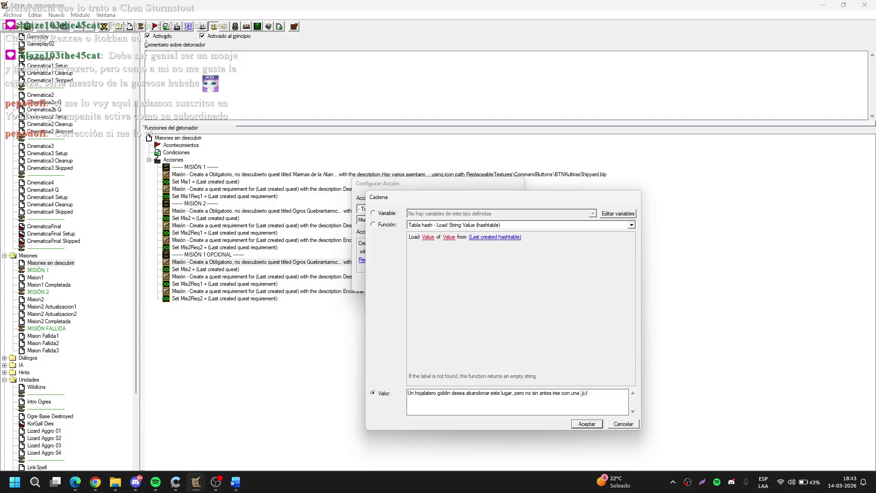
{"action": "key", "text": "BackSpace"}
{"action": "key", "text": "BackSpace"}
{"action": "type", "text": "ón "}
{"action": "type", "text": "anti"}
{"action": "type", "text": "magia"}
{"action": "type", "text": " que está custod"}
{"action": "type", "text": "iadi"}
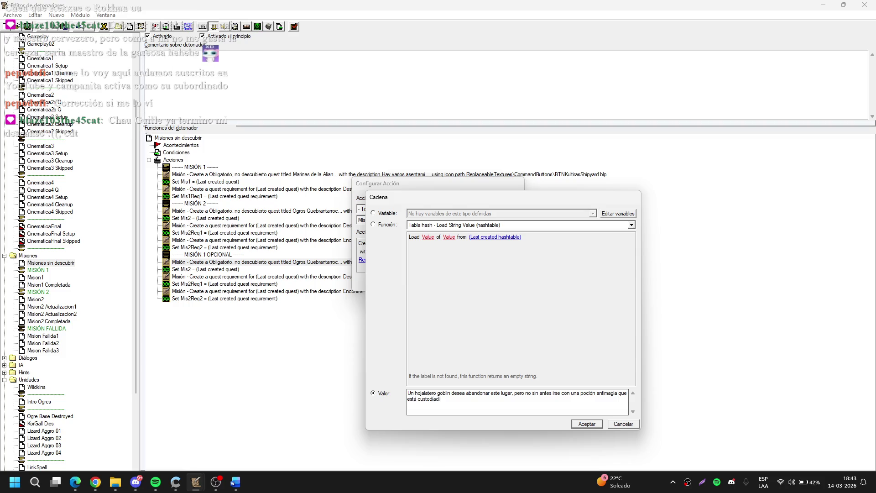
{"action": "key", "text": "BackSpace"}
{"action": "key", "text": "BackSpace"}
{"action": "type", "text": "o por u"}
{"action": "type", "text": "n Lechucic"}
{"action": "type", "text": "o gigante."}
Step: Add 'Acaba con él y devuélvele la poción al goblin para que te dé gratis unas Trituradoras'
{"action": "type", "text": "Acaba con "}
{"action": "type", "text": "él y dev"}
{"action": "type", "text": "uelve"}
{"action": "key", "text": "BackSpace"}
{"action": "key", "text": "BackSpace"}
{"action": "key", "text": "BackSpace"}
{"action": "type", "text": "élvele"}
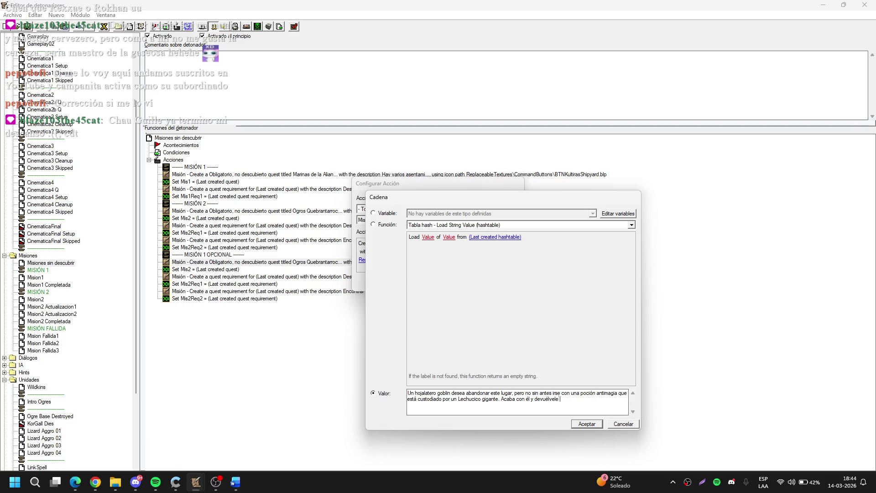
{"action": "type", "text": " la poc"}
{"action": "type", "text": "ión al gob"}
{"action": "type", "text": "lin"}
{"action": "type", "text": " para que te "}
{"action": "type", "text": "dé"}
{"action": "type", "text": " gratis urn"}
{"action": "key", "text": "BackSpace"}
{"action": "key", "text": "BackSpace"}
{"action": "type", "text": "nas Trituras"}
{"action": "key", "text": "BackSpace"}
{"action": "type", "text": "doras."}
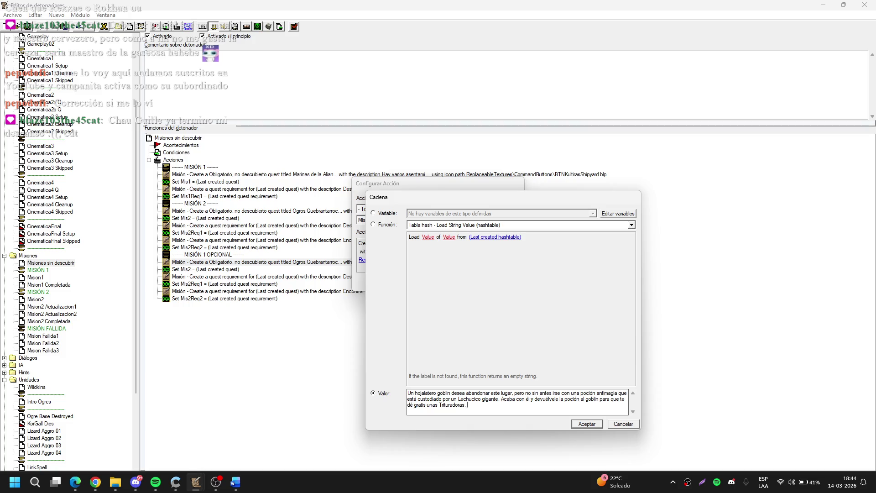
{"action": "scroll", "coordinate": [633, 403], "scroll_direction": "down", "scroll_amount": 1}
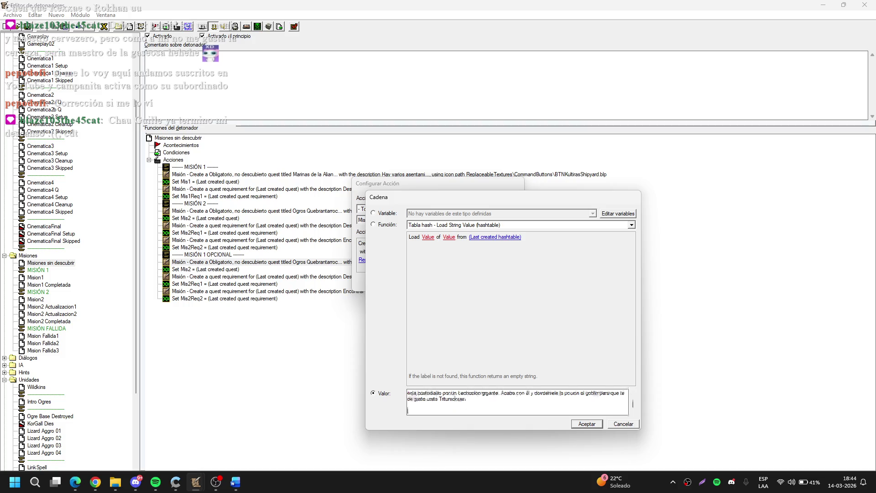
Step: End the description with 'NO CONSUMAS LA POCIÓN PORQUE SI NO, PIERDES LA MISIÓN' and confirm the action
{"action": "type", "text": "PA"}
{"action": "key", "text": "BackSpace"}
{"action": "key", "text": "BackSpace"}
{"action": "type", "text": "NO CONSUMAS"}
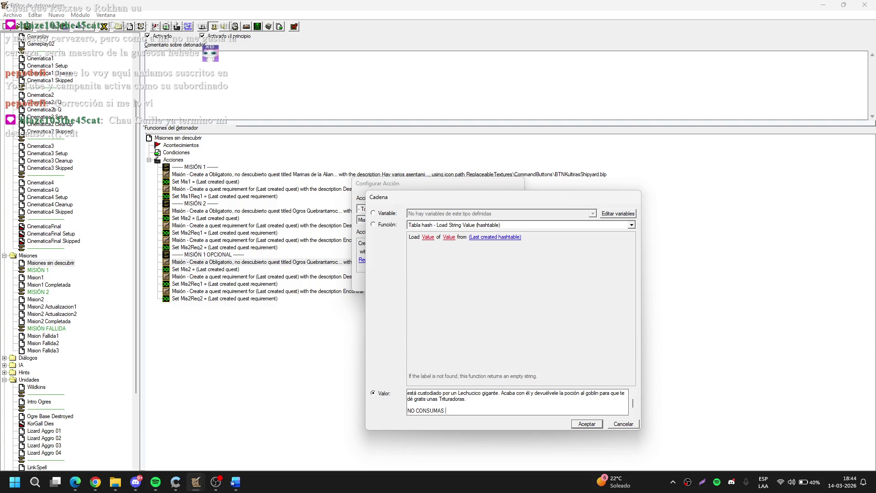
{"action": "type", "text": "LA POCIÓN POR"}
{"action": "type", "text": "QUE SI N"}
{"action": "type", "text": "O, PI"}
{"action": "type", "text": "ERDES LA MISI"}
{"action": "type", "text": "ÓN."}
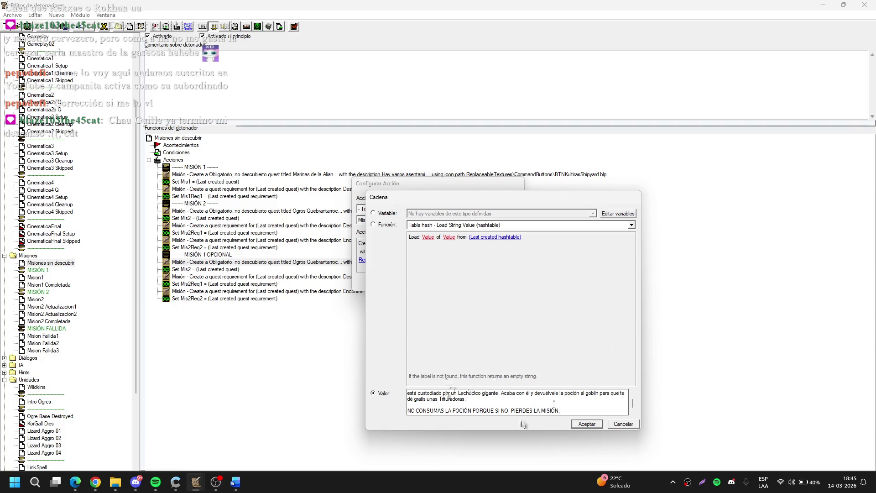
{"action": "left_click", "coordinate": [573, 424]}
{"action": "left_click", "coordinate": [479, 286]}
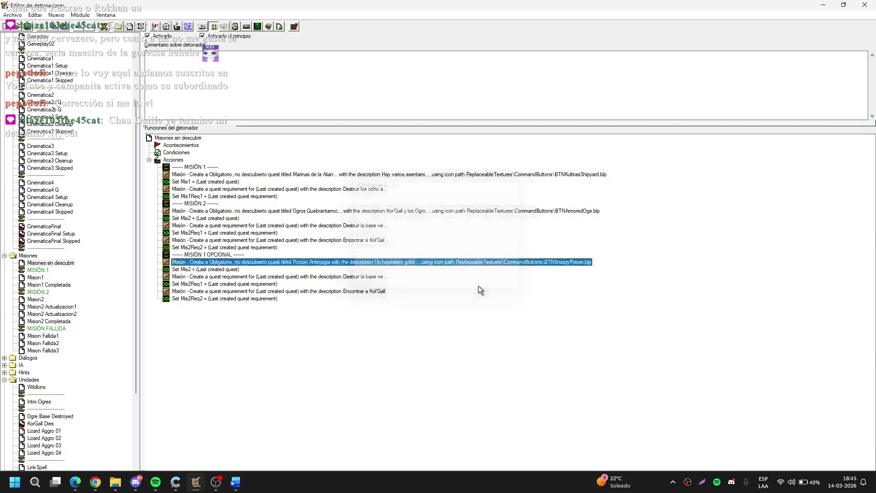
Step: Change the first requirement's description to 'Matar al Lechucico Salvaje'
{"action": "double_click", "coordinate": [376, 276]}
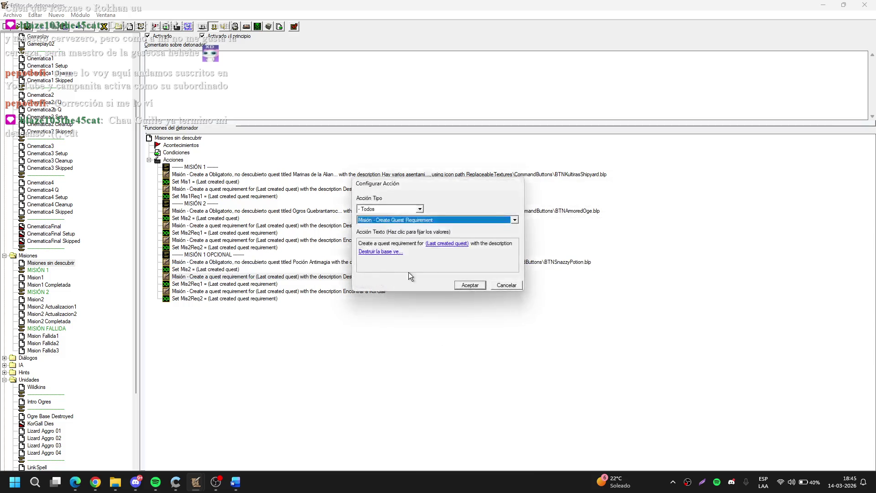
{"action": "left_click", "coordinate": [395, 253]}
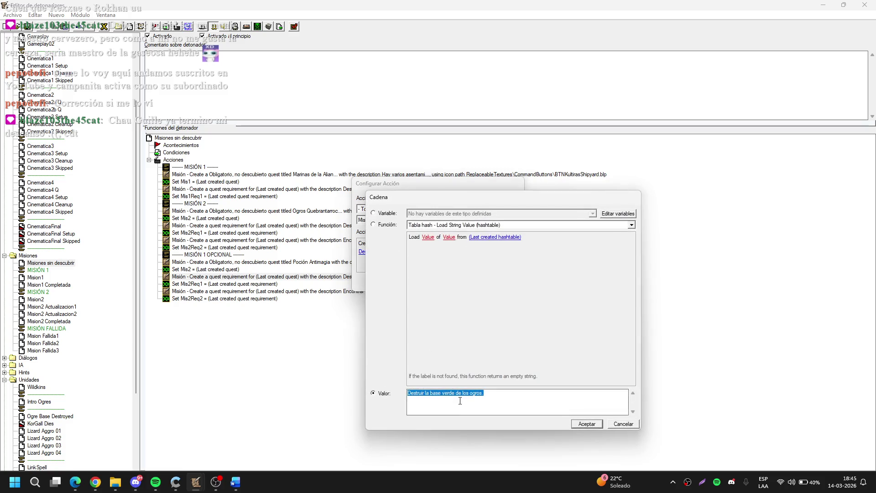
{"action": "type", "text": "Mat"}
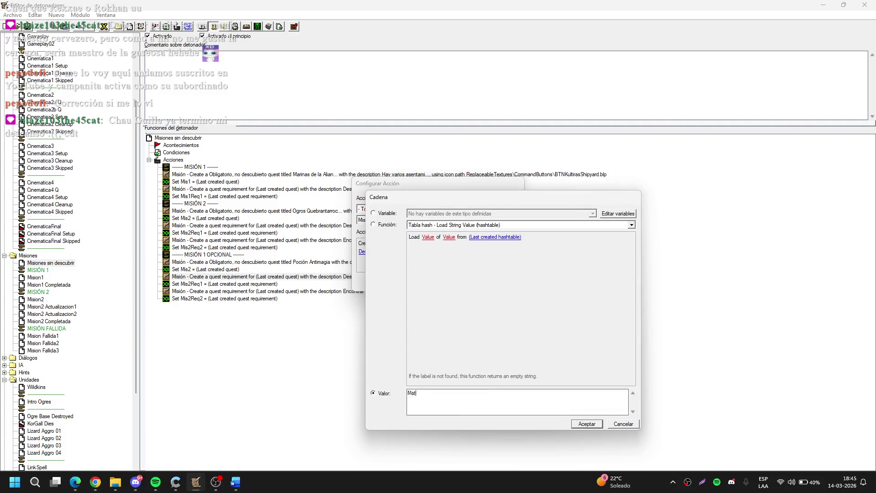
{"action": "type", "text": "ar al Lechucico "}
{"action": "type", "text": "Salvaje"}
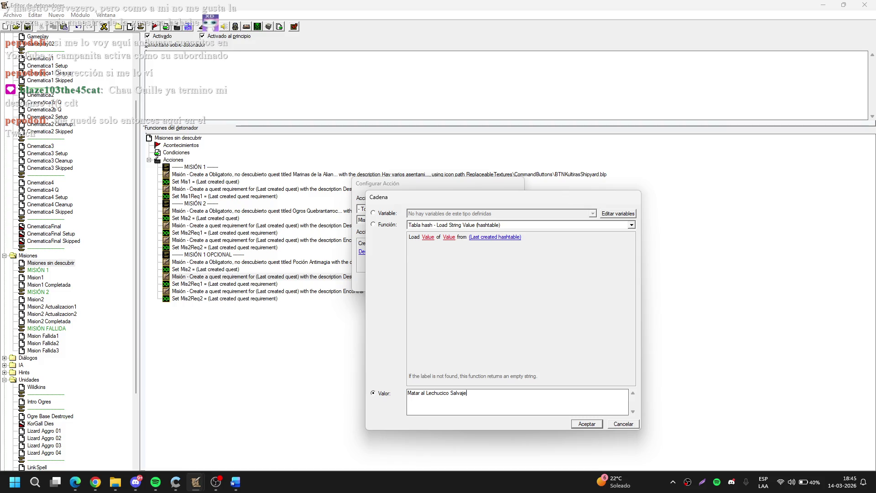
{"action": "key", "text": "Return"}
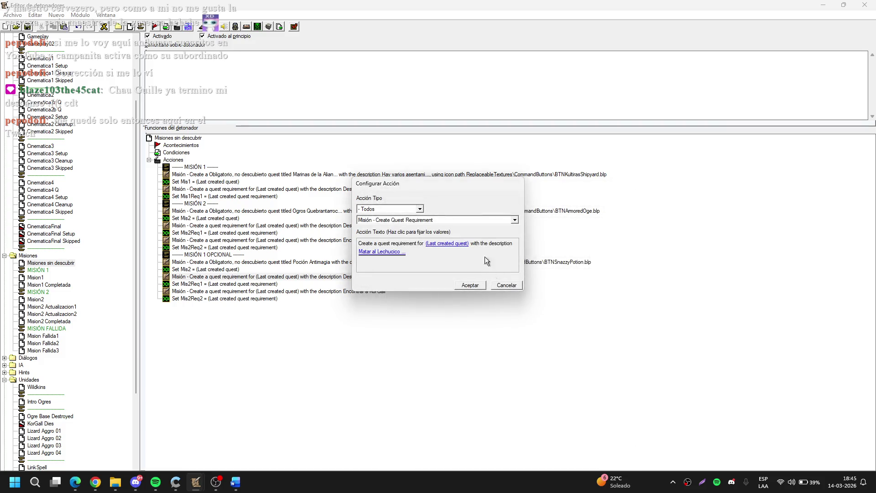
{"action": "left_click", "coordinate": [465, 288]}
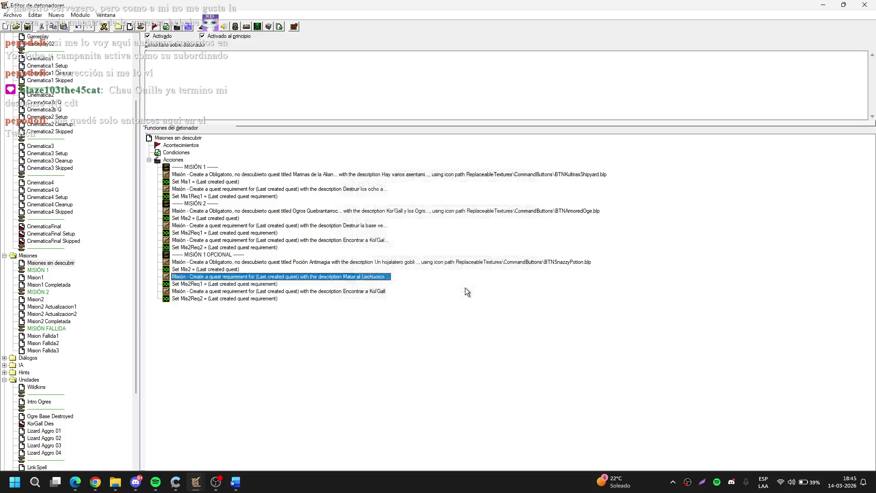
{"action": "double_click", "coordinate": [254, 278]}
{"action": "key", "text": "Return"}
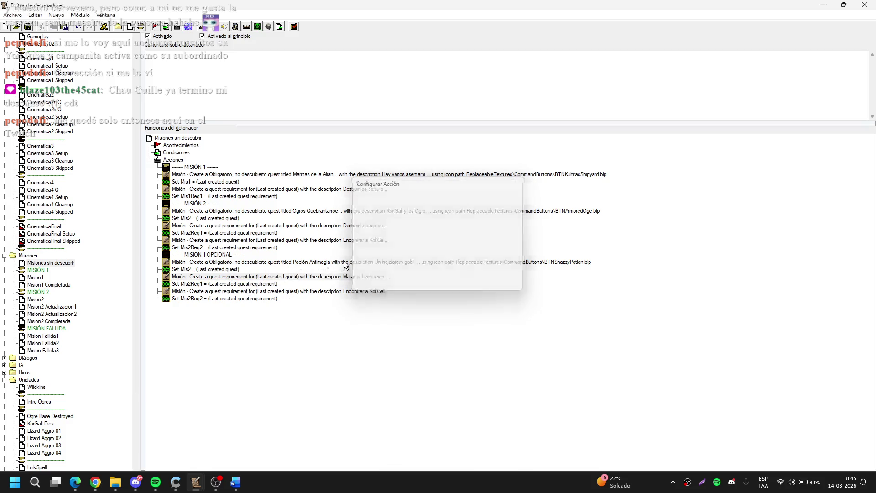
Step: Set the Poción Antimagia quest type to Opcional, no descubierto
{"action": "left_click", "coordinate": [246, 263]}
{"action": "double_click", "coordinate": [246, 263]}
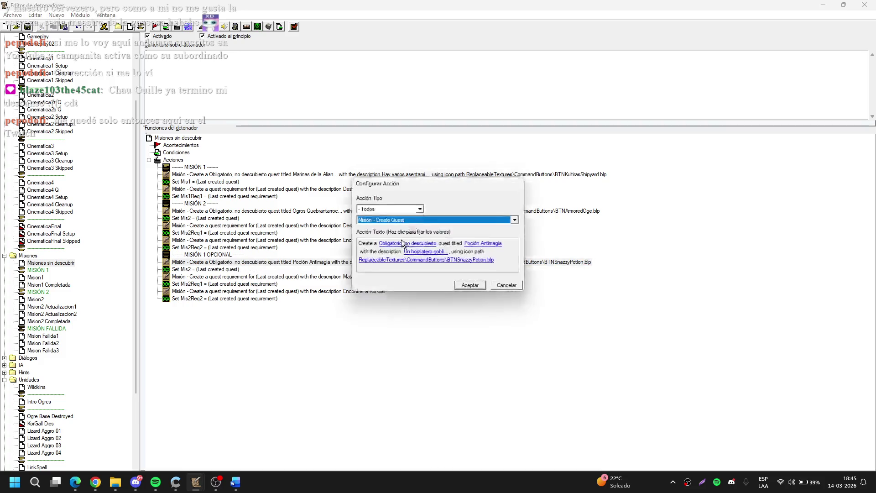
{"action": "left_click", "coordinate": [403, 242]}
{"action": "key", "text": "Down"}
{"action": "key", "text": "Return"}
{"action": "key", "text": "Return"}
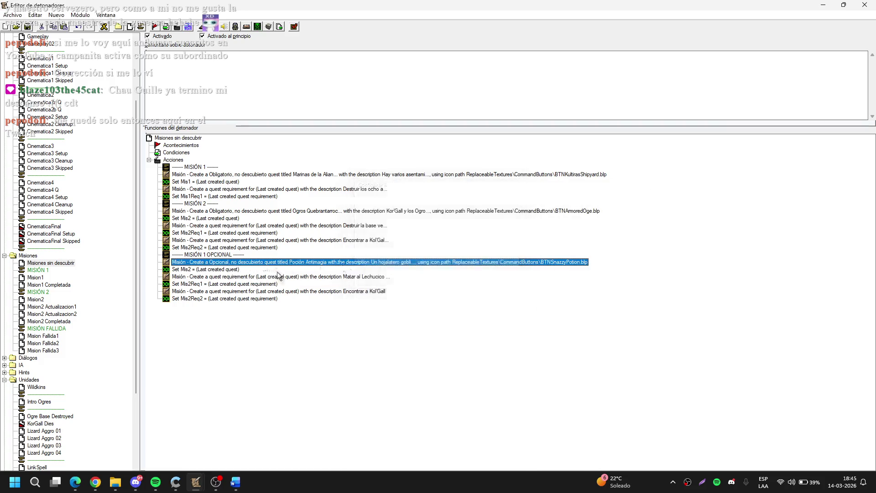
Step: Store the last created quest in the Mis1Op variable
{"action": "double_click", "coordinate": [215, 270]}
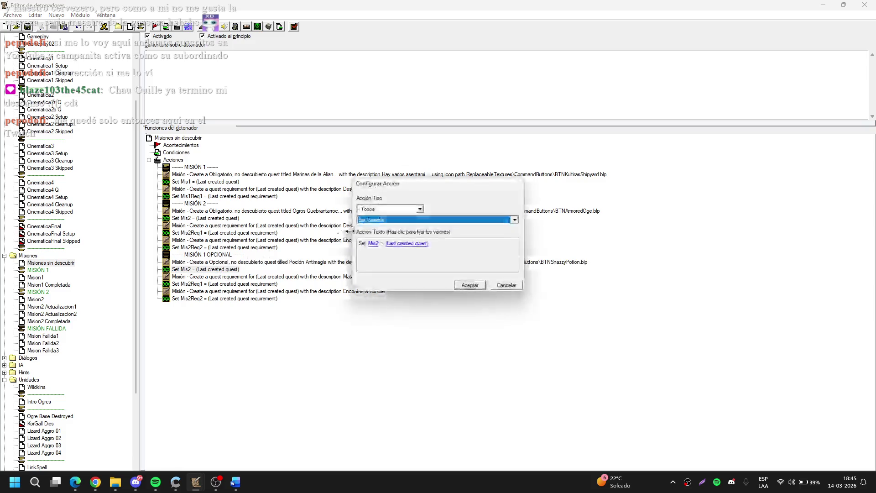
{"action": "left_click", "coordinate": [373, 245]}
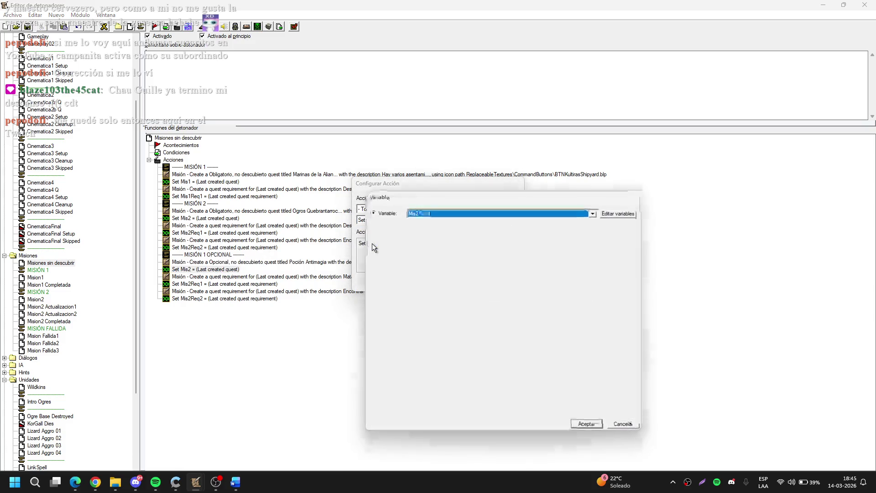
{"action": "left_click", "coordinate": [422, 215]}
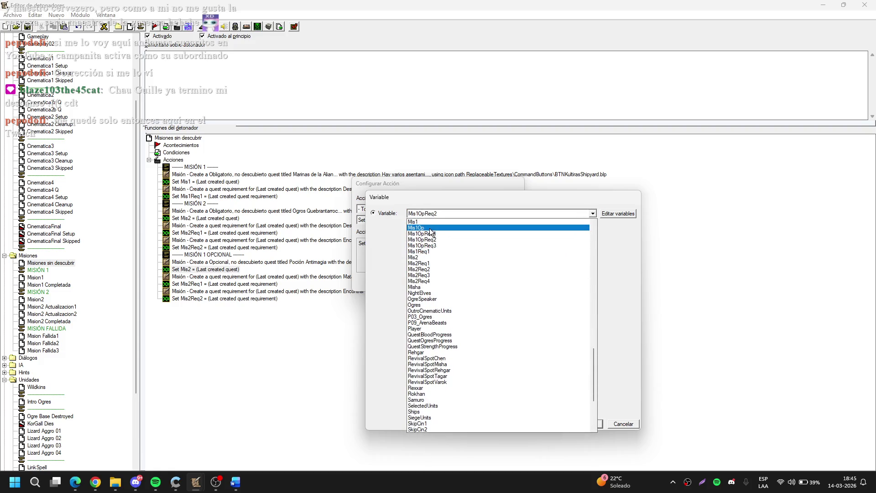
{"action": "left_click", "coordinate": [429, 228]}
{"action": "key", "text": "Return"}
{"action": "key", "text": "Return"}
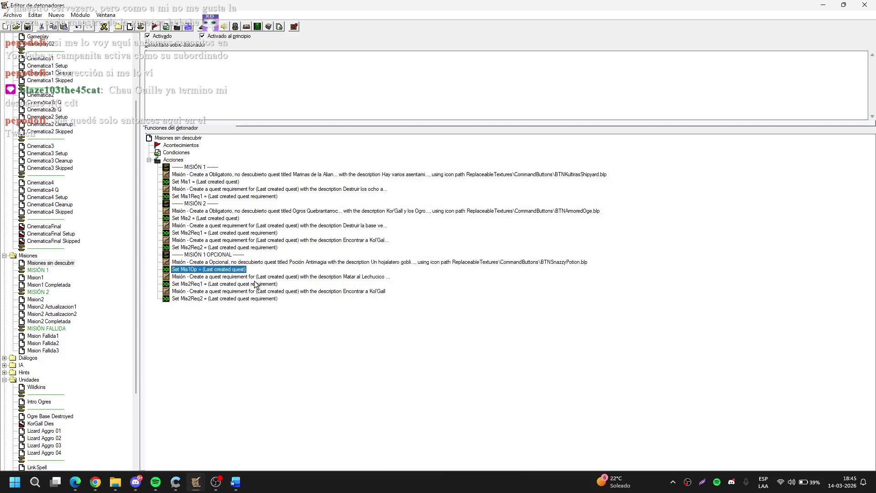
Step: Store the first requirement in the Mis1OpReq1 variable
{"action": "double_click", "coordinate": [257, 284]}
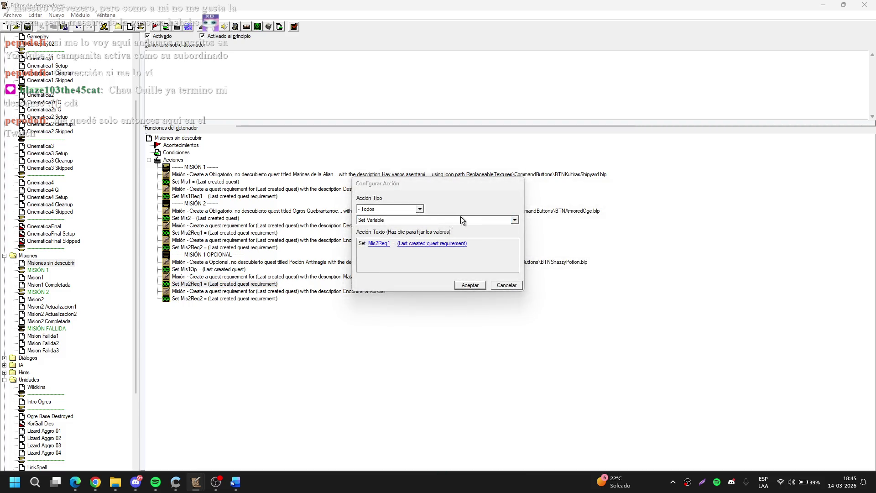
{"action": "left_click", "coordinate": [379, 243]}
{"action": "left_click", "coordinate": [471, 218]}
{"action": "scroll", "coordinate": [437, 228], "scroll_direction": "up", "scroll_amount": 2}
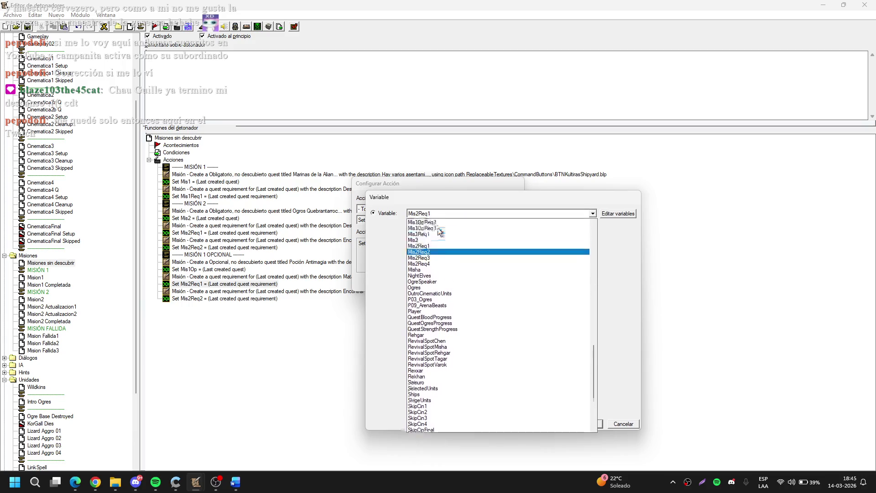
{"action": "left_click", "coordinate": [437, 238]}
{"action": "key", "text": "Return"}
Step: Duplicate that assignment below Encontrar a Kol'Gall and point it to Mis1OpReq2
{"action": "key", "text": "Return"}
{"action": "key", "text": "ctrl+c"}
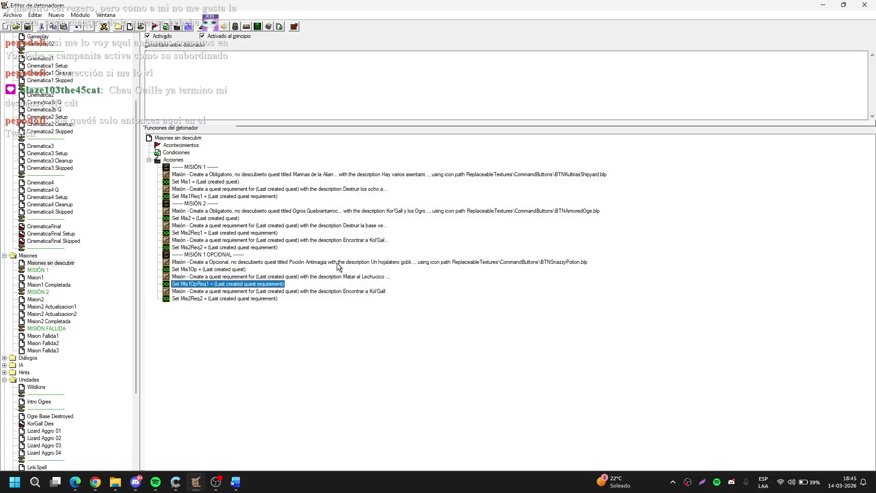
{"action": "left_click", "coordinate": [304, 291]}
{"action": "key", "text": "ctrl+v"}
{"action": "key", "text": "Return"}
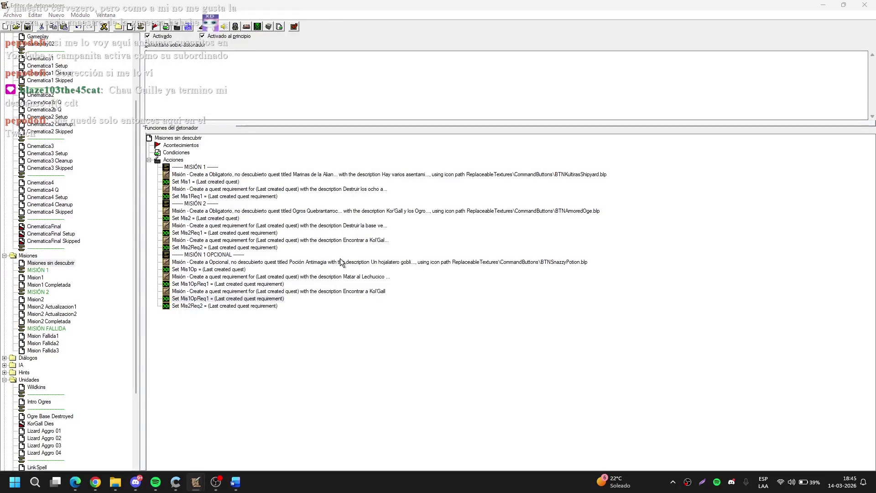
{"action": "left_click", "coordinate": [382, 244]}
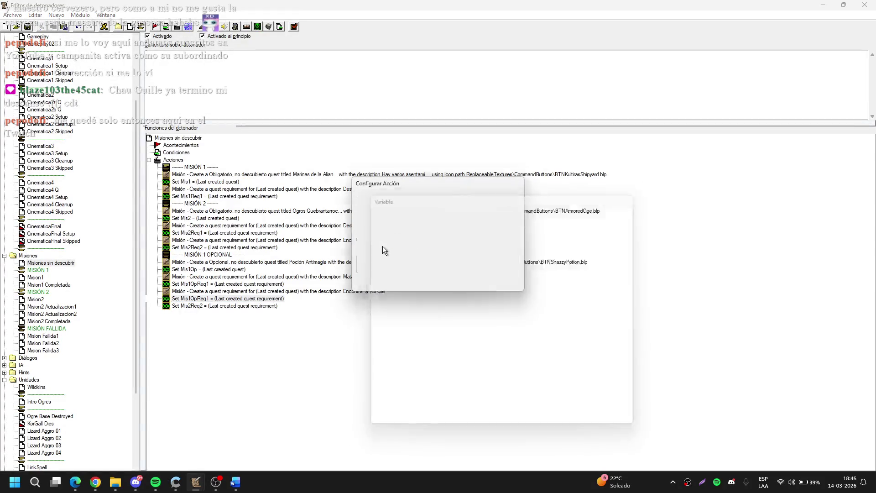
{"action": "key", "text": "Down"}
{"action": "key", "text": "Return"}
{"action": "key", "text": "Return"}
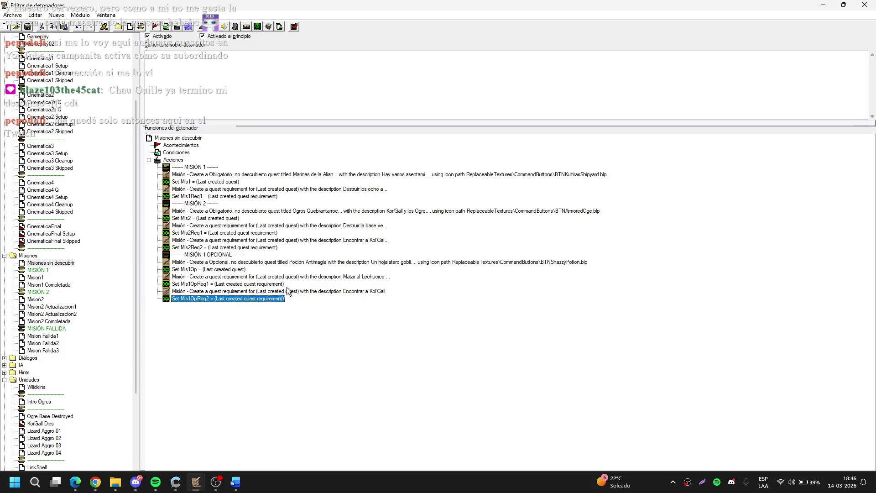
{"action": "double_click", "coordinate": [299, 292]}
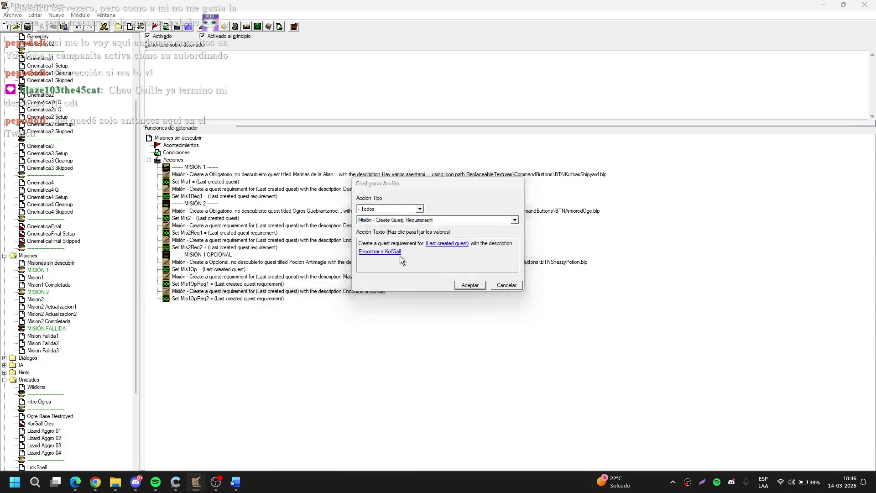
Step: Reword the second requirement to returning the Poción Antimagia to the Hojalatero Goblin
{"action": "left_click", "coordinate": [400, 253]}
{"action": "type", "text": "Devolverle "}
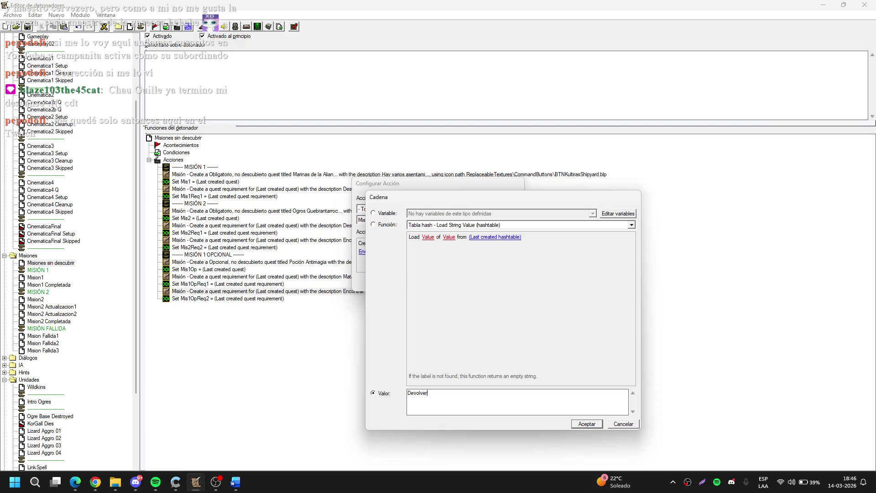
{"action": "type", "text": "la"}
{"action": "key", "text": "BackSpace"}
{"action": "type", "text": "oción Antimagia "}
{"action": "type", "text": "al Hojalatero "}
{"action": "type", "text": "Goblin"}
{"action": "key", "text": "Return"}
{"action": "key", "text": "Return"}
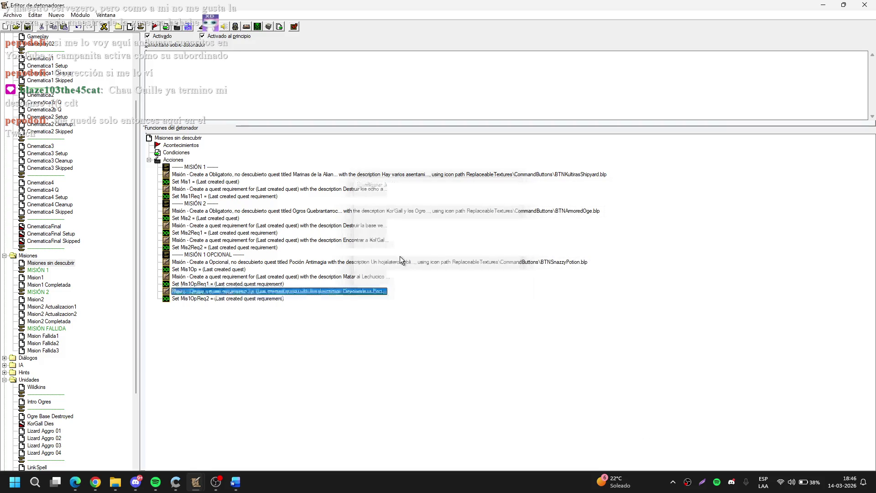
Step: Duplicate the requirement rows and reword the copy to 'No consumir dicha Poción Antimagia'
{"action": "left_click", "coordinate": [272, 297]}
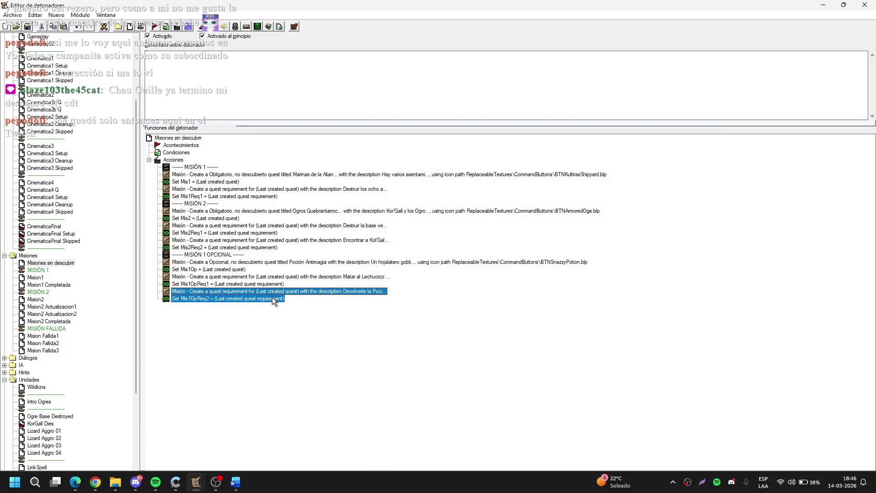
{"action": "key", "text": "ctrl+v"}
{"action": "double_click", "coordinate": [276, 305]}
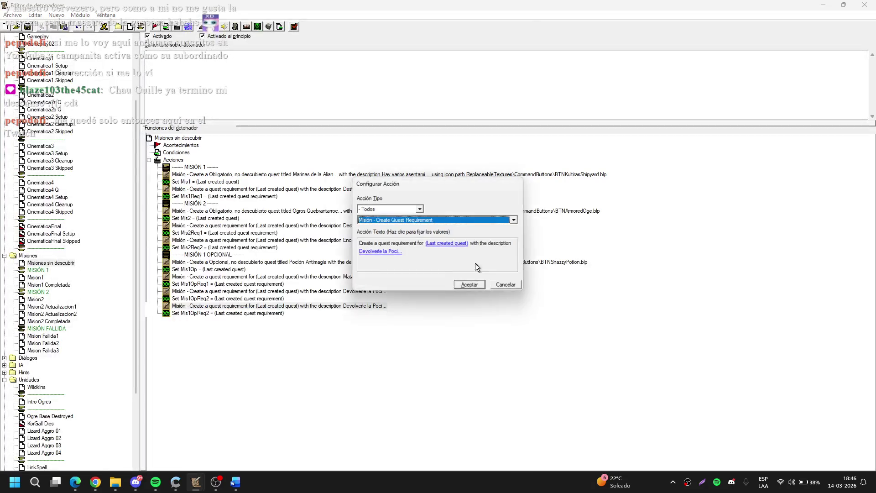
{"action": "left_click", "coordinate": [394, 252]}
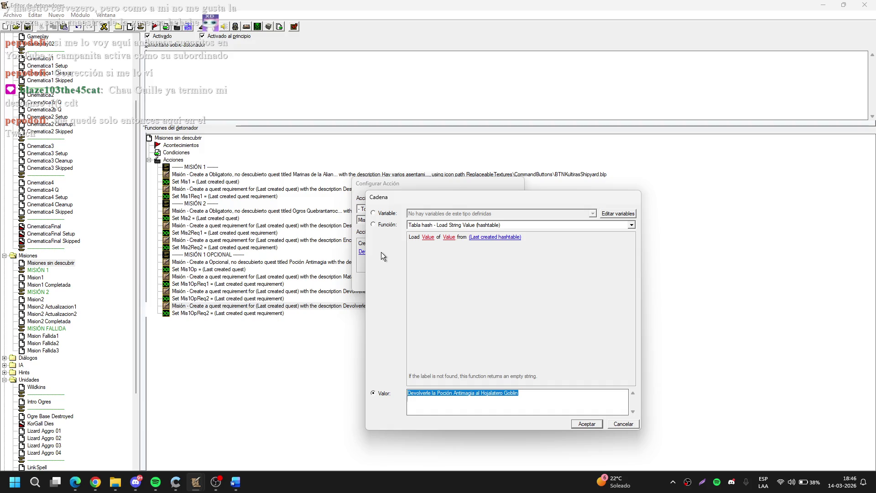
{"action": "type", "text": "N"}
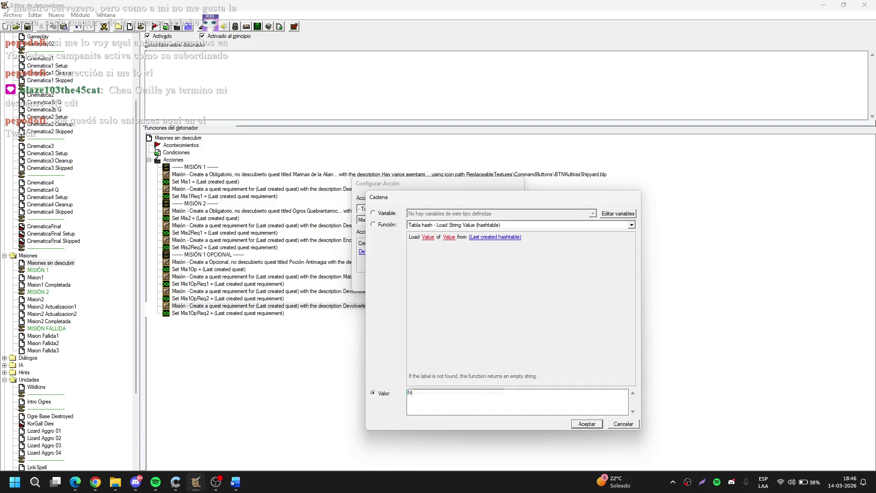
{"action": "type", "text": "o consumir"}
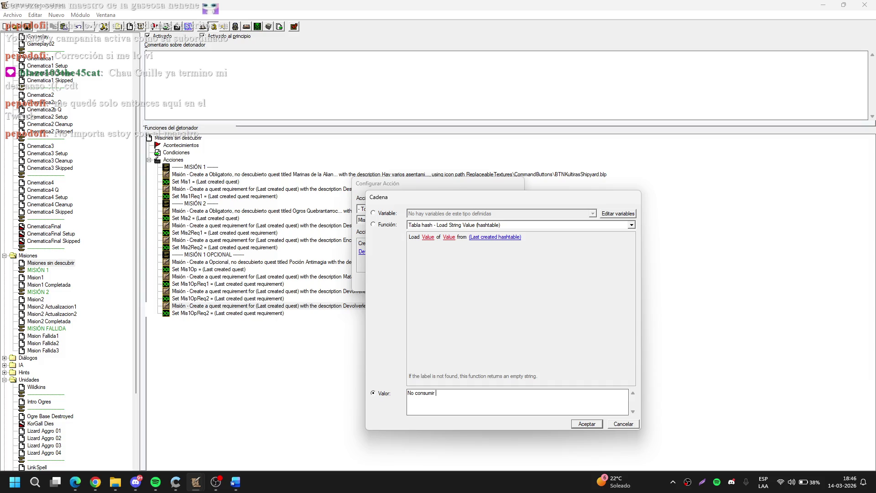
{"action": "type", "text": "a "}
{"action": "type", "text": "Poción Anti"}
{"action": "type", "text": "magia"}
{"action": "type", "text": " a"}
{"action": "key", "text": "BackSpace"}
{"action": "key", "text": "BackSpace"}
{"action": "left_click", "coordinate": [439, 393]}
{"action": "key", "text": "BackSpace"}
{"action": "type", "text": "s"}
{"action": "key", "text": "BackSpace"}
{"action": "type", "text": "dich"}
{"action": "key", "text": "Return"}
{"action": "key", "text": "Return"}
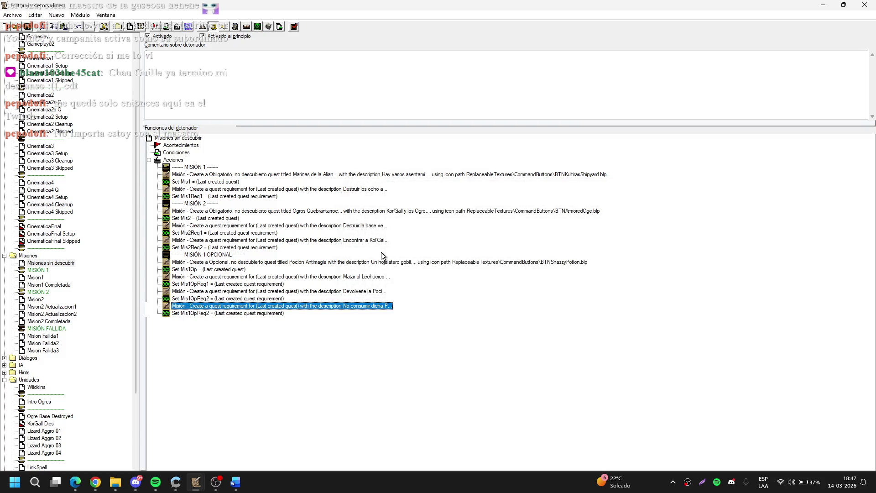
Step: Change the duplicated assignment to store the new requirement in Mis1OpReq3
{"action": "left_click", "coordinate": [209, 313]}
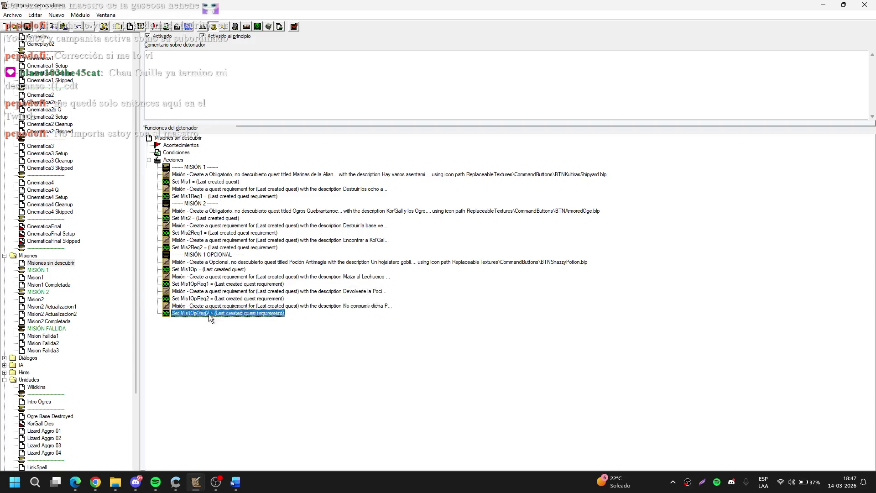
{"action": "double_click", "coordinate": [209, 314]}
{"action": "left_click", "coordinate": [371, 243]}
{"action": "key", "text": "Down"}
{"action": "key", "text": "Return"}
{"action": "key", "text": "Return"}
{"action": "left_click", "coordinate": [102, 267]}
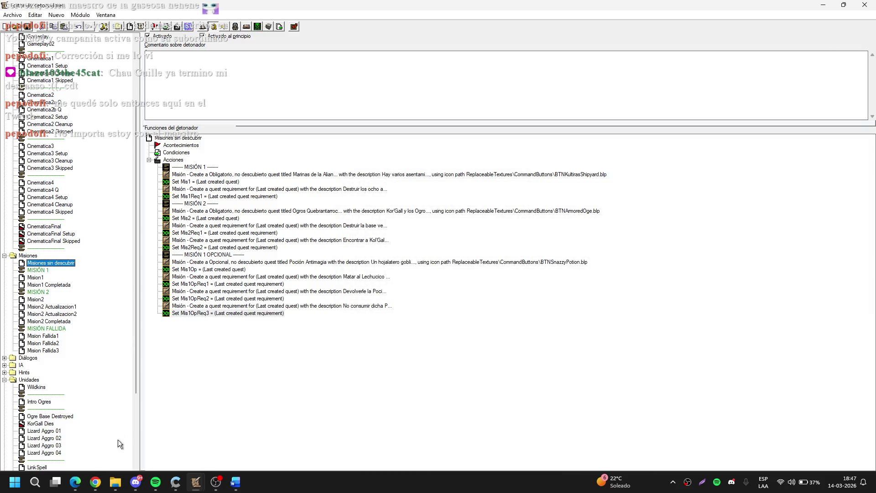
Step: Paste a copy of Mision2 Actualizacion1 into the Misiones list and start renaming it
{"action": "left_click", "coordinate": [155, 483]}
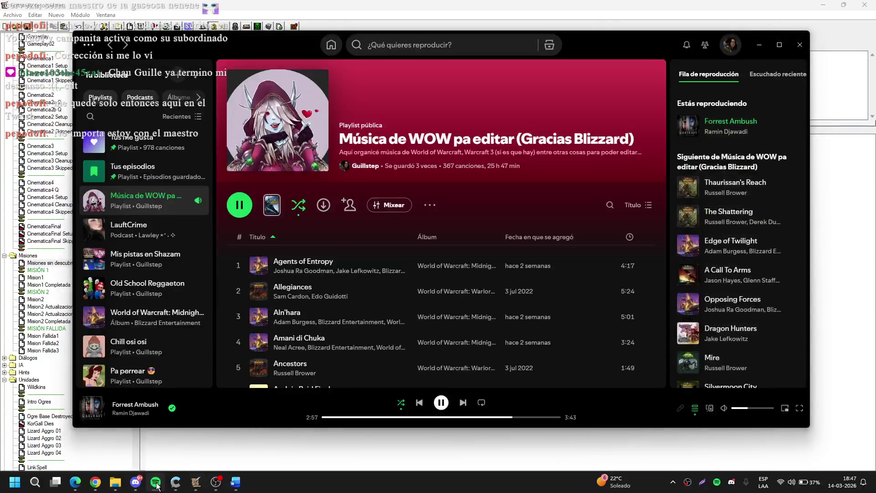
{"action": "left_click", "coordinate": [155, 482]}
{"action": "left_click", "coordinate": [45, 336]}
{"action": "key", "text": "ctrl+v"}
{"action": "key", "text": "BackSpace"}
{"action": "key", "text": "BackSpace"}
{"action": "key", "text": "BackSpace"}
{"action": "key", "text": "BackSpace"}
{"action": "key", "text": "BackSpace"}
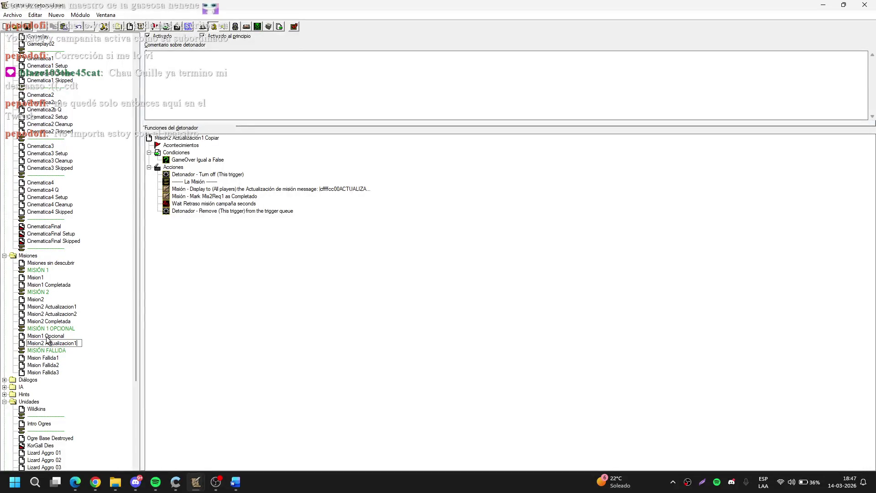
Step: Rename the pasted trigger to Mision1 Opcional Actualizacion1
{"action": "key", "text": "BackSpace"}
{"action": "type", "text": "1 Opcional"}
{"action": "key", "text": "BackSpace"}
{"action": "key", "text": "Return"}
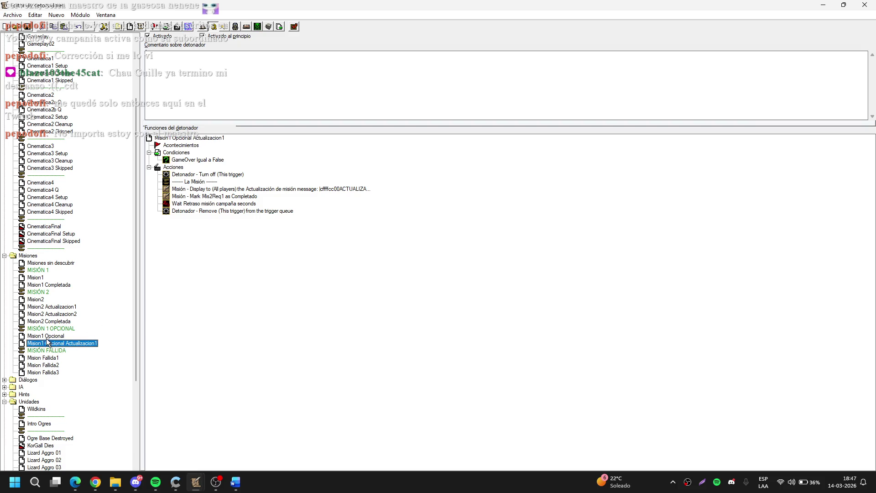
Step: In Mision1 Opcional, move the three vision actions out and delete the KulTirasShipyard unit loop
{"action": "left_click", "coordinate": [48, 337]}
{"action": "left_click", "coordinate": [282, 211]}
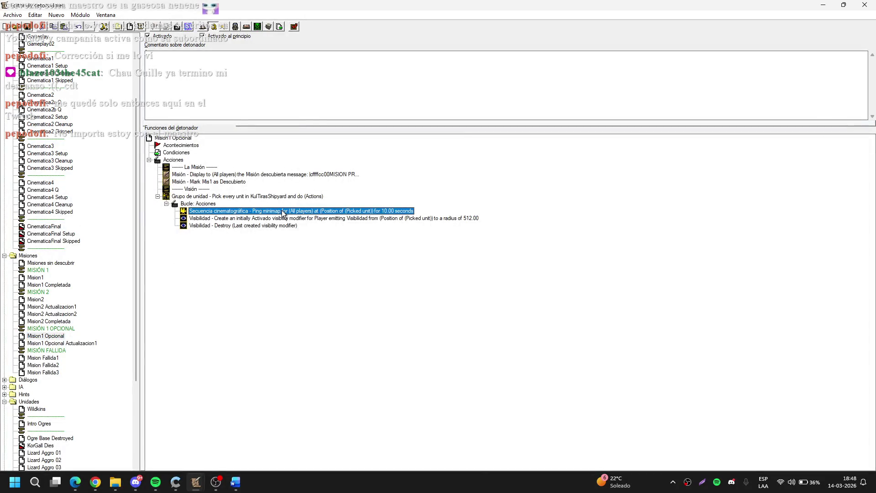
{"action": "double_click", "coordinate": [269, 200]}
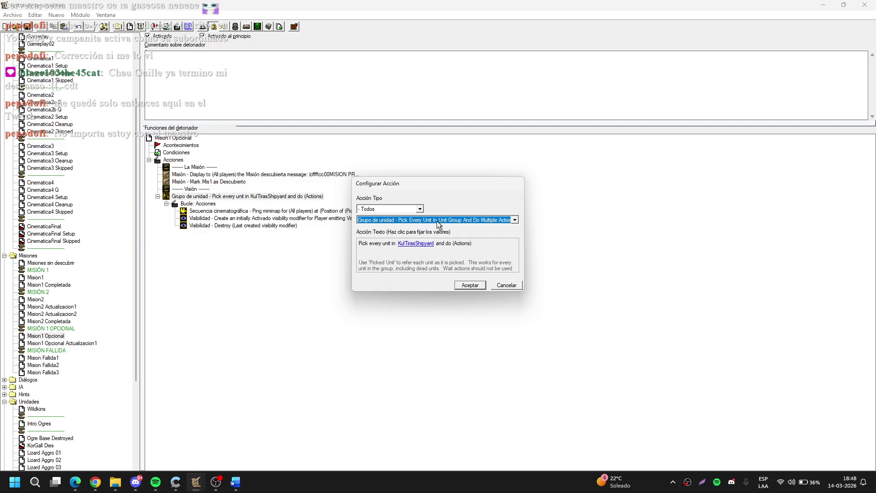
{"action": "key", "text": "Escape"}
{"action": "mouse_move", "coordinate": [319, 212]}
{"action": "left_mouse_down"}
{"action": "mouse_move", "coordinate": [319, 220]}
{"action": "mouse_move", "coordinate": [278, 226]}
{"action": "mouse_move", "coordinate": [211, 200]}
{"action": "left_mouse_up"}
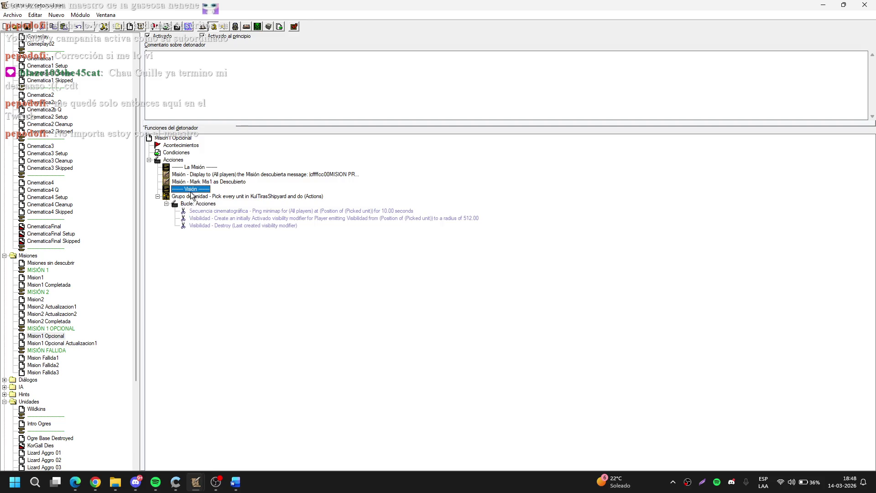
{"action": "left_click", "coordinate": [233, 219]}
{"action": "key", "text": "Delete"}
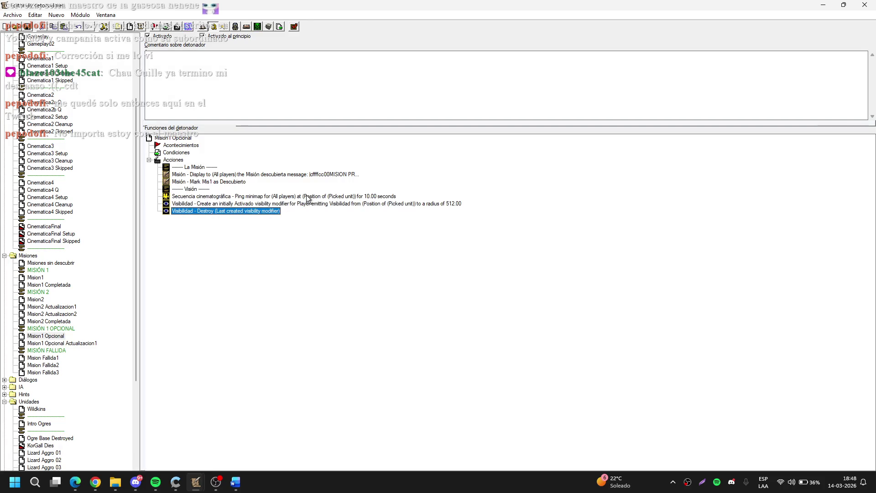
{"action": "double_click", "coordinate": [330, 178]}
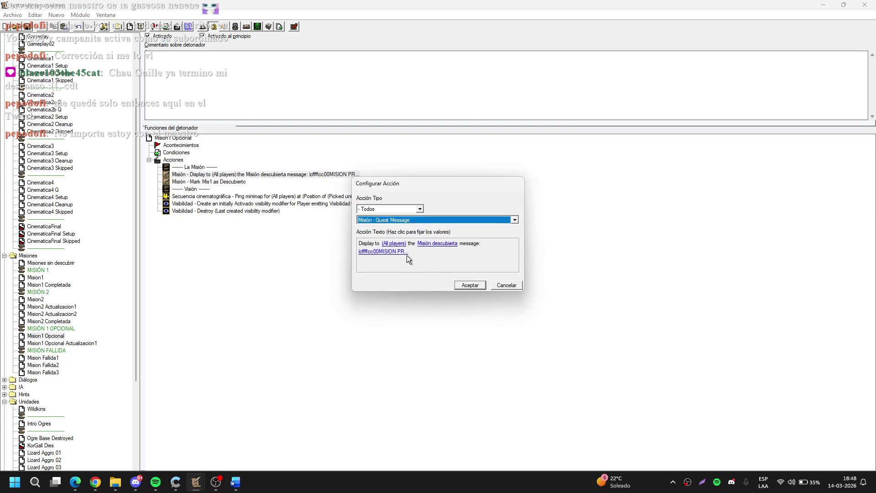
Step: Change the discovery message header from MISION PRINCIPAL to MISION OPCIONAL
{"action": "left_click", "coordinate": [406, 255]}
{"action": "left_click_drag", "start_coordinate": [445, 392], "coordinate": [470, 392]}
{"action": "type", "text": "AL|r"}
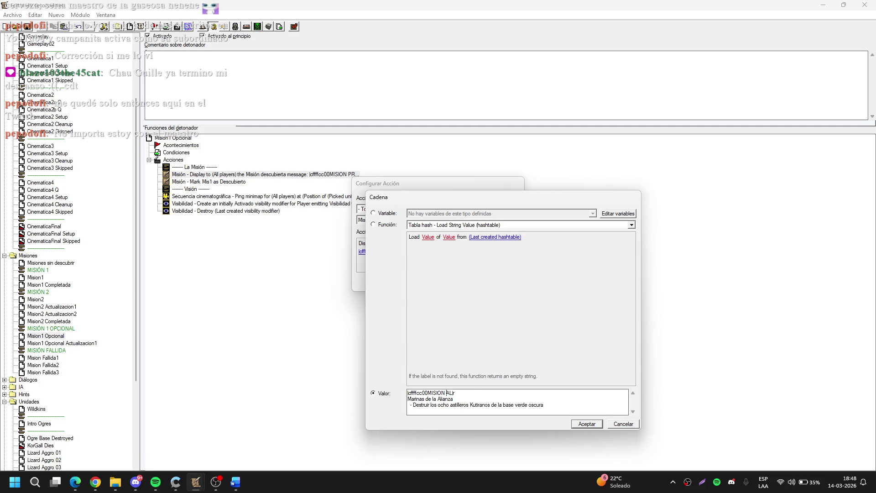
{"action": "type", "text": "OPCNI"}
{"action": "key", "text": "BackSpace"}
{"action": "key", "text": "BackSpace"}
{"action": "type", "text": "ION"}
{"action": "left_click", "coordinate": [593, 424]}
{"action": "left_click", "coordinate": [462, 285]}
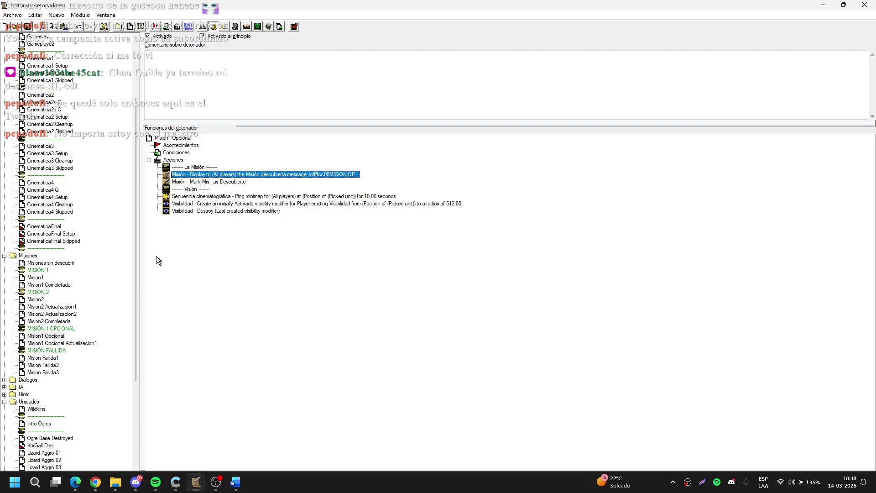
Step: Replace the message's quest title Marinas de la Alianza with Poción Antimagia
{"action": "left_click", "coordinate": [98, 333]}
{"action": "left_click", "coordinate": [50, 263]}
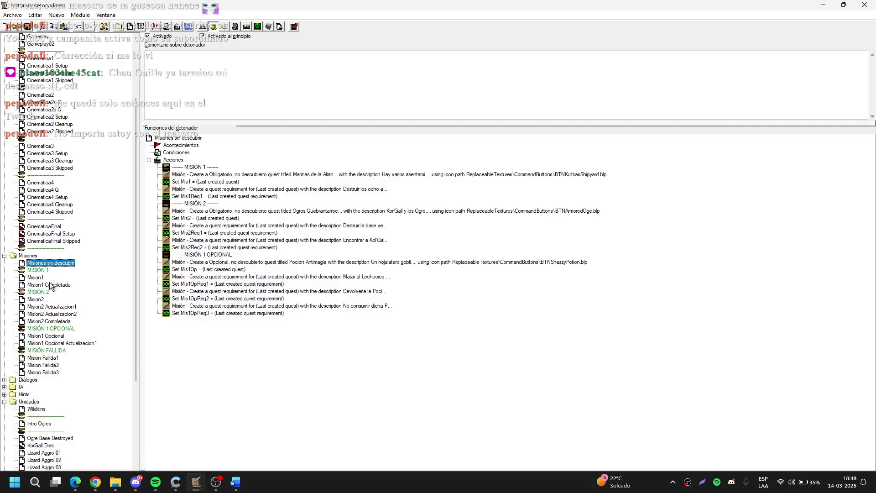
{"action": "left_click", "coordinate": [46, 336]}
{"action": "double_click", "coordinate": [354, 175]}
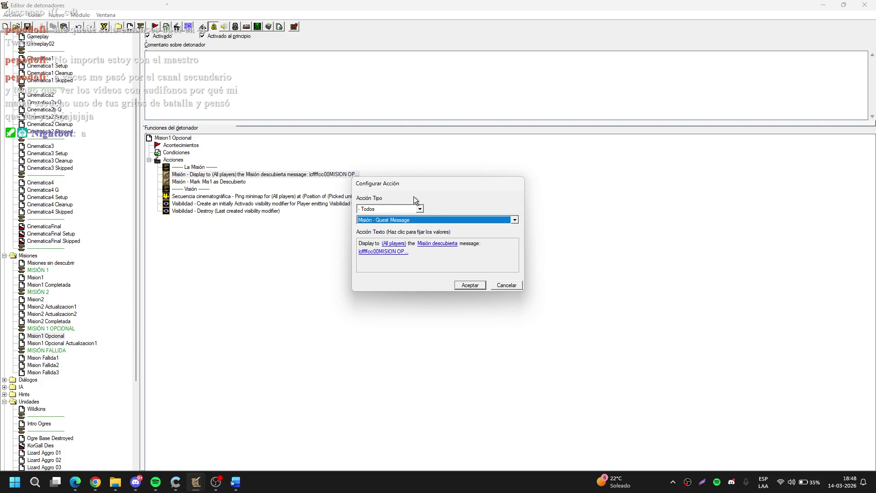
{"action": "left_click", "coordinate": [396, 251]}
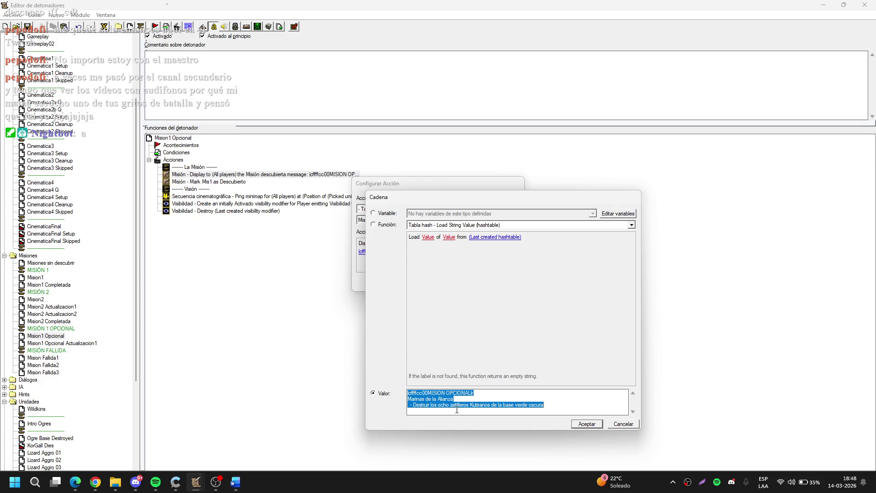
{"action": "left_click_drag", "start_coordinate": [454, 399], "coordinate": [404, 400]}
{"action": "type", "text": "Poc"}
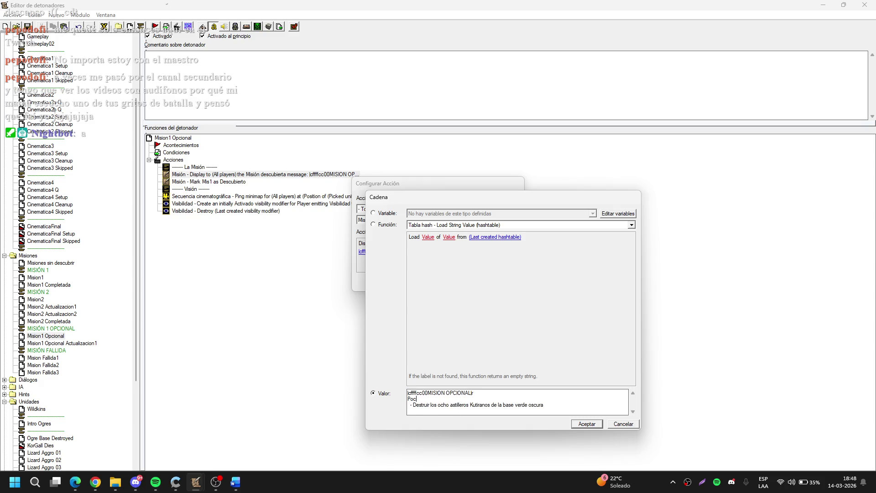
{"action": "type", "text": "ión Antimagia"}
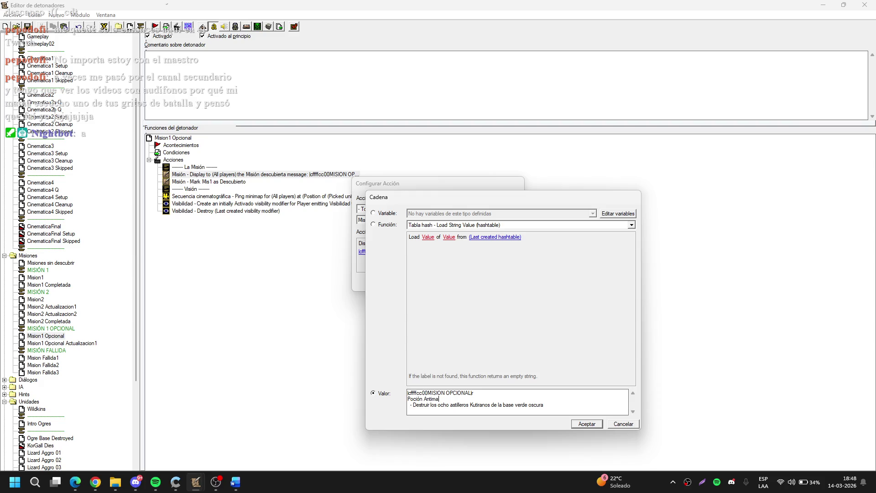
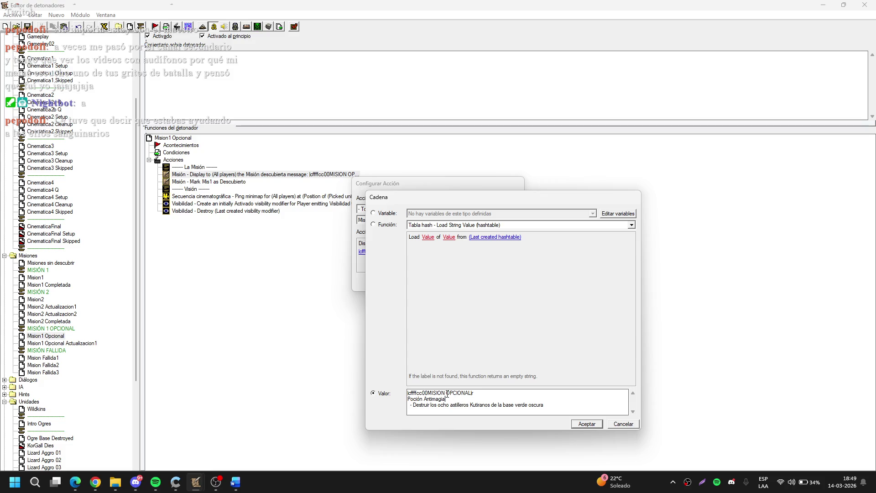
Step: Finish changing MISION to MISIÓN in Mision1 Opcional's quest message and confirm
{"action": "key", "text": "BackSpace"}
{"action": "type", "text": "Ó"}
{"action": "left_click", "coordinate": [583, 424]}
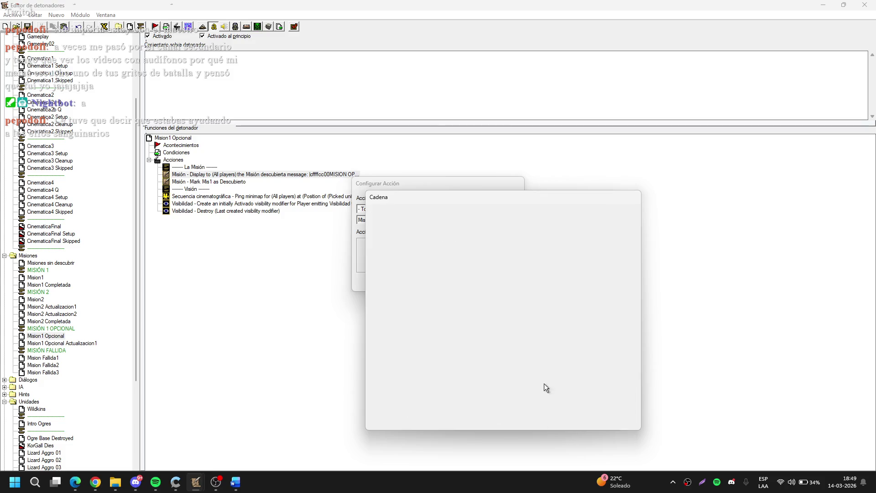
{"action": "left_click", "coordinate": [460, 284]}
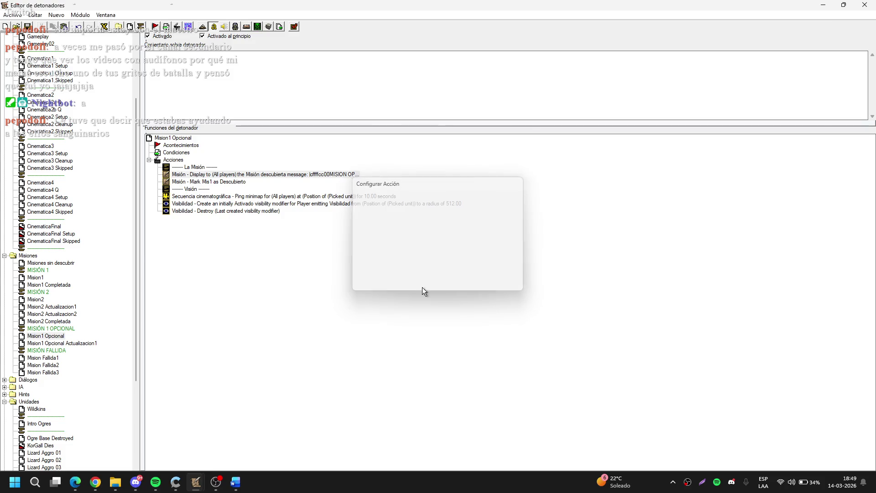
Step: Change MISION to MISIÓN in Mision1's quest message
{"action": "left_click", "coordinate": [35, 278]}
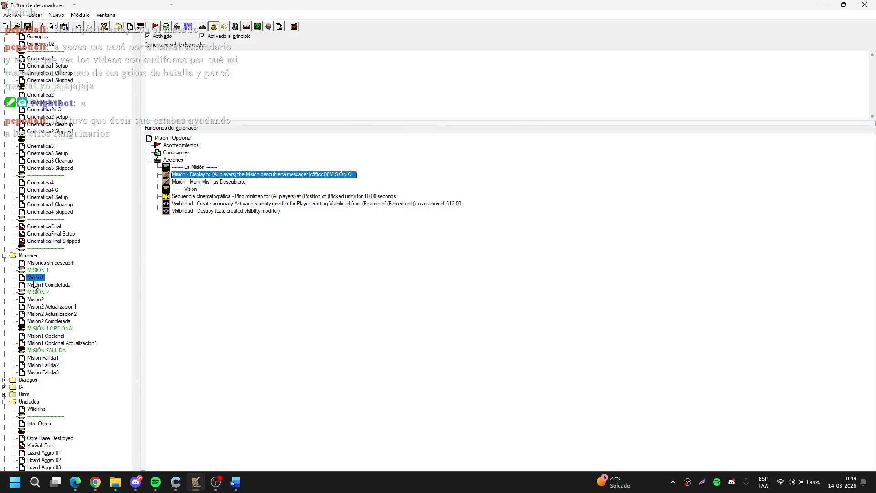
{"action": "double_click", "coordinate": [347, 174]}
{"action": "left_click", "coordinate": [400, 251]}
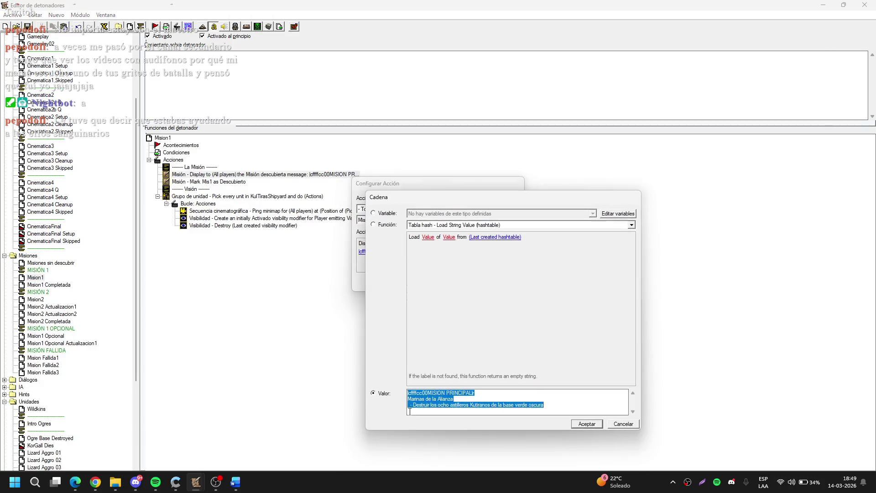
{"action": "left_click", "coordinate": [438, 394]}
{"action": "key", "text": "BackSpace"}
{"action": "type", "text": "Ó"}
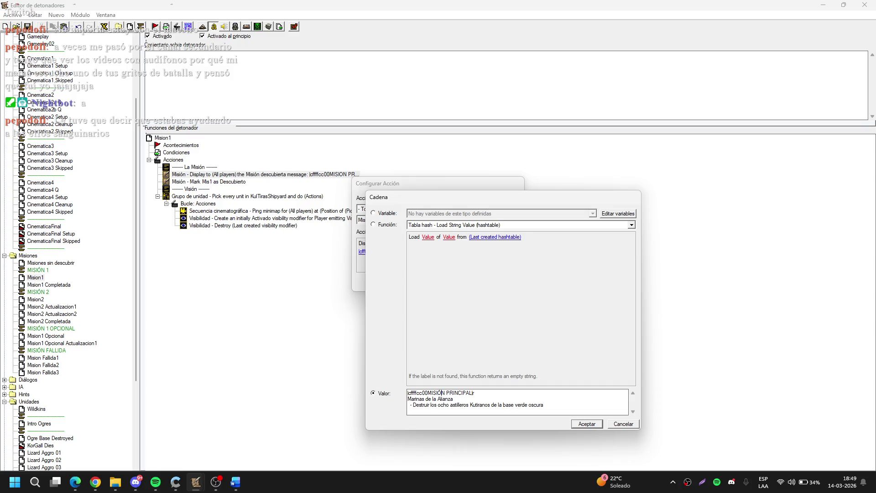
{"action": "key", "text": "Return"}
{"action": "key", "text": "Return"}
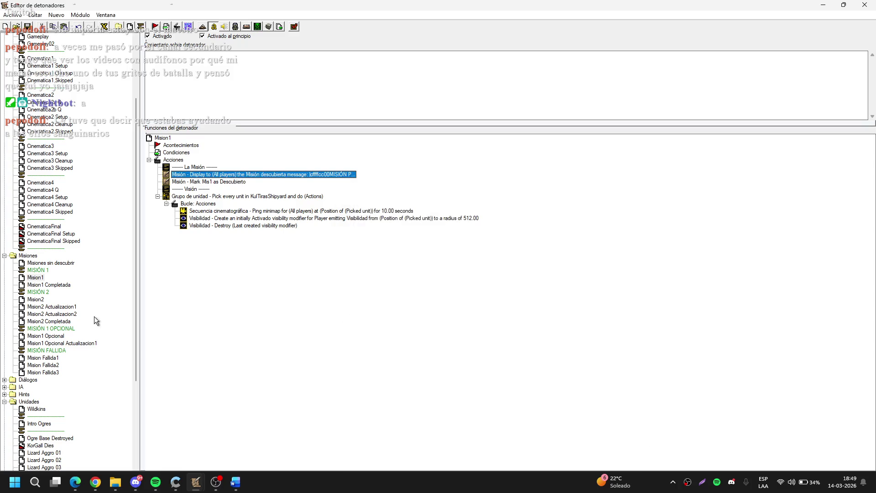
{"action": "left_click", "coordinate": [71, 285]}
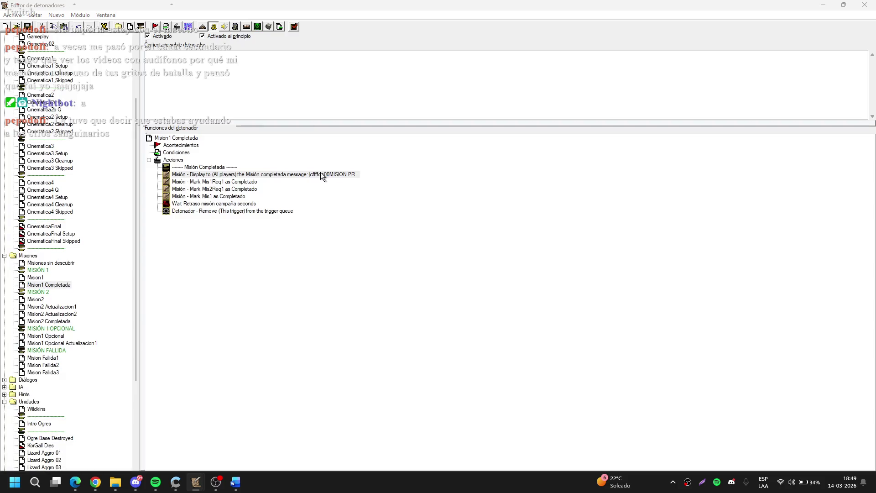
Step: Change MISION to MISIÓN in Mision1 Completada's completion message
{"action": "double_click", "coordinate": [321, 175]}
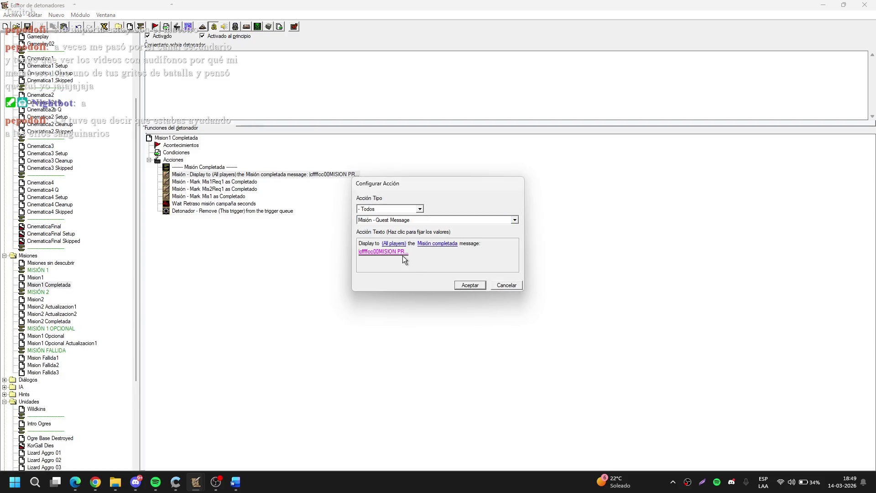
{"action": "left_click", "coordinate": [403, 252]}
{"action": "left_click", "coordinate": [445, 396]}
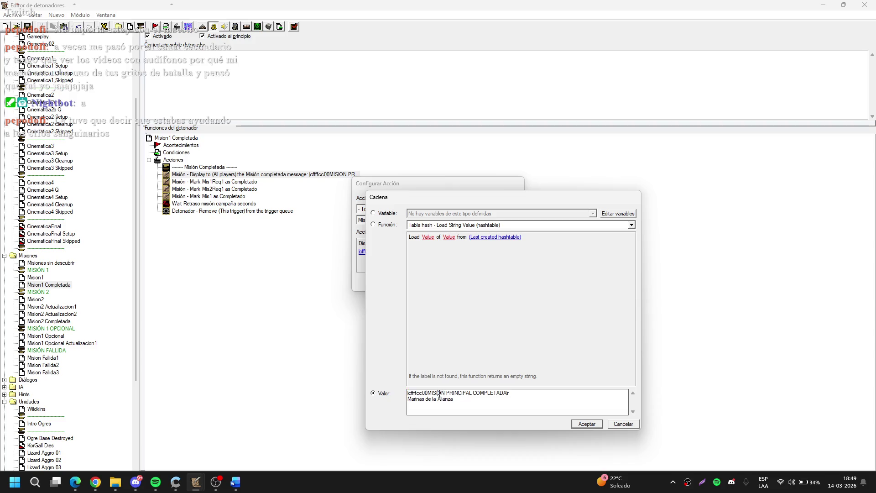
{"action": "key", "text": "BackSpace"}
{"action": "type", "text": "Ó"}
{"action": "key", "text": "Return"}
{"action": "key", "text": "Return"}
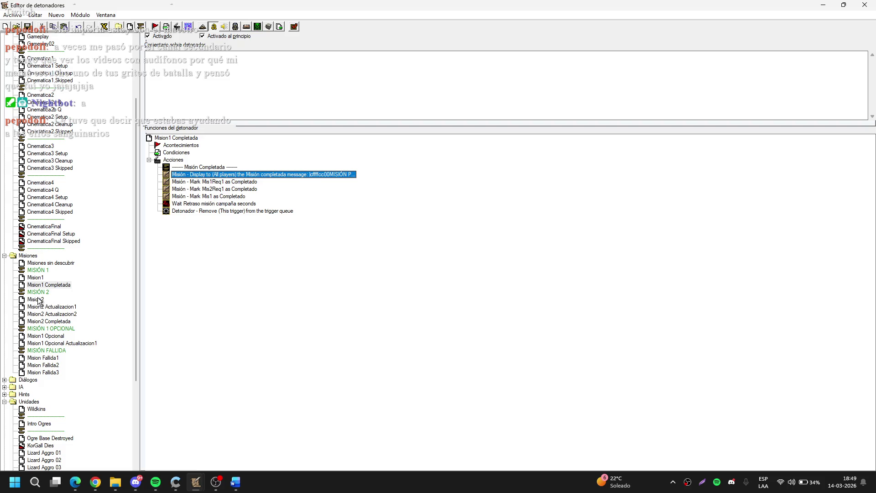
Step: Change MISION to MISIÓN in Mision2's quest message
{"action": "left_click", "coordinate": [39, 299]}
{"action": "double_click", "coordinate": [341, 175]}
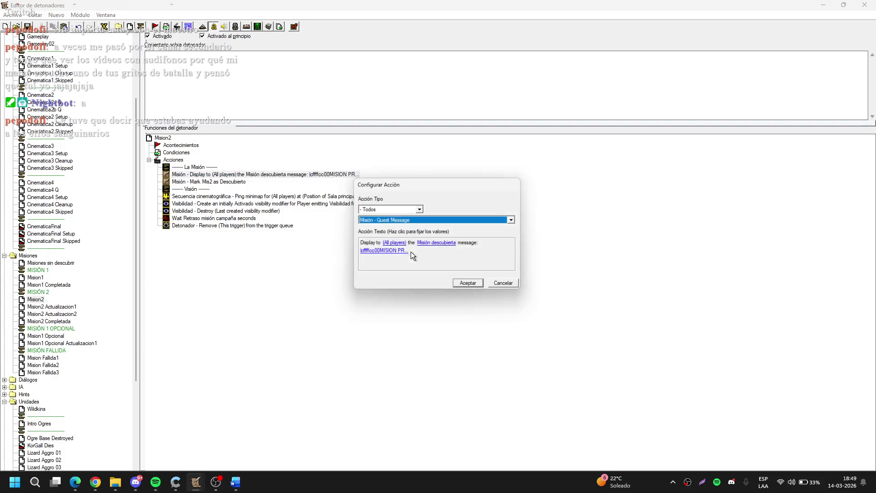
{"action": "left_click", "coordinate": [398, 251]}
{"action": "left_click", "coordinate": [439, 393]}
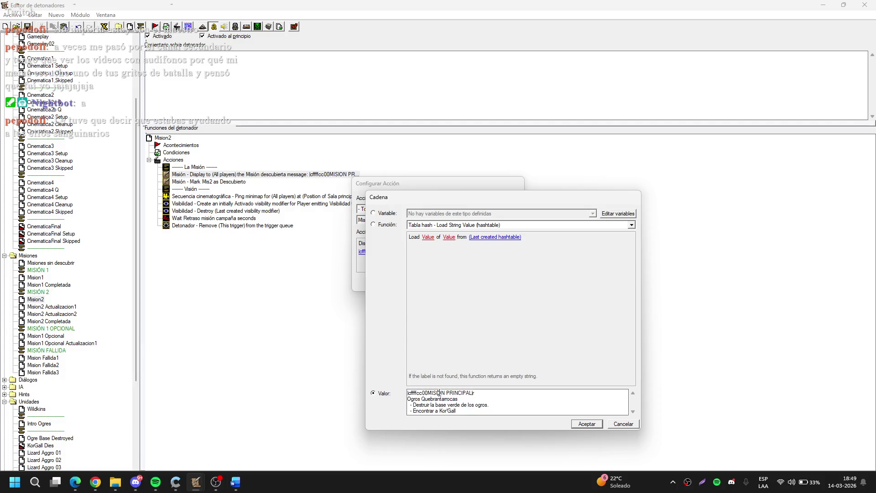
{"action": "key", "text": "Delete"}
{"action": "type", "text": "Ó"}
{"action": "key", "text": "Return"}
{"action": "key", "text": "Return"}
Step: Bring up the quest update message action of Mision2 Actualizacion1
{"action": "left_click", "coordinate": [52, 307]}
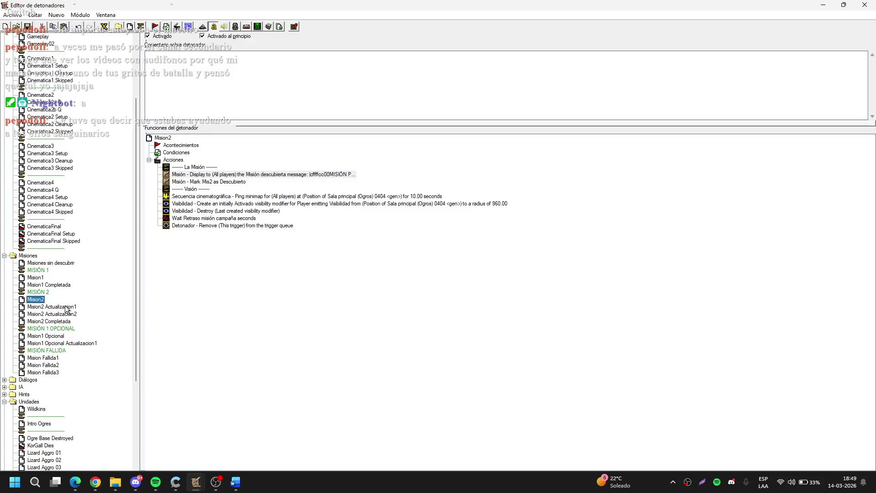
{"action": "left_click", "coordinate": [319, 190]}
{"action": "double_click", "coordinate": [320, 190]}
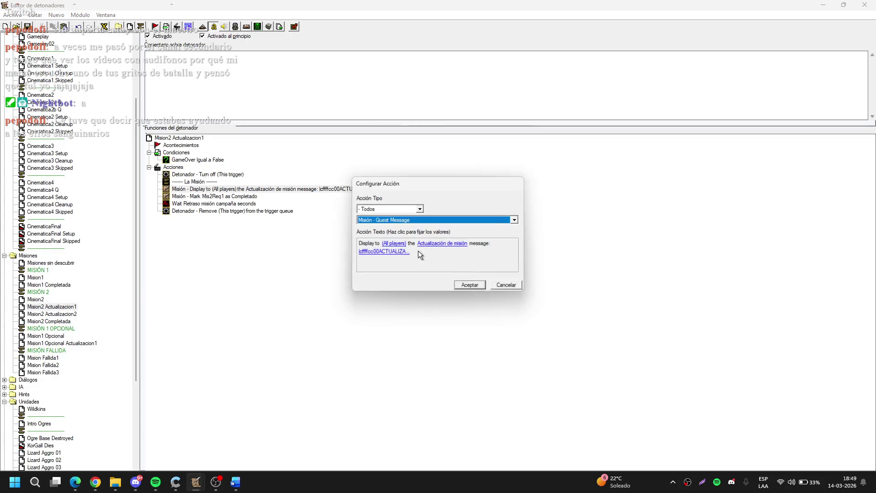
Step: Change MISION to MISIÓN in Mision2 Actualizacion1's update message
{"action": "left_click", "coordinate": [397, 251]}
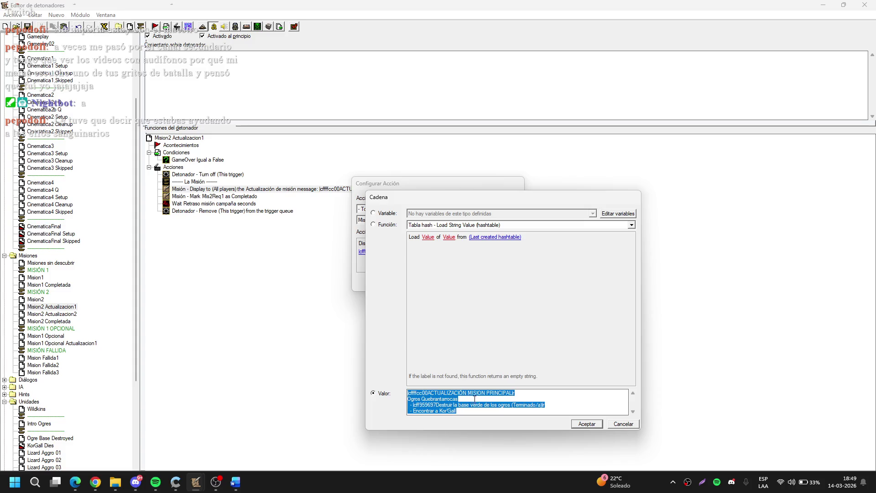
{"action": "left_click", "coordinate": [482, 393]}
{"action": "type", "text": "Ó"}
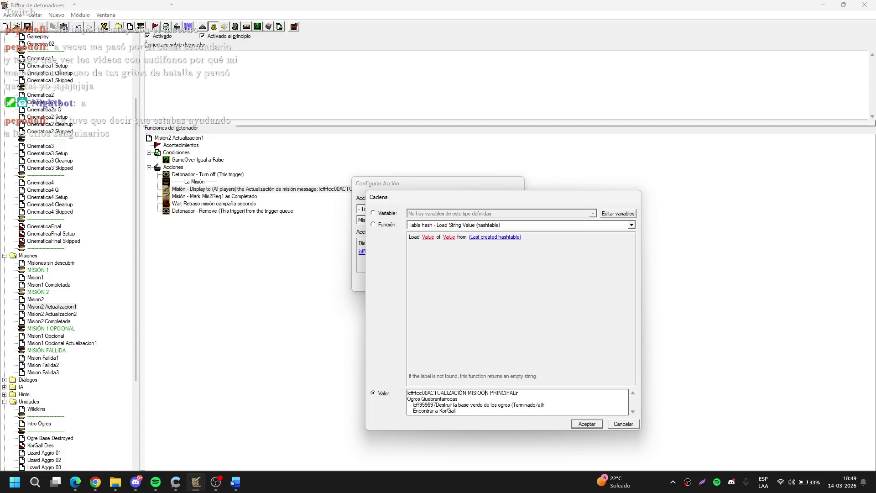
{"action": "key", "text": "BackSpace"}
{"action": "key", "text": "Return"}
{"action": "key", "text": "Return"}
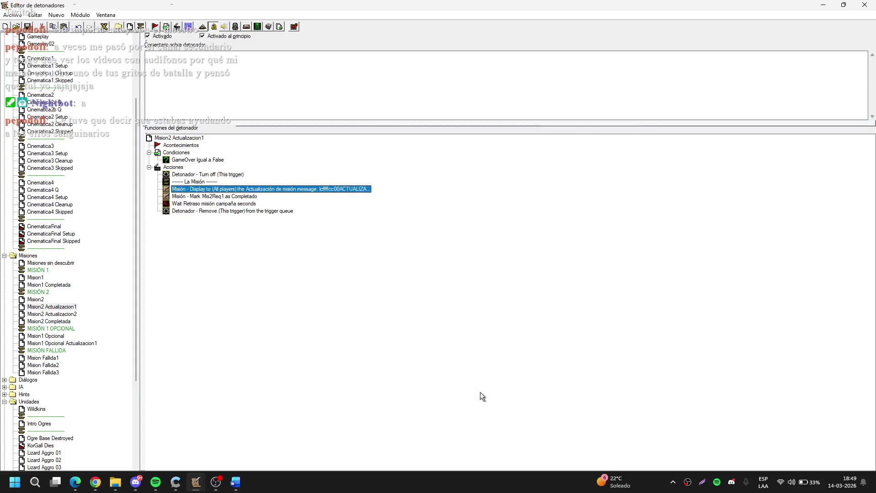
Step: Check Mision2 Actualizacion2's update message, which is already correct
{"action": "left_click", "coordinate": [76, 307]}
{"action": "left_click", "coordinate": [75, 314]}
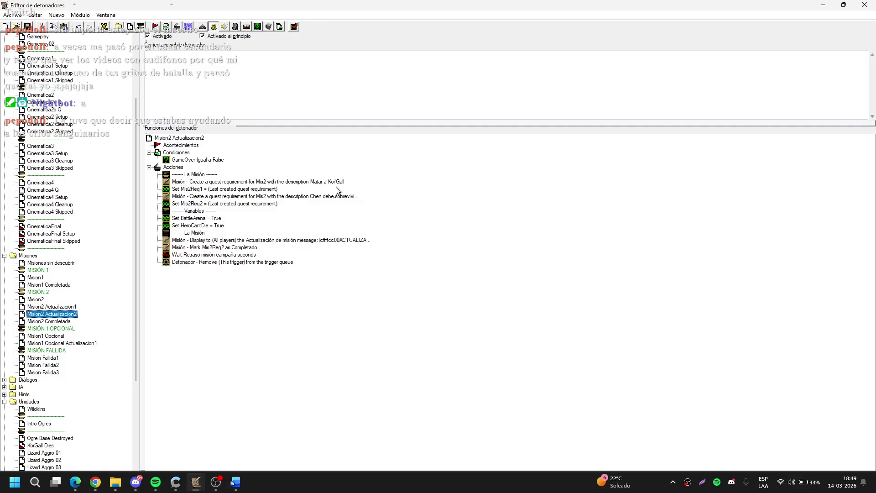
{"action": "double_click", "coordinate": [358, 242]}
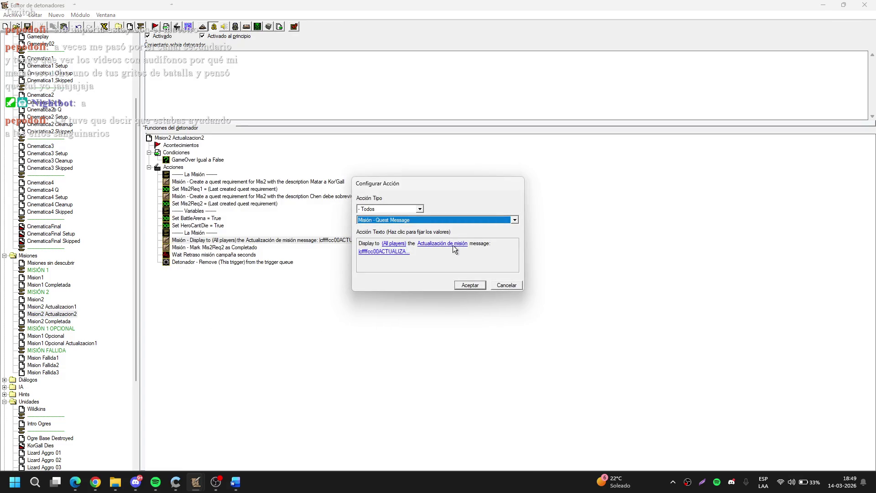
{"action": "left_click", "coordinate": [393, 255]}
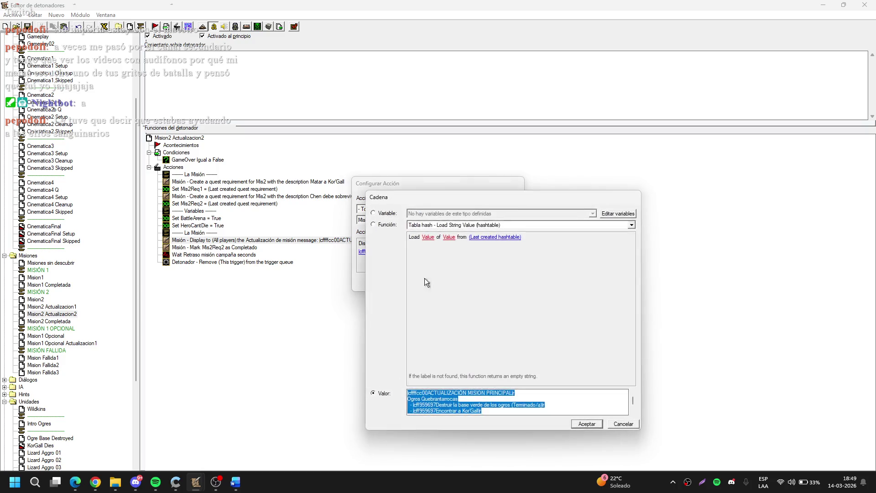
{"action": "left_click", "coordinate": [483, 393]}
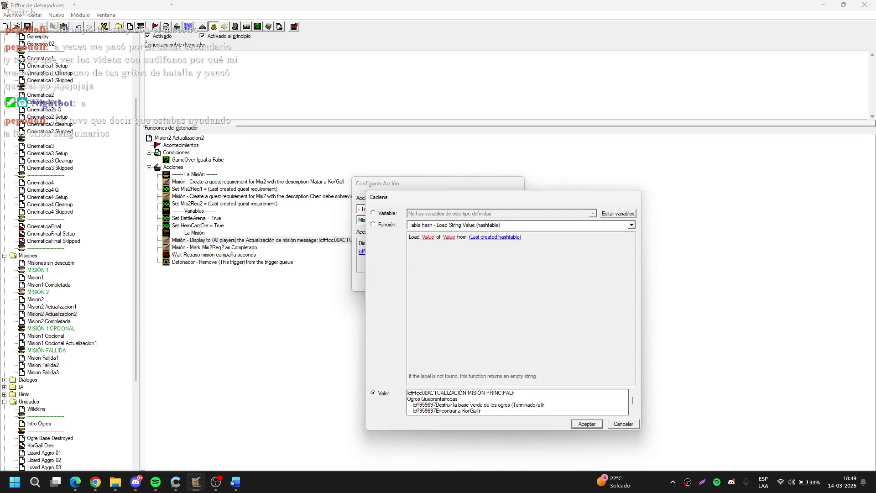
{"action": "key", "text": "Escape"}
{"action": "key", "text": "Escape"}
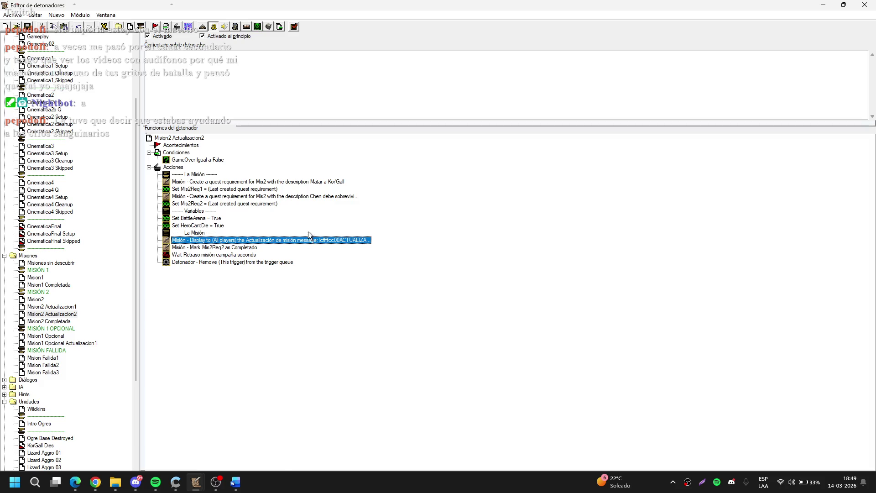
Step: Make Mision2 Actualizacion2 set Mis2Req3 and Mis2Req4 instead of Mis2Req1 and Mis2Req2
{"action": "left_click", "coordinate": [62, 264]}
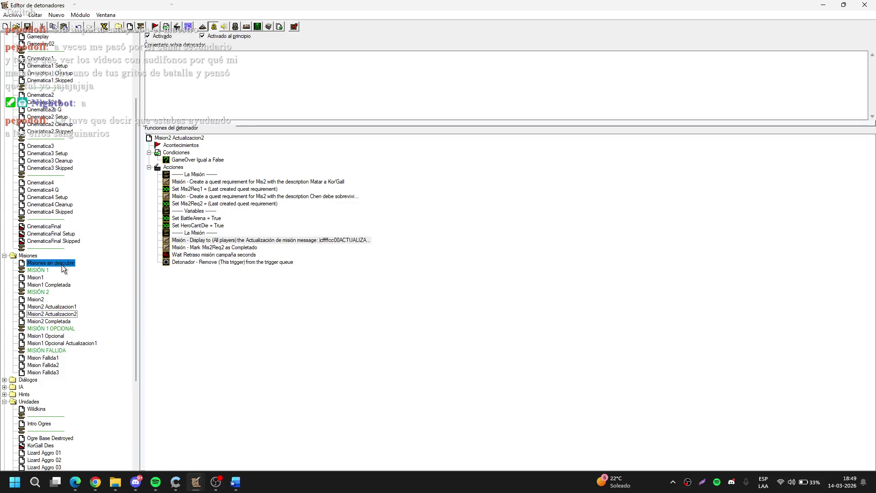
{"action": "left_click", "coordinate": [68, 314]}
{"action": "left_click", "coordinate": [203, 190]}
{"action": "double_click", "coordinate": [203, 190]}
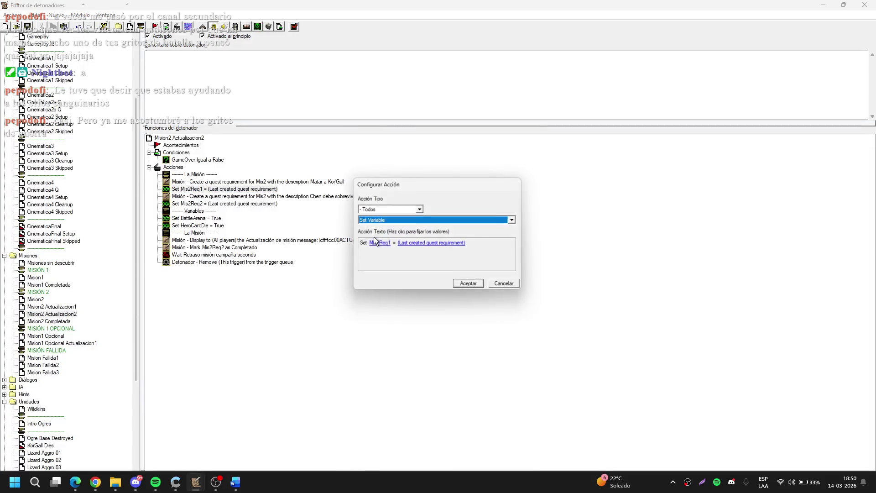
{"action": "left_click", "coordinate": [386, 244]}
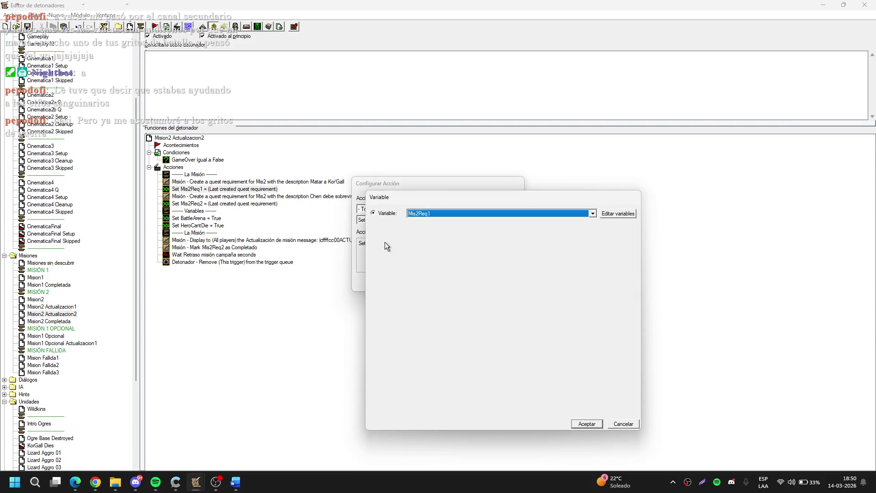
{"action": "key", "text": "Down"}
{"action": "key", "text": "Down"}
{"action": "key", "text": "Return"}
{"action": "key", "text": "Return"}
{"action": "key", "text": "Return"}
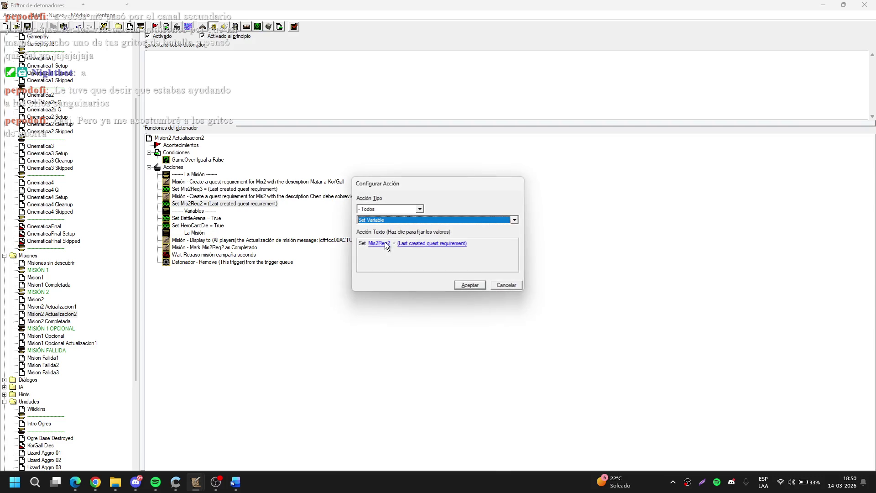
{"action": "left_click", "coordinate": [385, 246]}
{"action": "key", "text": "Down"}
{"action": "key", "text": "Down"}
{"action": "key", "text": "Return"}
{"action": "key", "text": "Return"}
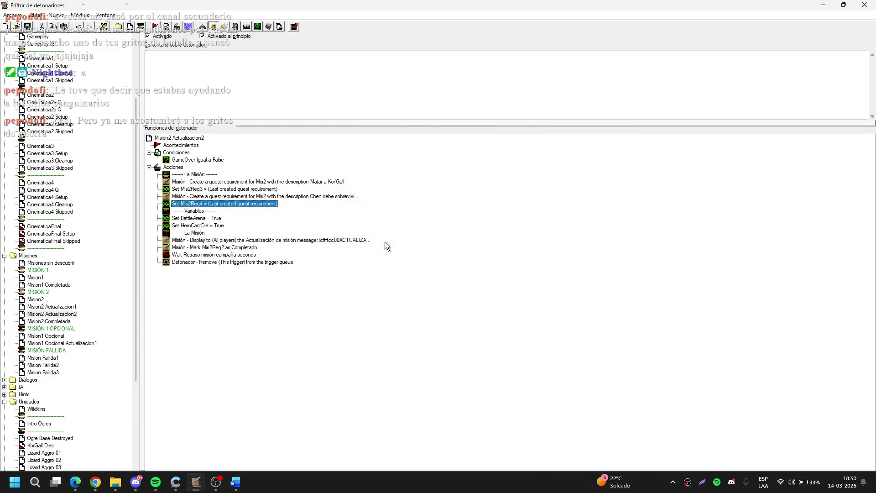
Step: Review Mision2 Actualizacion2's update message again, leaving it unchanged
{"action": "left_click", "coordinate": [340, 239]}
{"action": "double_click", "coordinate": [341, 239]}
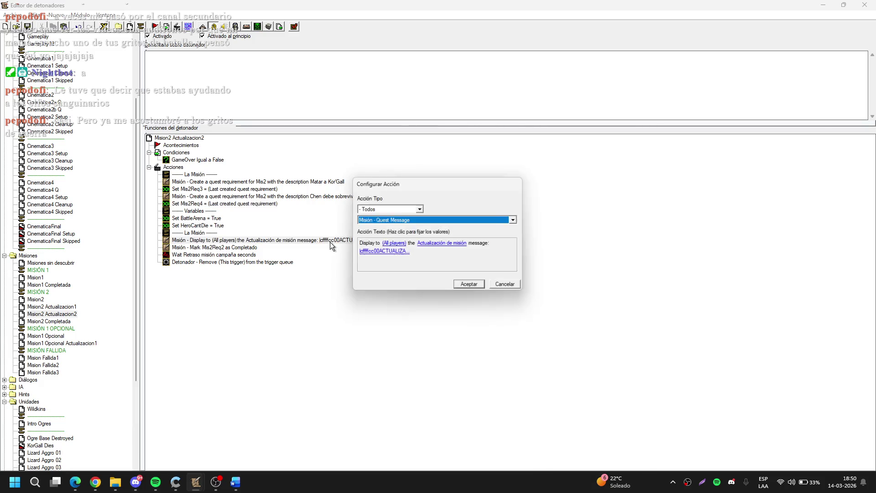
{"action": "left_click", "coordinate": [402, 252]}
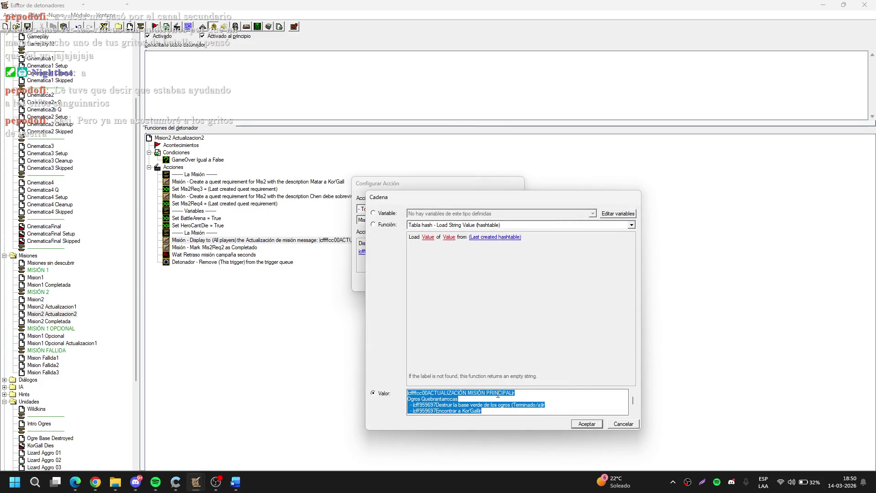
{"action": "left_click", "coordinate": [510, 399]}
{"action": "key", "text": "Escape"}
{"action": "key", "text": "Escape"}
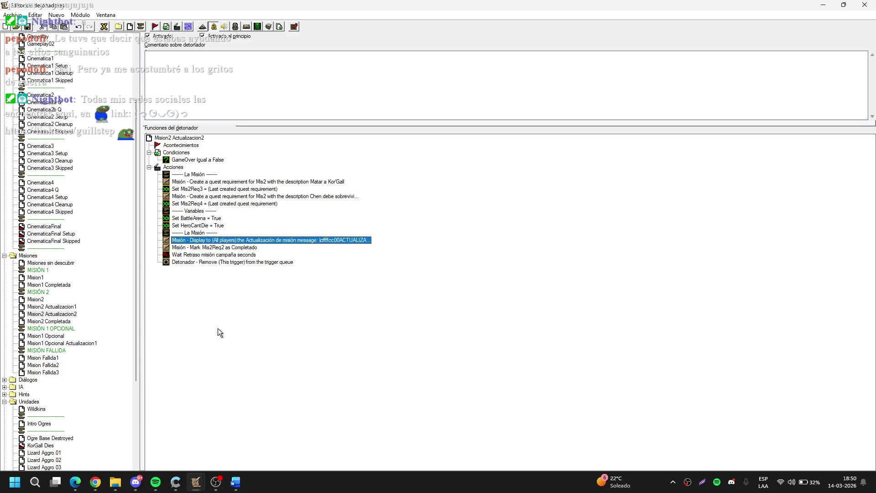
{"action": "left_click", "coordinate": [60, 338]}
{"action": "left_click", "coordinate": [62, 322]}
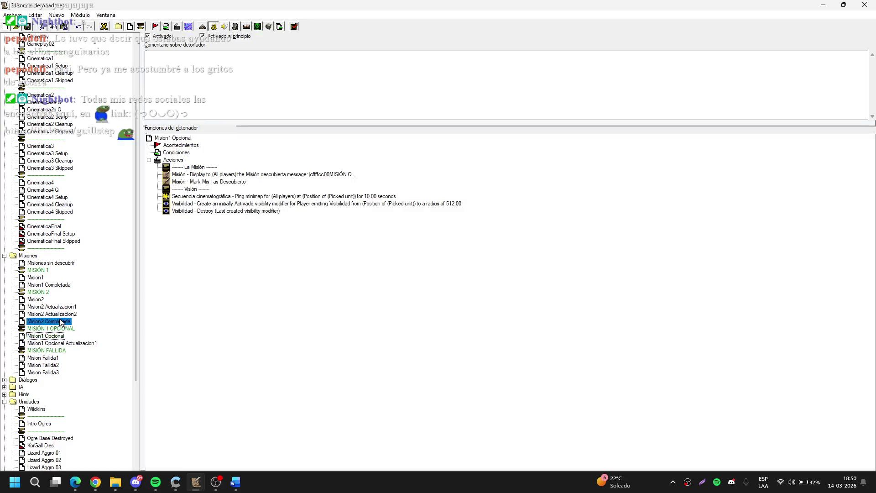
Step: Make Mision2 Completada's completion message read MISIÓN PRINCIPAL COMPLETADA
{"action": "double_click", "coordinate": [335, 175]}
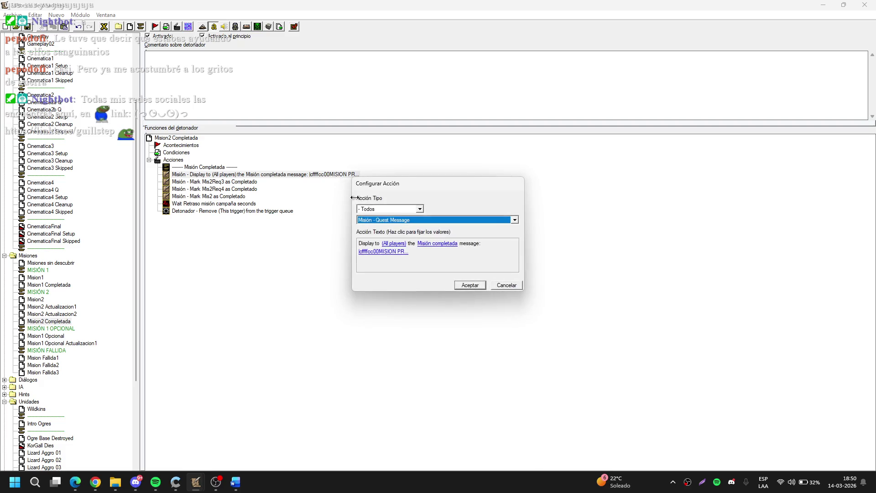
{"action": "left_click", "coordinate": [400, 253]}
{"action": "left_click", "coordinate": [442, 392]}
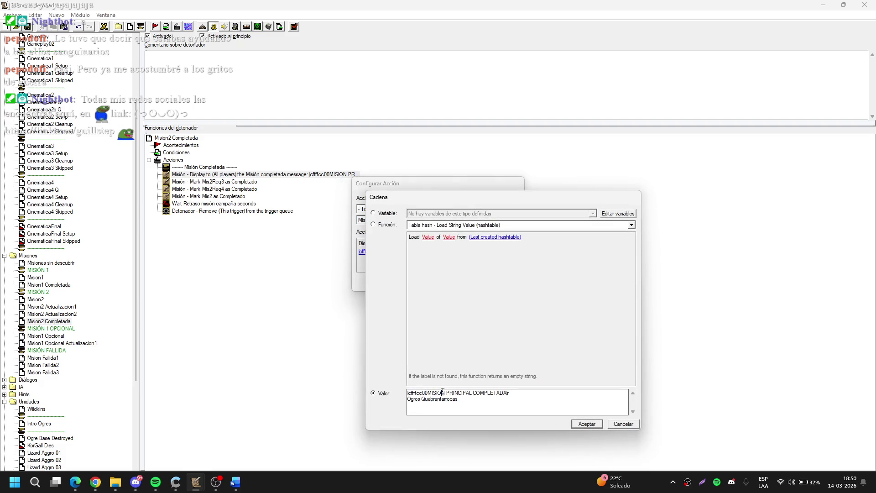
{"action": "key", "text": "BackSpace"}
{"action": "type", "text": "ó"}
{"action": "key", "text": "BackSpace"}
{"action": "type", "text": "Ó"}
{"action": "key", "text": "Return"}
{"action": "key", "text": "Return"}
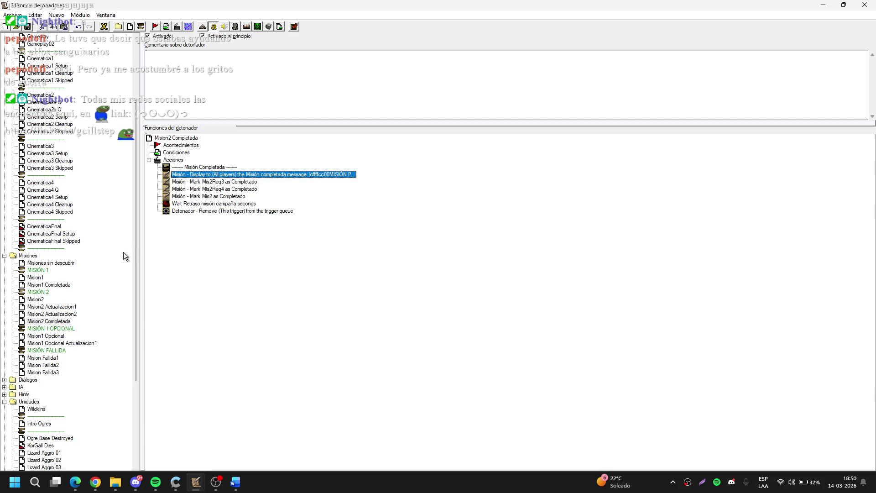
{"action": "left_click", "coordinate": [118, 267]}
{"action": "left_click", "coordinate": [50, 336]}
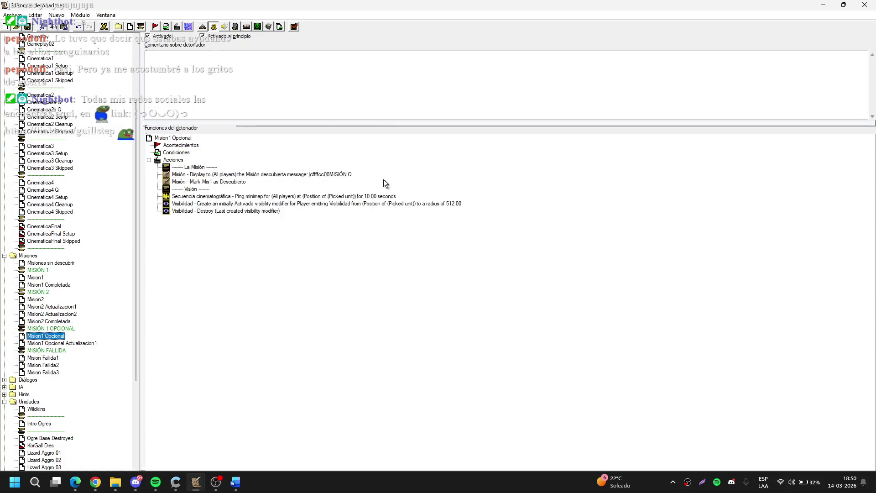
Step: Retitle Mision1 Opcional Actualizacion1's update message header to ACTUALIZACIÓN MISIÓN OPCIONAL
{"action": "left_click", "coordinate": [86, 345]}
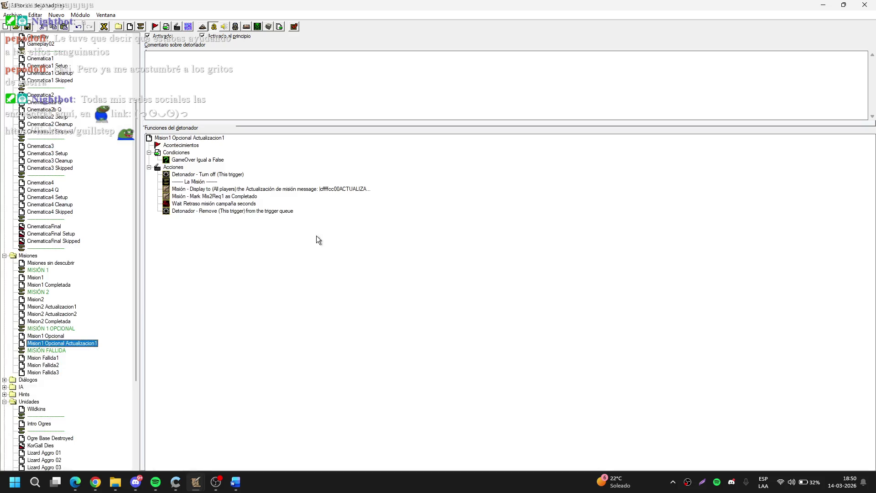
{"action": "double_click", "coordinate": [359, 189]}
{"action": "left_click", "coordinate": [405, 257]}
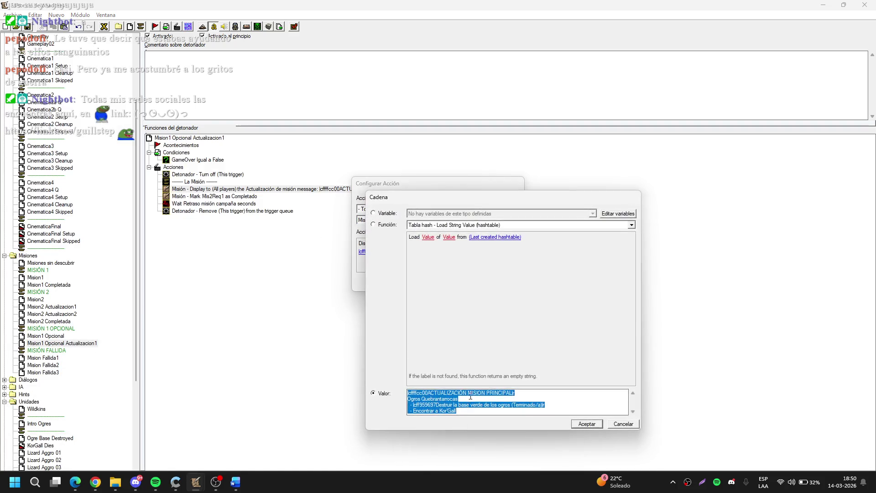
{"action": "left_click", "coordinate": [479, 392]}
{"action": "type", "text": "ó"}
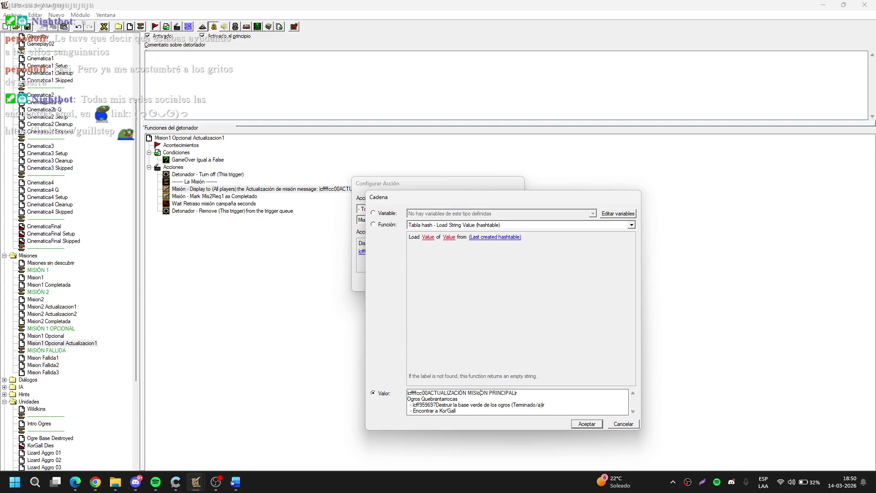
{"action": "key", "text": "BackSpace"}
{"action": "type", "text": "Ó"}
{"action": "key", "text": "Delete"}
{"action": "key", "text": "Delete"}
{"action": "key", "text": "Delete"}
{"action": "key", "text": "Delete"}
{"action": "type", "text": "PCION"}
{"action": "left_click", "coordinate": [574, 424]}
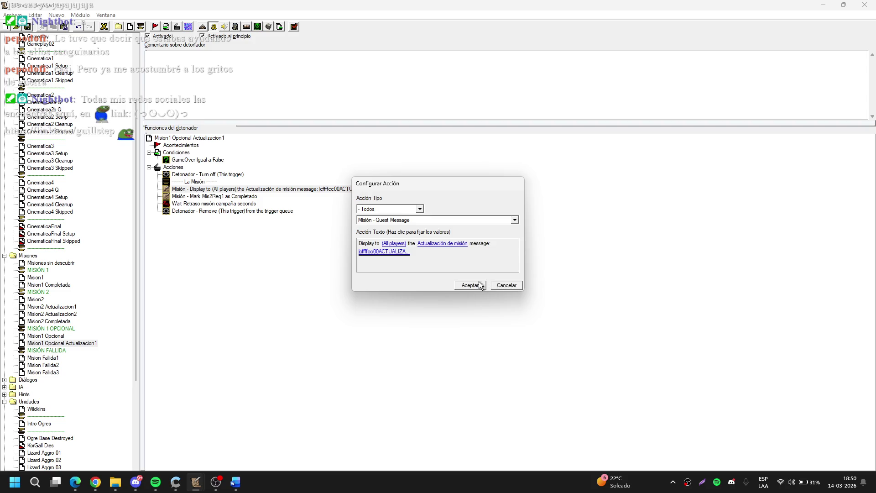
{"action": "left_click", "coordinate": [480, 286]}
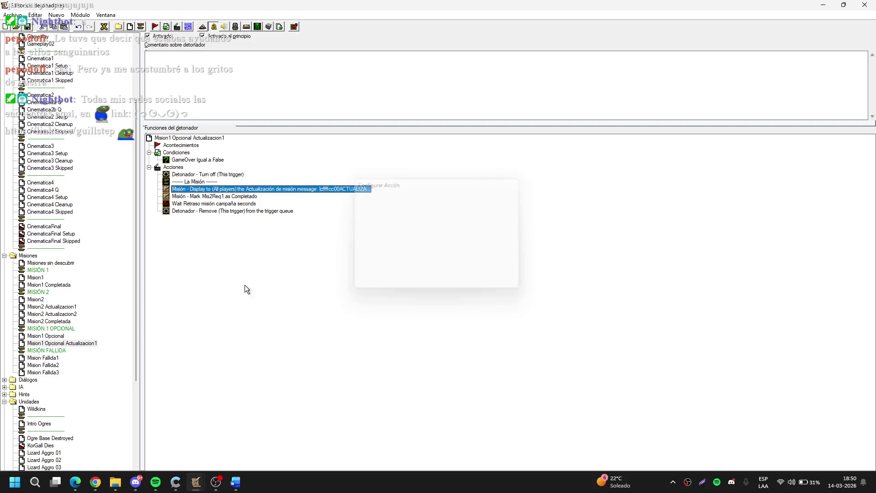
Step: Inspect Mision1 Opcional's discovered-quest message action without changing it
{"action": "left_click", "coordinate": [56, 336]}
{"action": "double_click", "coordinate": [339, 174]}
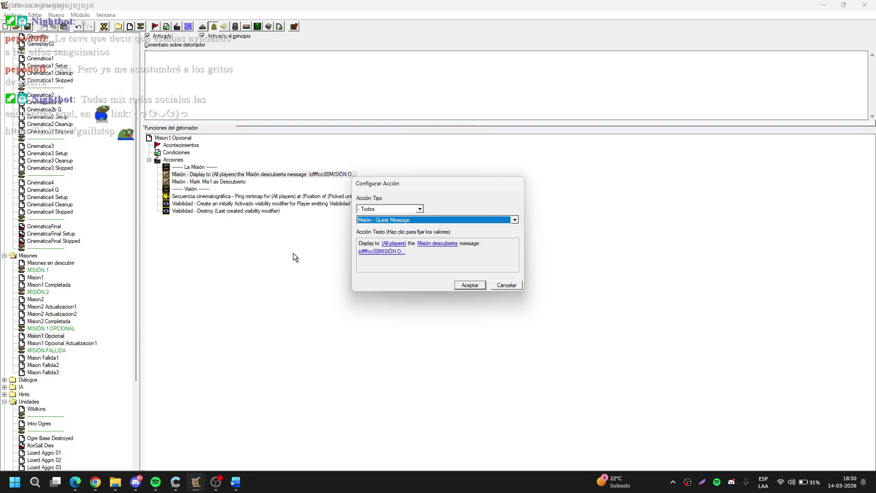
{"action": "key", "text": "Escape"}
{"action": "left_click", "coordinate": [63, 263]}
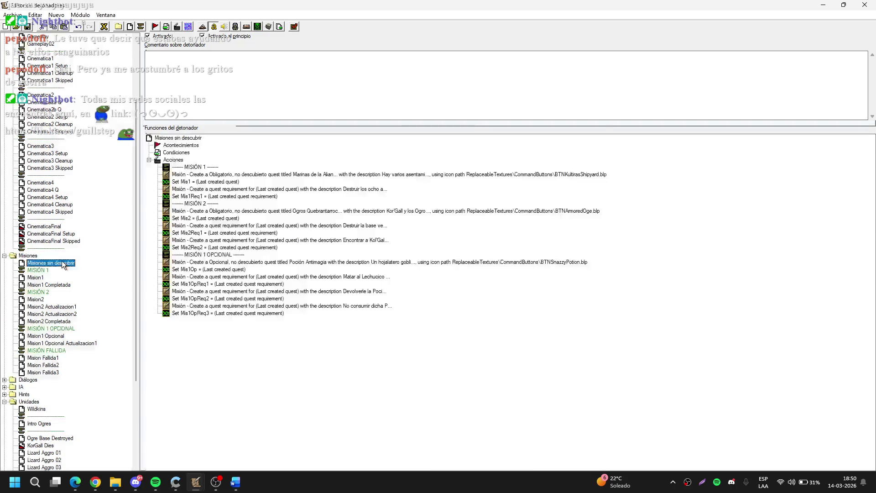
Step: Copy the Matar al Lechucico Salvaje, Devolverle la Poción and No consumir dicha Poción Antimagia descriptions
{"action": "double_click", "coordinate": [378, 277]}
{"action": "left_click", "coordinate": [401, 251]}
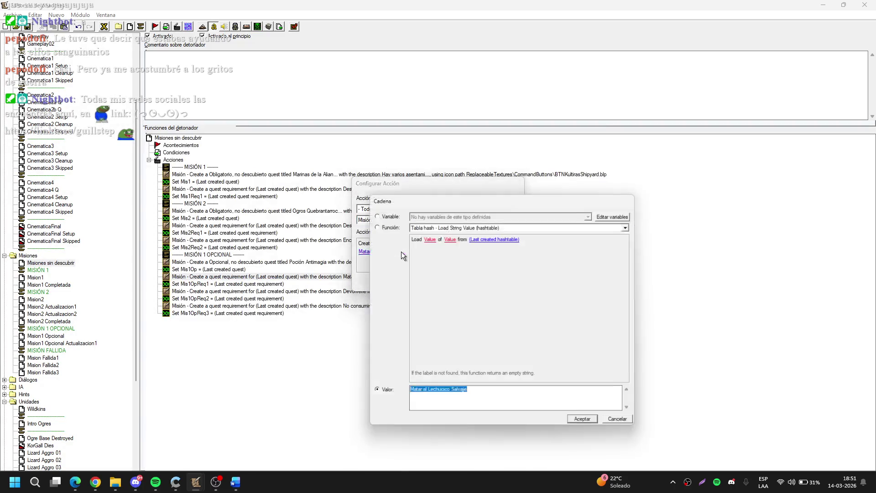
{"action": "key", "text": "Down"}
{"action": "key", "text": "Down"}
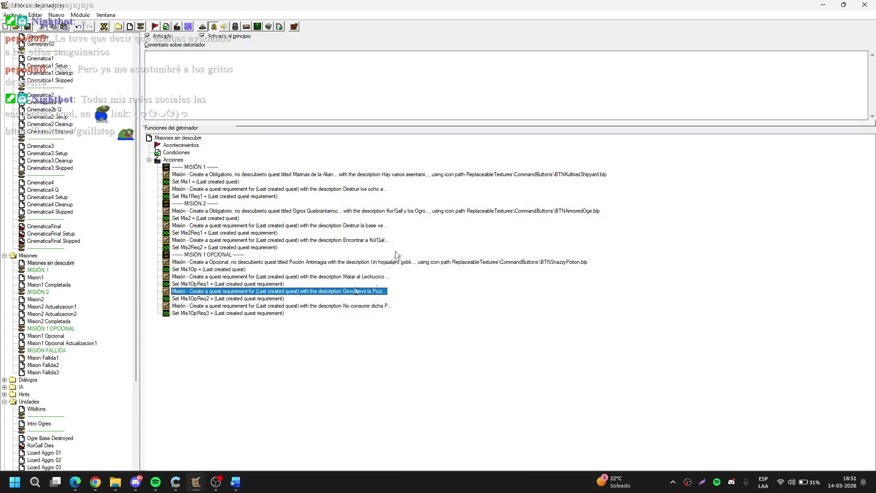
{"action": "key", "text": "Return"}
{"action": "left_click", "coordinate": [385, 253]}
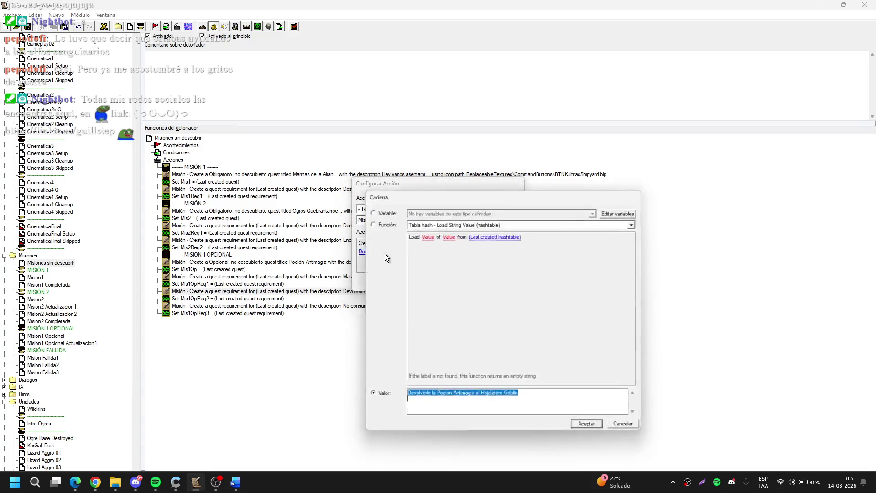
{"action": "key", "text": "Return"}
{"action": "key", "text": "Return"}
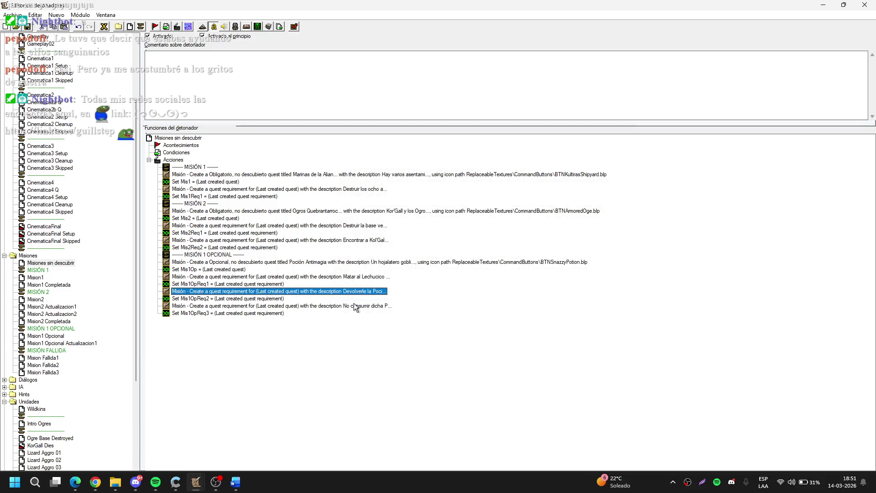
{"action": "double_click", "coordinate": [354, 305]}
{"action": "left_click", "coordinate": [400, 252]}
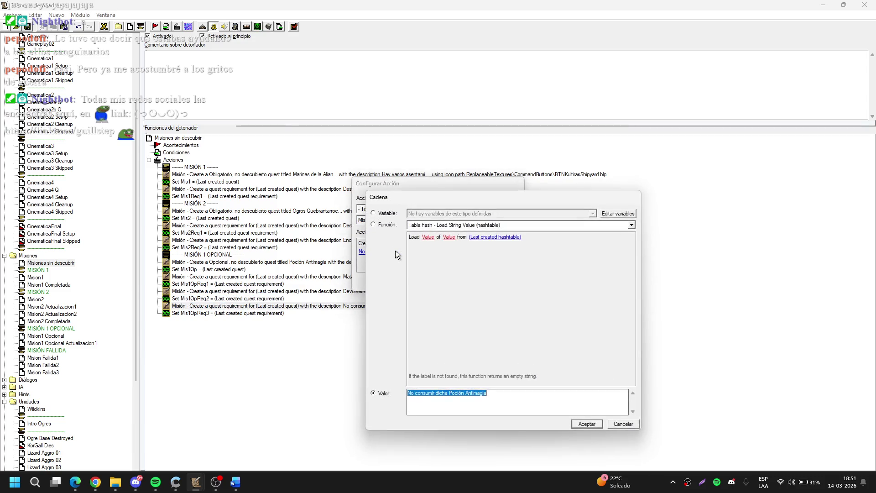
{"action": "key", "text": "Return"}
{"action": "key", "text": "Return"}
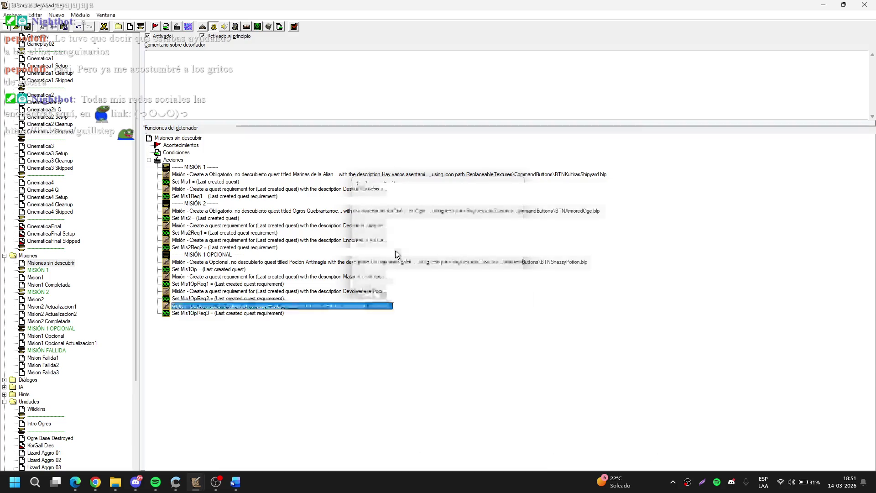
{"action": "left_click", "coordinate": [125, 354]}
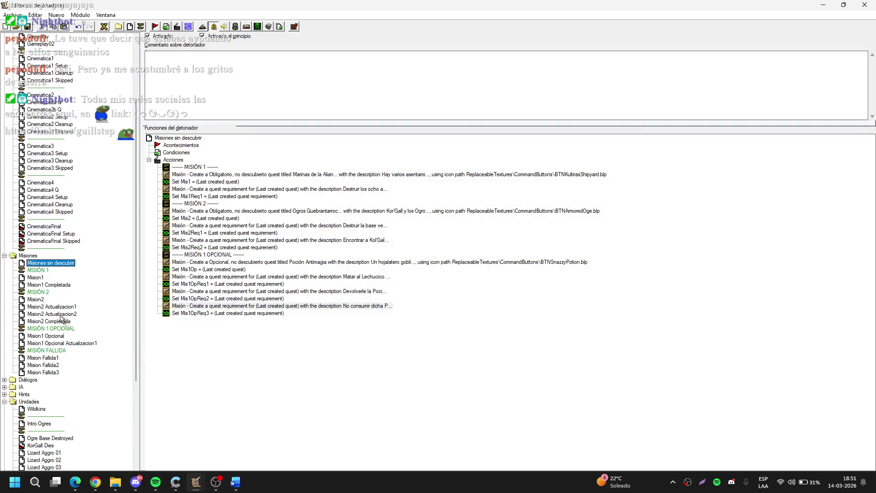
{"action": "left_click", "coordinate": [78, 343]}
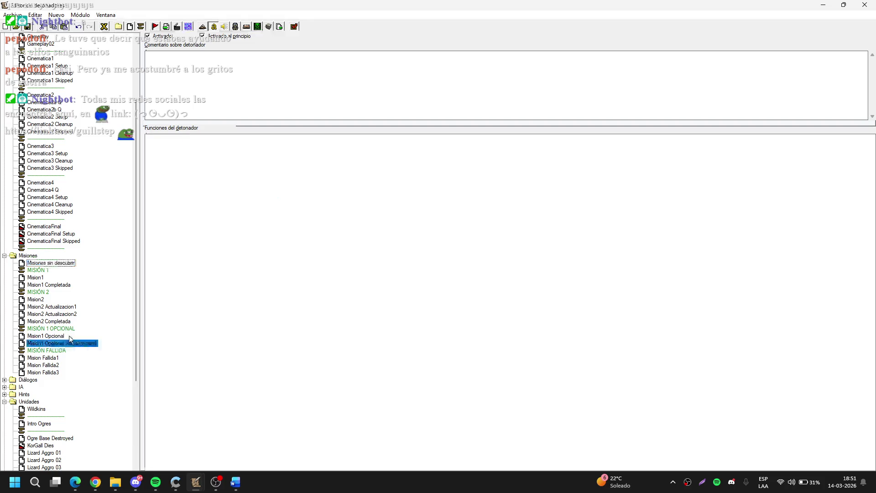
Step: Make Mision1 Opcional mark Mis1Op as Descubierto instead of Mis1
{"action": "left_click", "coordinate": [61, 336]}
{"action": "double_click", "coordinate": [302, 176]}
{"action": "key", "text": "Escape"}
{"action": "double_click", "coordinate": [212, 182]}
{"action": "left_click", "coordinate": [377, 244]}
{"action": "key", "text": "Down"}
{"action": "key", "text": "Return"}
{"action": "key", "text": "Return"}
{"action": "key", "text": "Return"}
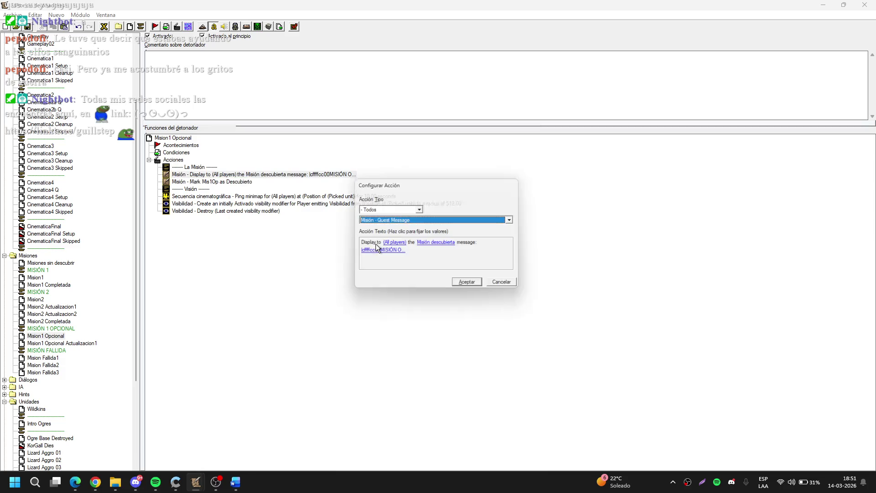
Step: Replace the Destruir los ocho astilleros task with the three pasted Poción Antimagia tasks
{"action": "left_click", "coordinate": [410, 251]}
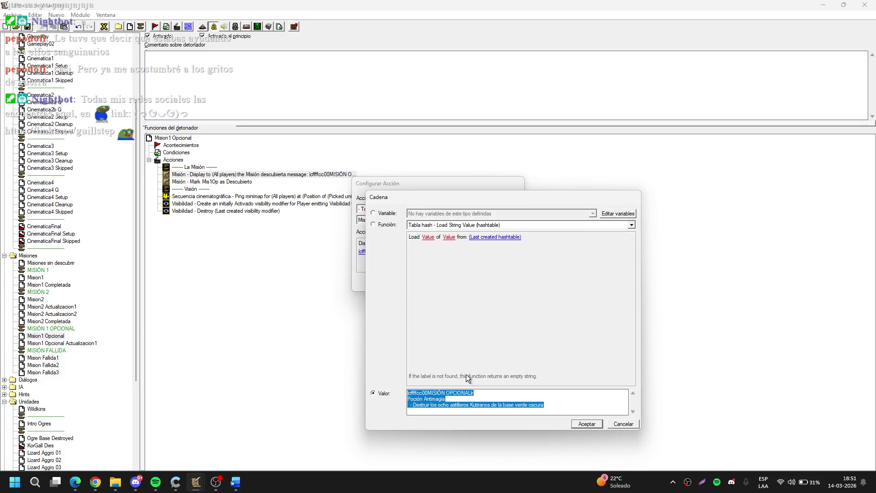
{"action": "left_click_drag", "start_coordinate": [544, 405], "coordinate": [414, 408]}
{"action": "key", "text": "super+v"}
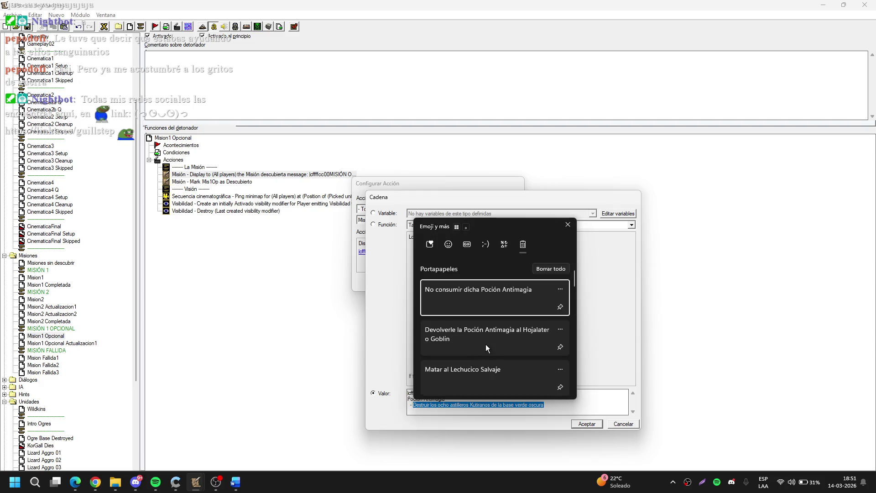
{"action": "left_click", "coordinate": [492, 376]}
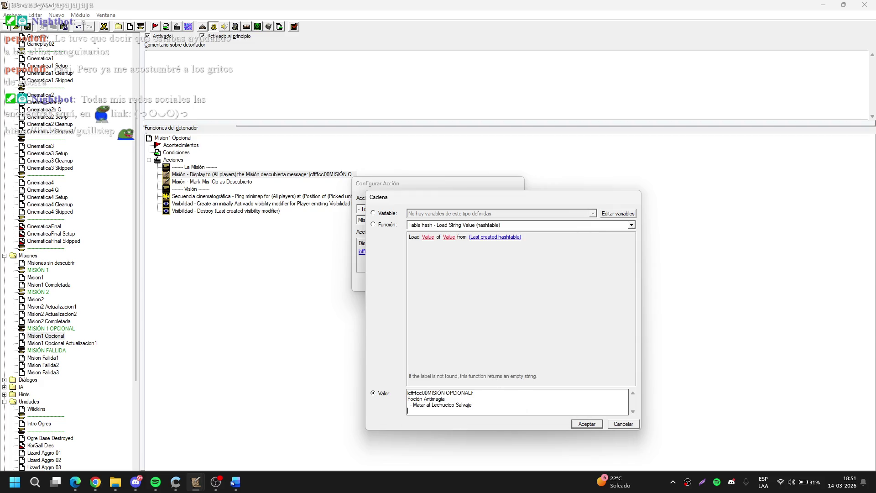
{"action": "key", "text": "super+v"}
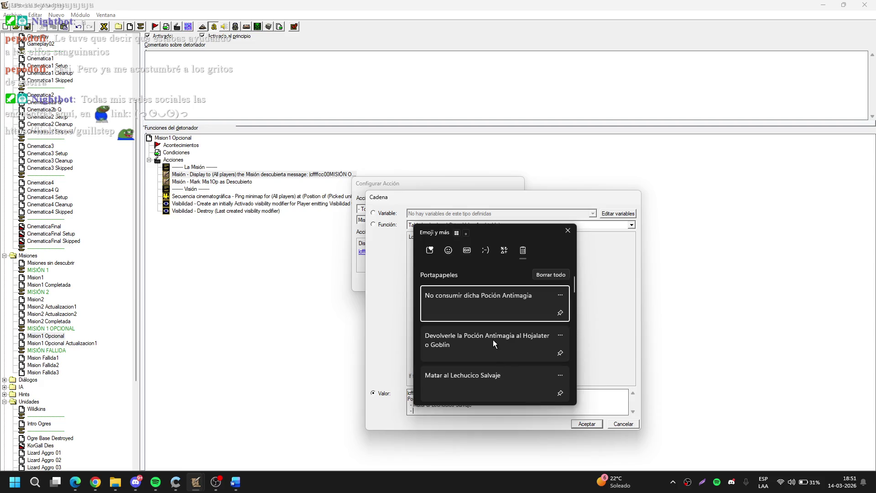
{"action": "left_click", "coordinate": [499, 371]}
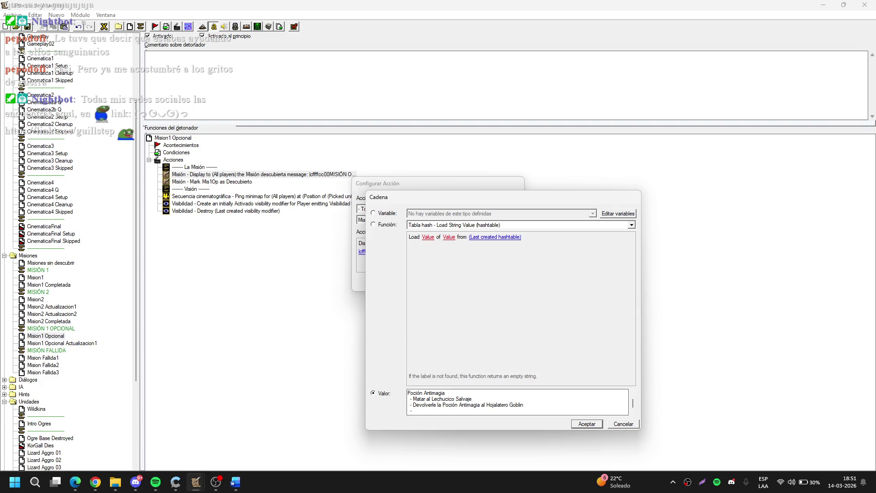
{"action": "key", "text": "super+v"}
{"action": "left_click", "coordinate": [493, 298]}
{"action": "left_click", "coordinate": [587, 424]}
{"action": "left_click", "coordinate": [467, 287]}
Step: Recheck the Devolverle la Poción requirement description in Misiones sin descubrir without changes
{"action": "left_click", "coordinate": [72, 264]}
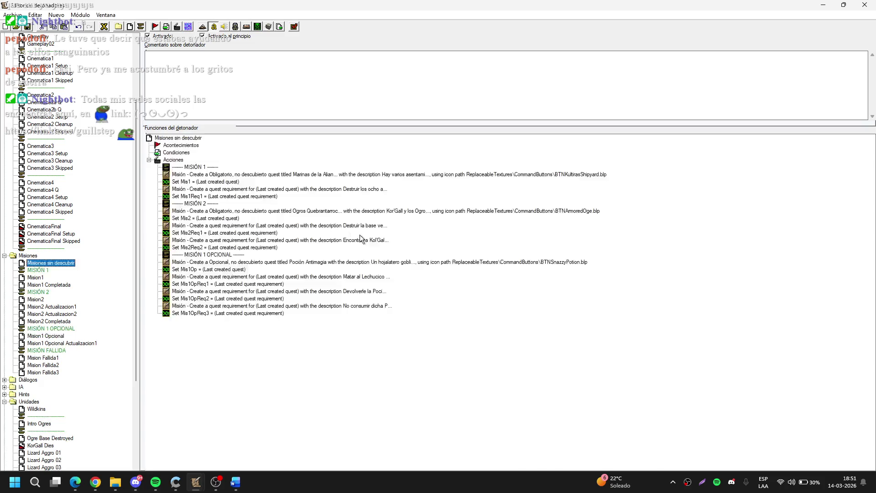
{"action": "double_click", "coordinate": [372, 293]}
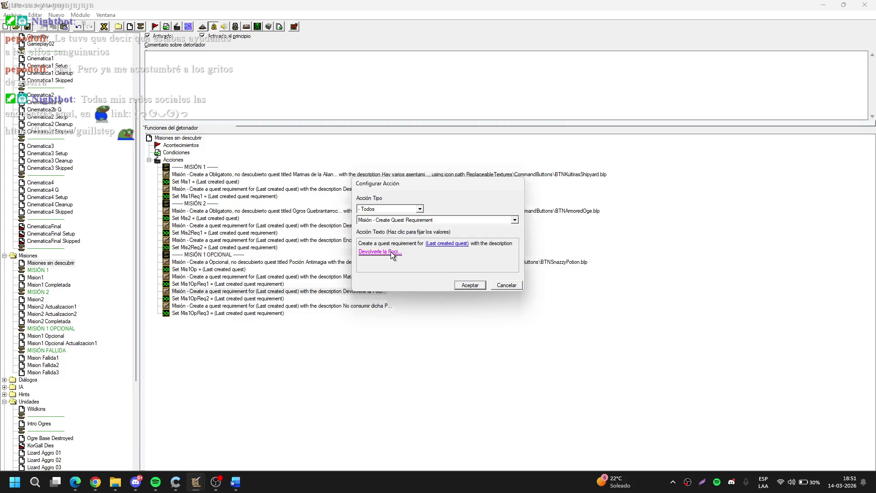
{"action": "left_click", "coordinate": [391, 251]}
{"action": "key", "text": "End"}
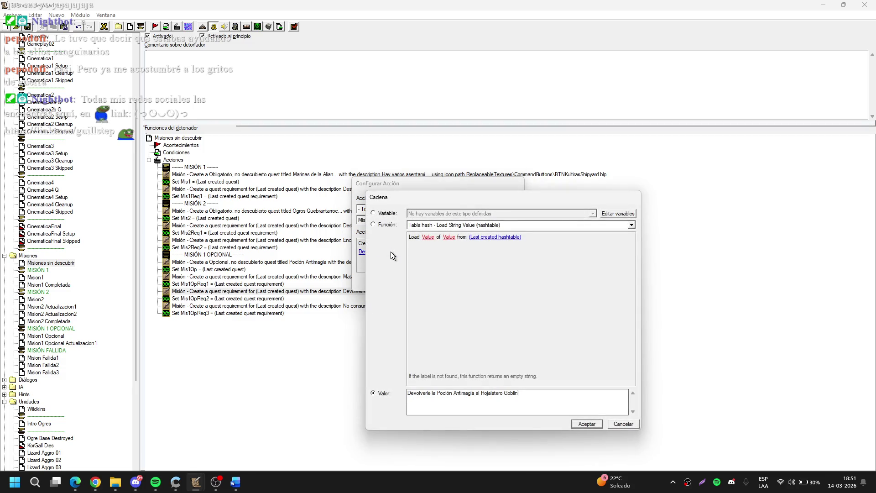
{"action": "key", "text": "Return"}
{"action": "key", "text": "Return"}
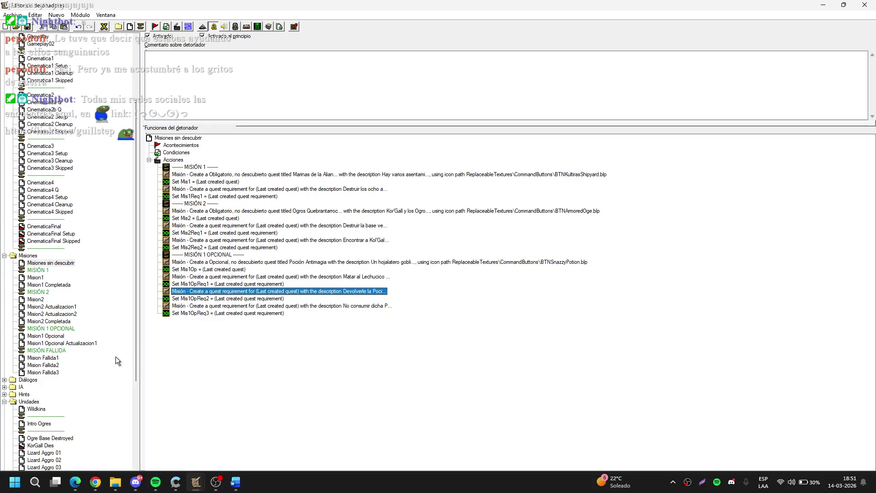
{"action": "left_click", "coordinate": [62, 343]}
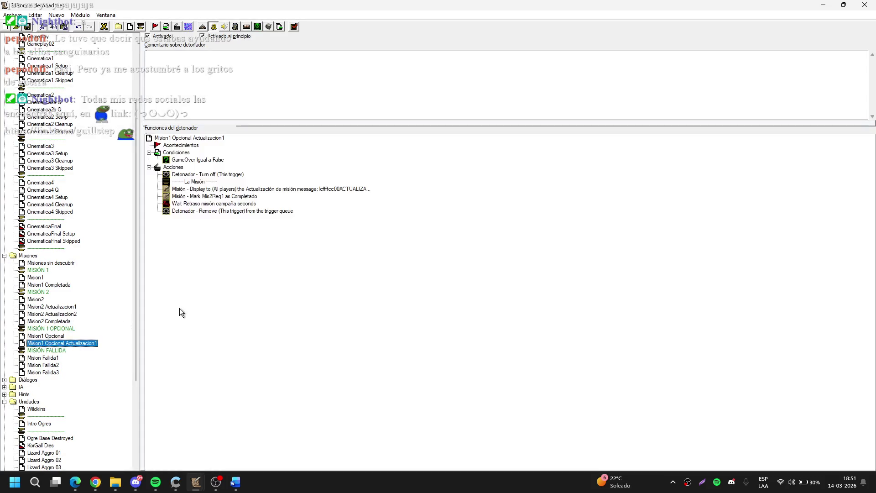
Step: Replace the Destruir la base verde de los ogros objective with Matar al Lechucico Salvaje
{"action": "double_click", "coordinate": [357, 189]}
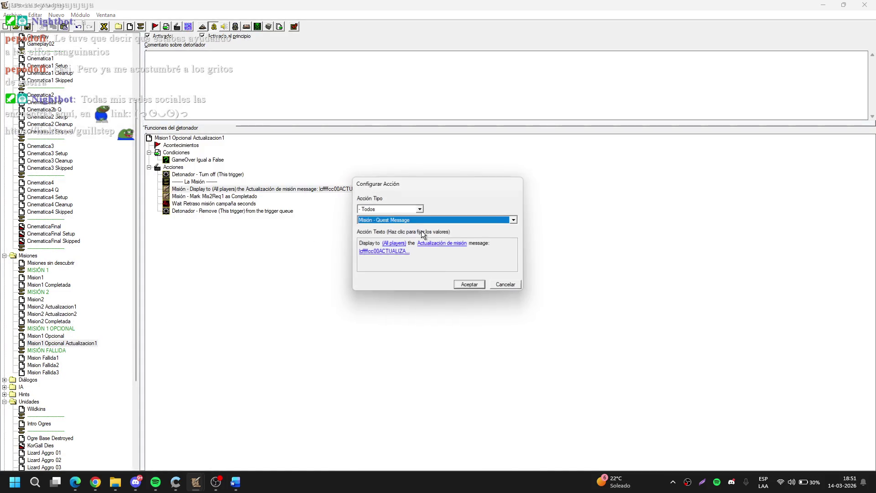
{"action": "left_click", "coordinate": [405, 252]}
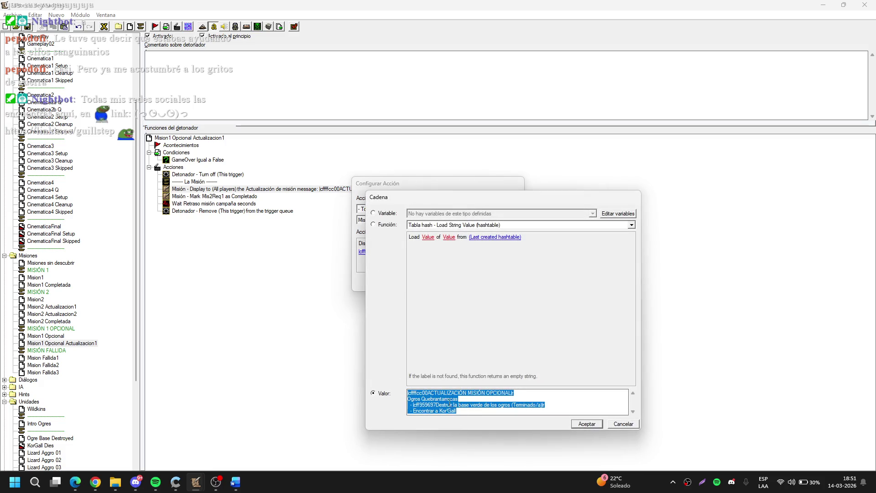
{"action": "left_click_drag", "start_coordinate": [436, 404], "coordinate": [510, 405]}
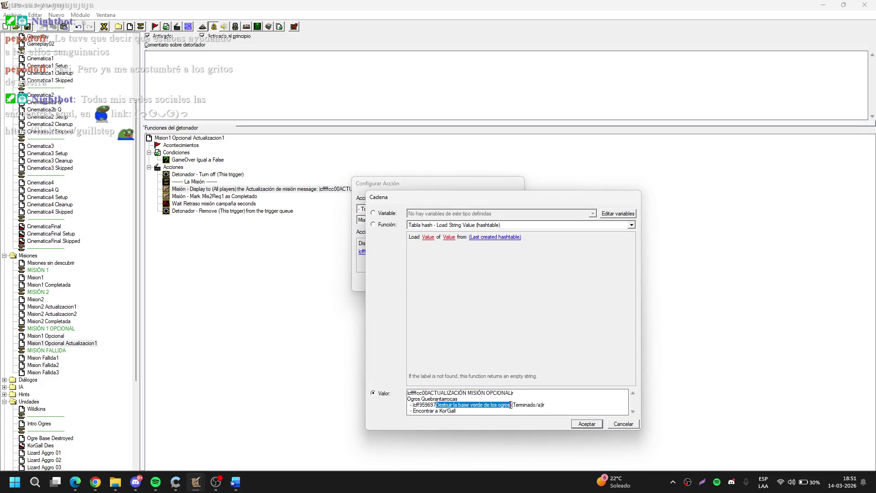
{"action": "key", "text": "super+v"}
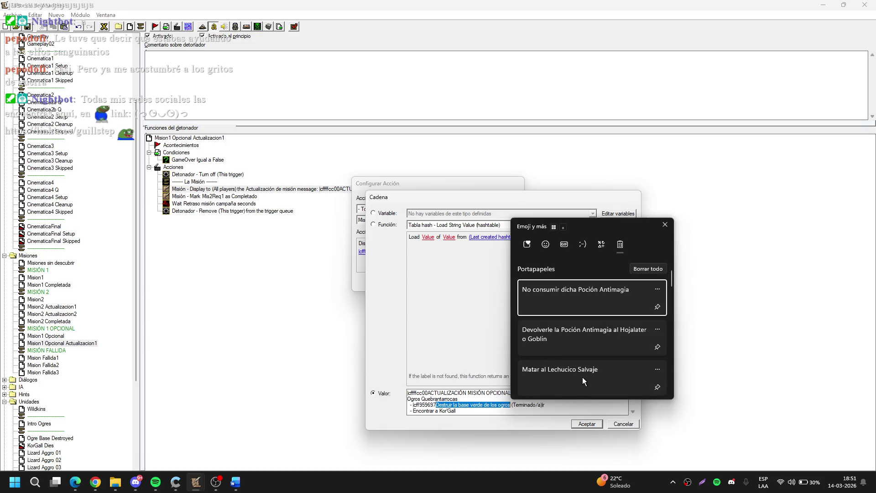
{"action": "left_click", "coordinate": [583, 377]}
Step: Swap Encontrar a KorGall for the Hojalatero Goblin objective and add No consumir dicha Poción Antimagia
{"action": "left_click_drag", "start_coordinate": [456, 410], "coordinate": [414, 414]}
{"action": "key", "text": "super+v"}
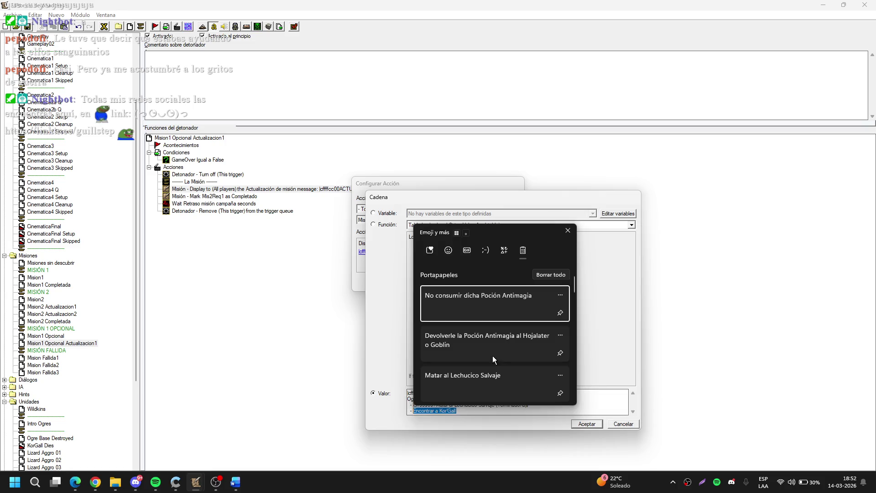
{"action": "left_click", "coordinate": [497, 345]}
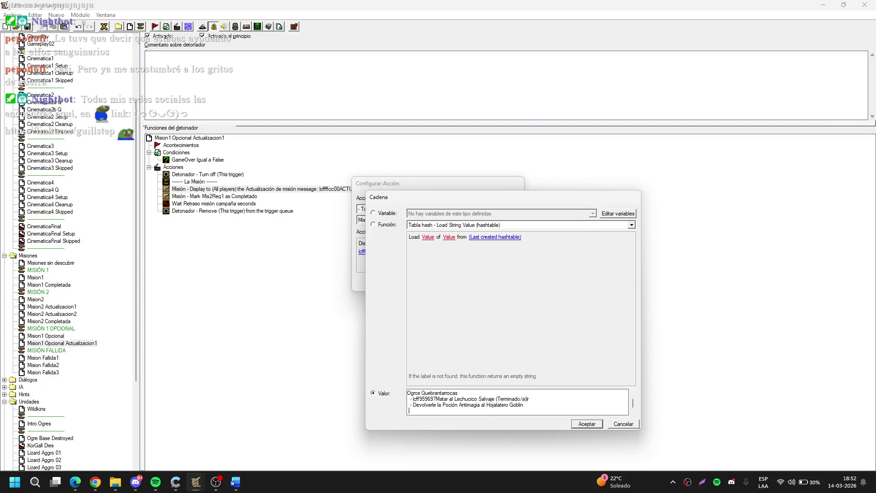
{"action": "key", "text": "super+v"}
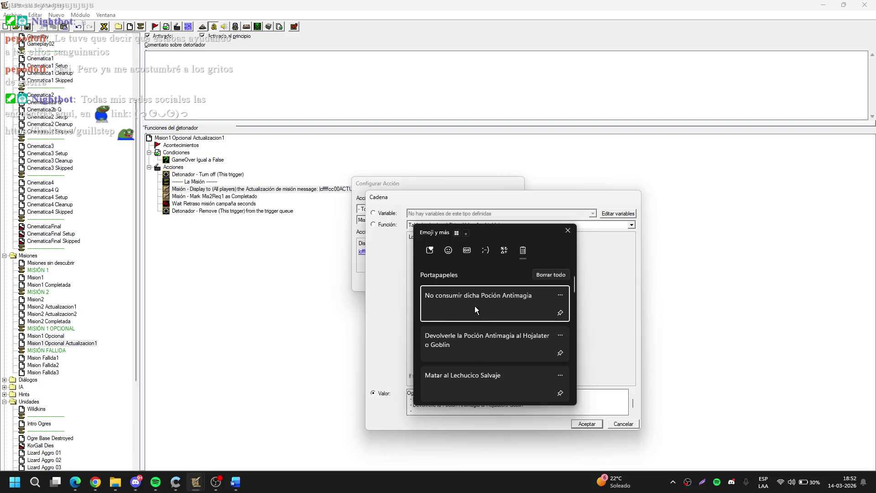
{"action": "left_click", "coordinate": [474, 305]}
Step: Retitle the Ogros Quebrantarrocas line to 'Poción Antimagia' and confirm the message
{"action": "scroll", "coordinate": [506, 407], "scroll_direction": "up", "scroll_amount": 1}
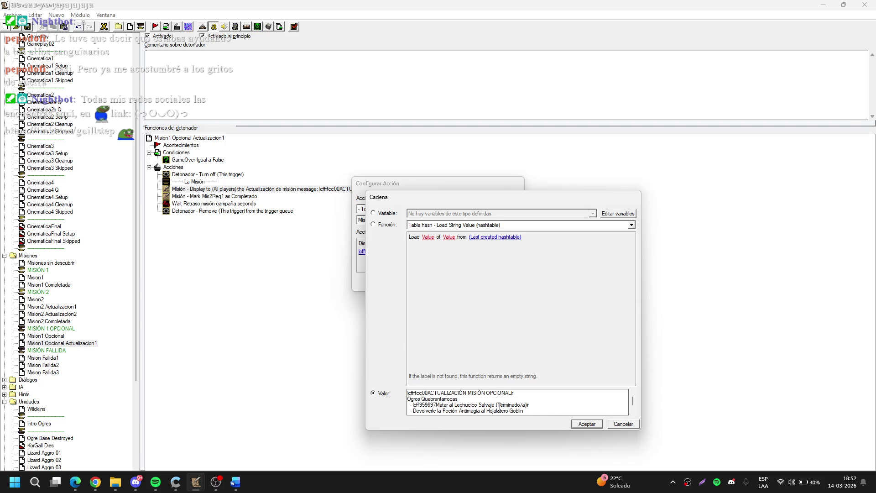
{"action": "left_click_drag", "start_coordinate": [468, 401], "coordinate": [397, 399]}
{"action": "type", "text": "Poci"}
{"action": "type", "text": "ón Antimagia"}
{"action": "key", "text": "Return"}
{"action": "key", "text": "Return"}
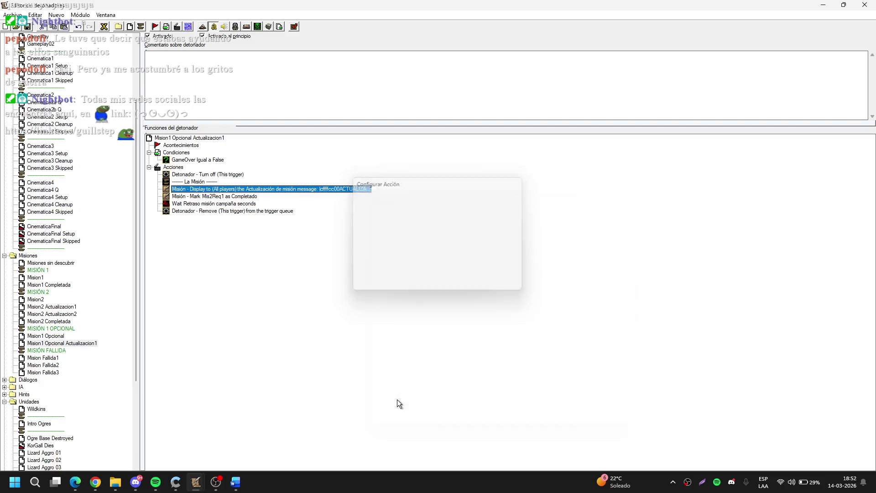
Step: Switch the Mark action's requirement variable from Mis2Req1 to Mis1OpReq1
{"action": "double_click", "coordinate": [228, 197]}
{"action": "left_click", "coordinate": [381, 243]}
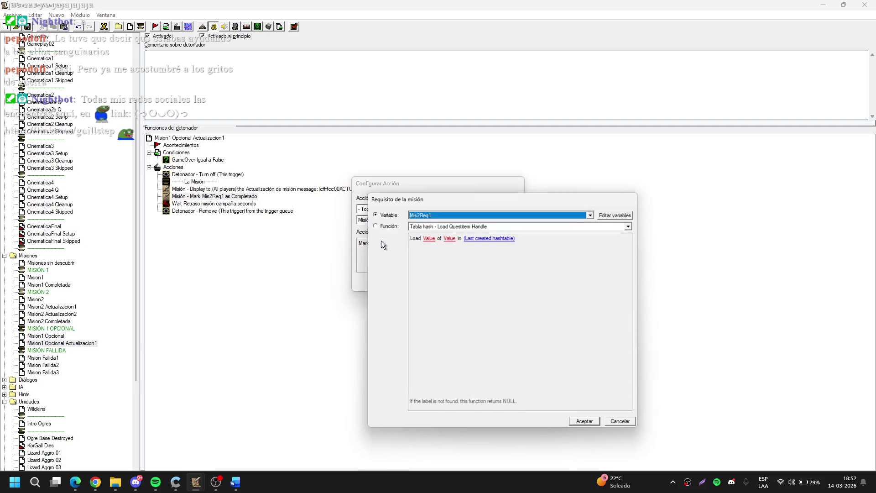
{"action": "left_click", "coordinate": [449, 213]}
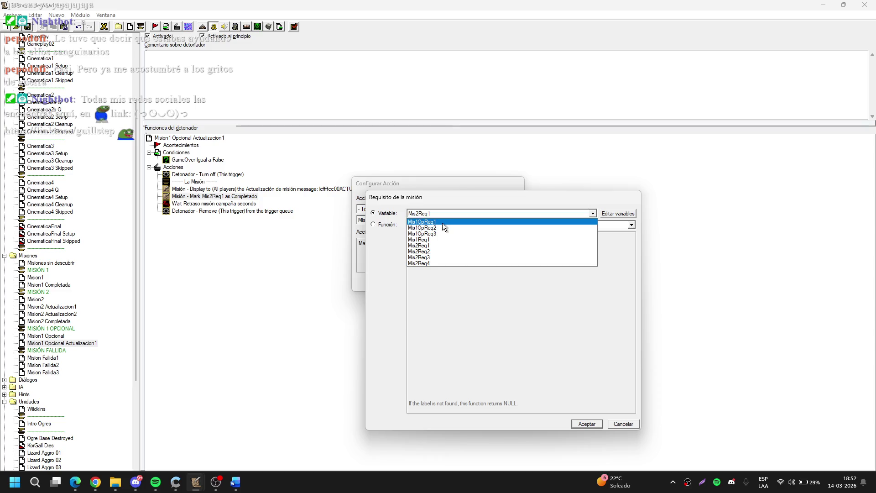
{"action": "left_click", "coordinate": [442, 222]}
{"action": "key", "text": "Return"}
{"action": "key", "text": "Return"}
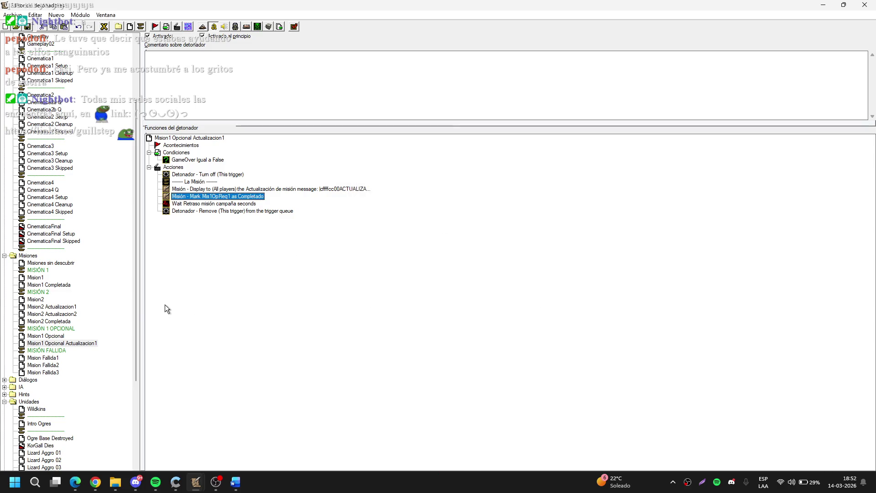
{"action": "left_click", "coordinate": [114, 325]}
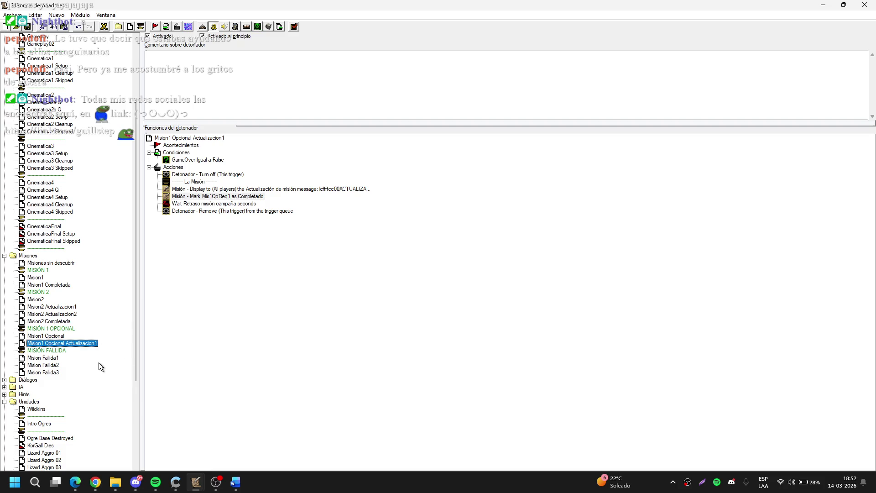
{"action": "key", "text": "Up"}
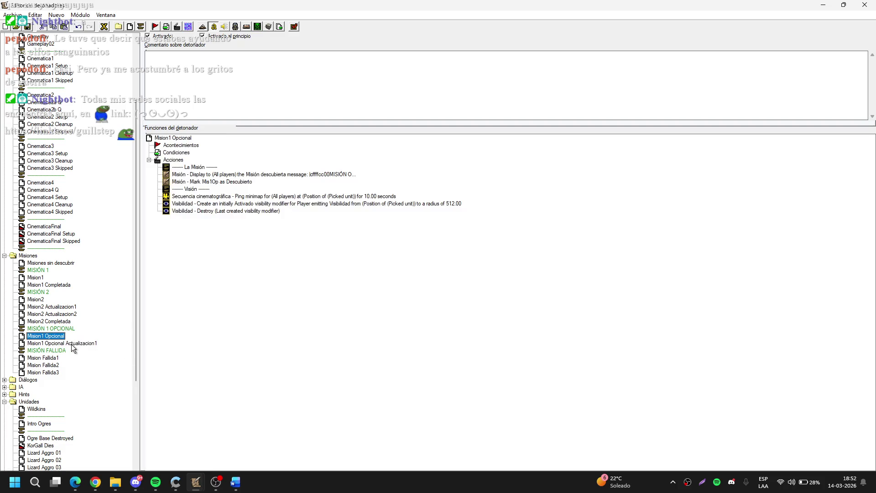
Step: Duplicate Mision1 Completada and rename the copy to Mision1 Opcional Completada
{"action": "mouse_move", "coordinate": [48, 284]}
{"action": "left_mouse_down"}
{"action": "mouse_move", "coordinate": [73, 354]}
{"action": "mouse_move", "coordinate": [58, 347]}
{"action": "left_mouse_up"}
{"action": "left_click", "coordinate": [48, 351]}
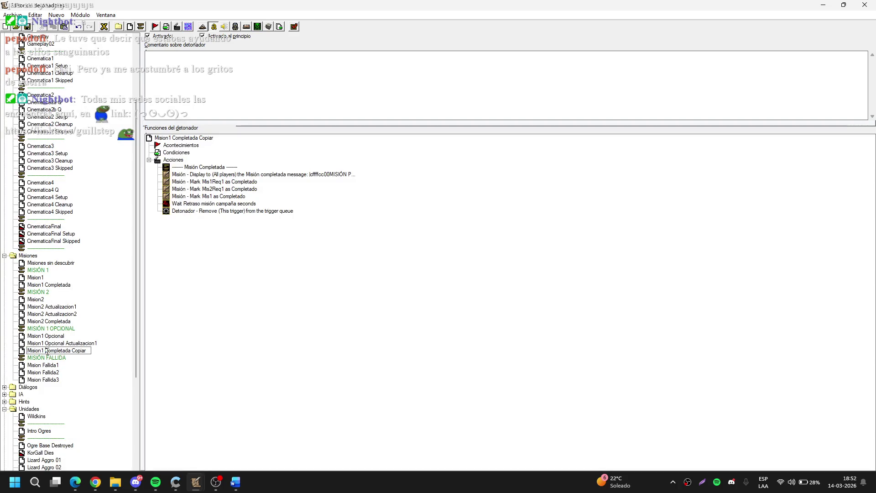
{"action": "type", "text": "Opcio"}
{"action": "type", "text": "nal"}
{"action": "key", "text": "BackSpace"}
{"action": "key", "text": "BackSpace"}
{"action": "key", "text": "BackSpace"}
{"action": "key", "text": "Return"}
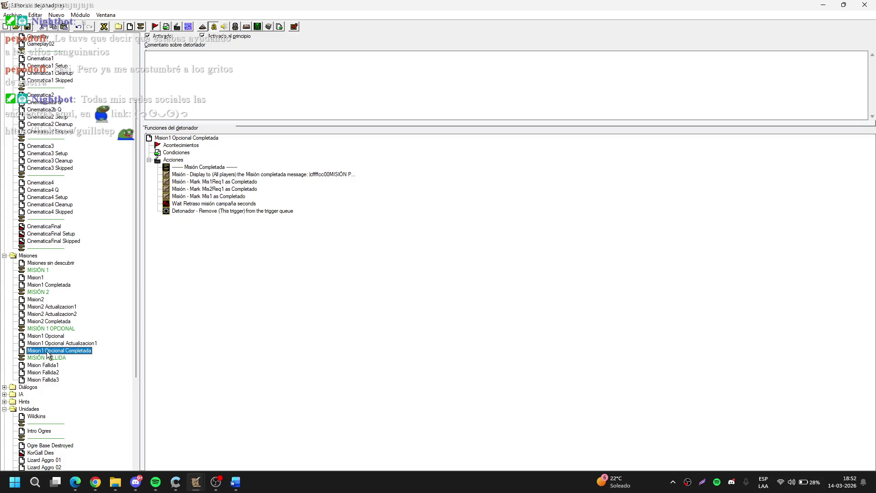
Step: Change the copy's first Mark action requirement to Mis1OpReq2
{"action": "double_click", "coordinate": [245, 182]}
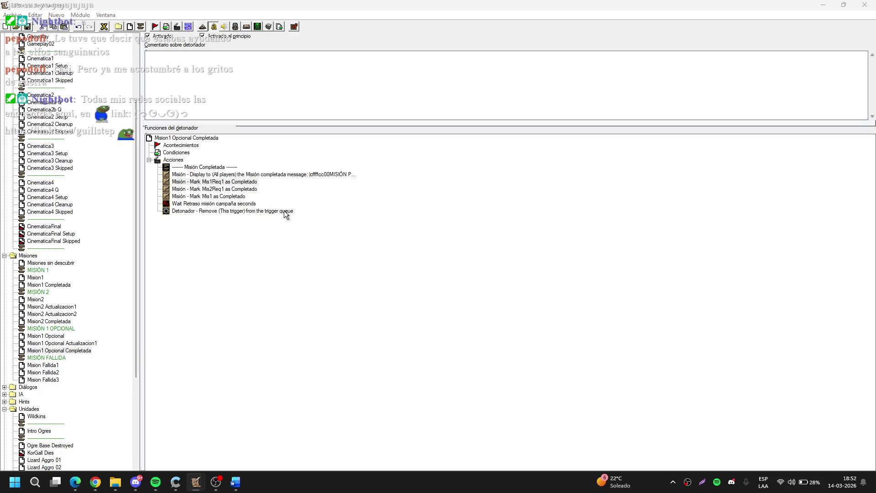
{"action": "left_click", "coordinate": [383, 243]}
{"action": "left_click", "coordinate": [442, 213]}
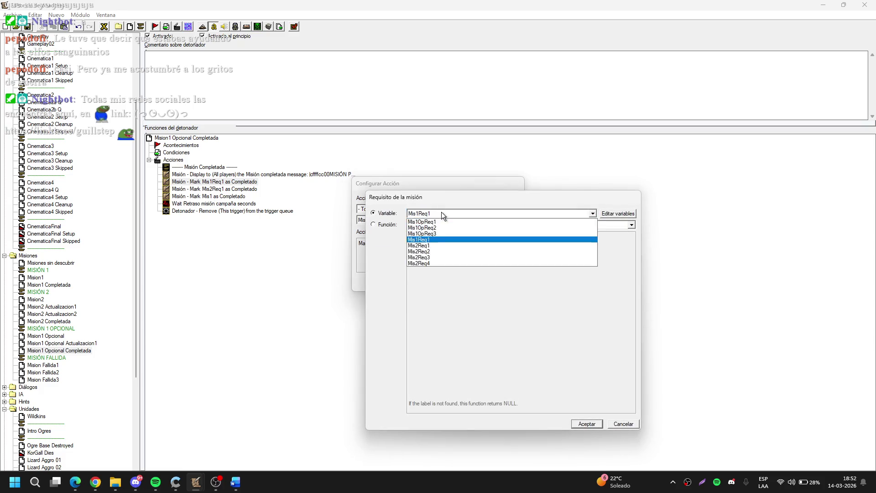
{"action": "left_click", "coordinate": [427, 228]}
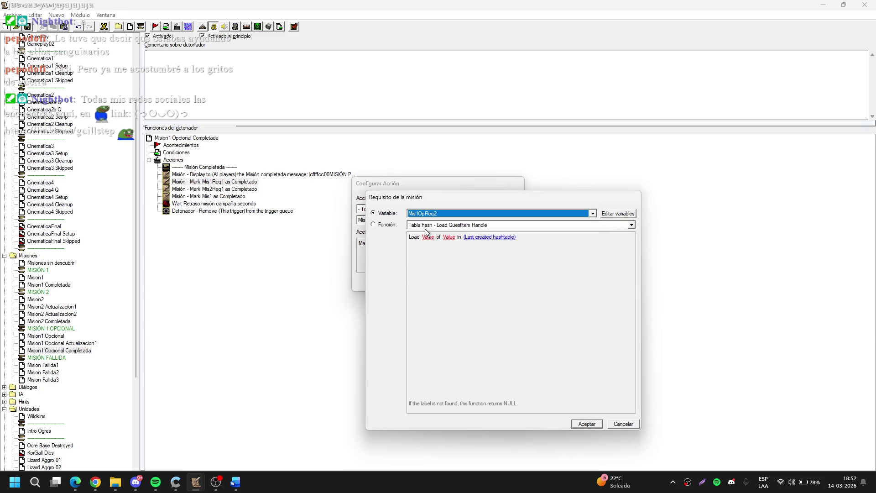
{"action": "key", "text": "Return"}
Step: Change the second Mark action requirement from Mis2Req1 to Mis1OpReq3
{"action": "key", "text": "Return"}
{"action": "key", "text": "Down"}
{"action": "key", "text": "Return"}
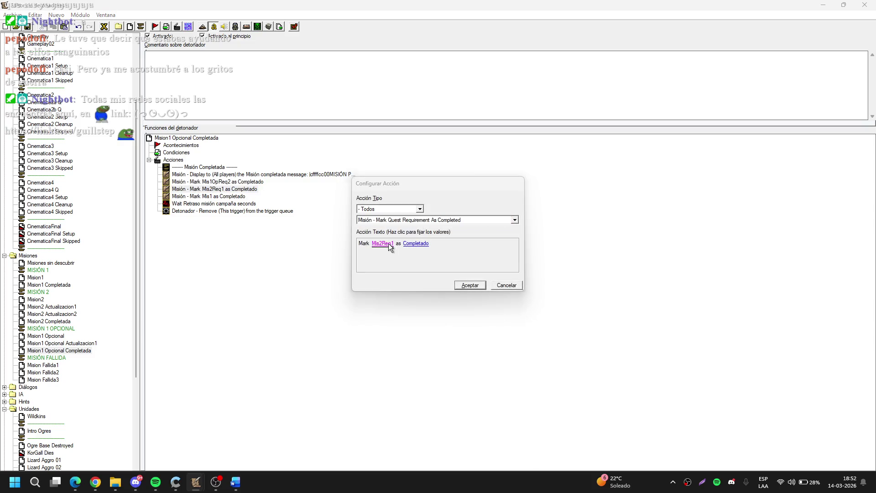
{"action": "left_click", "coordinate": [388, 244]}
{"action": "left_click", "coordinate": [439, 212]}
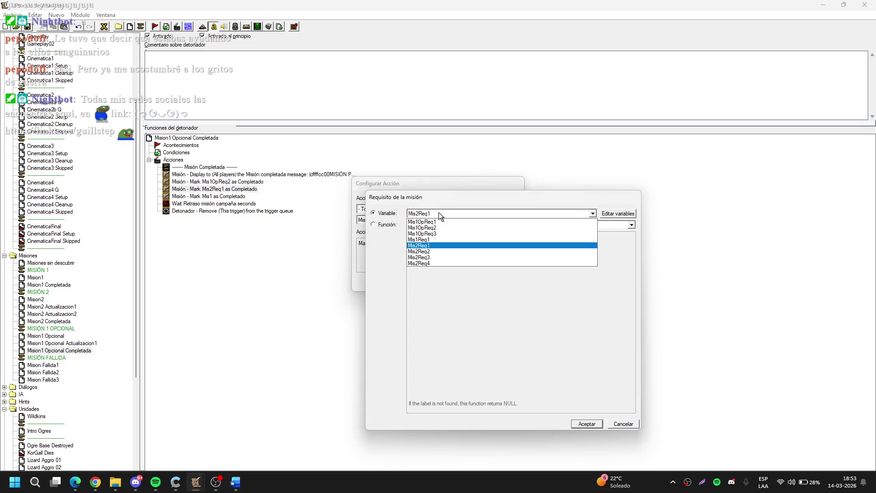
{"action": "left_click", "coordinate": [438, 233]}
{"action": "key", "text": "Return"}
{"action": "key", "text": "Return"}
{"action": "left_click", "coordinate": [38, 278]}
{"action": "left_click", "coordinate": [61, 284]}
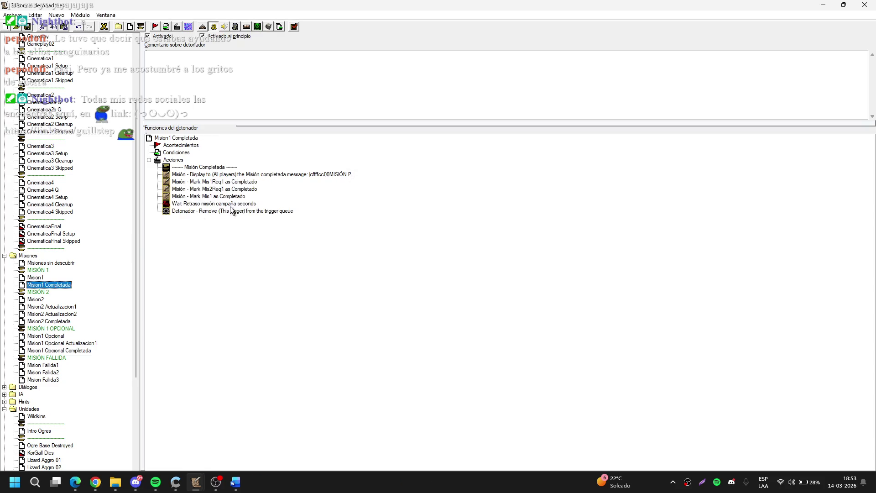
Step: Remove the Mark Mis2Req1 completion action from Mision1 Completada
{"action": "double_click", "coordinate": [215, 188]}
{"action": "left_click", "coordinate": [390, 245]}
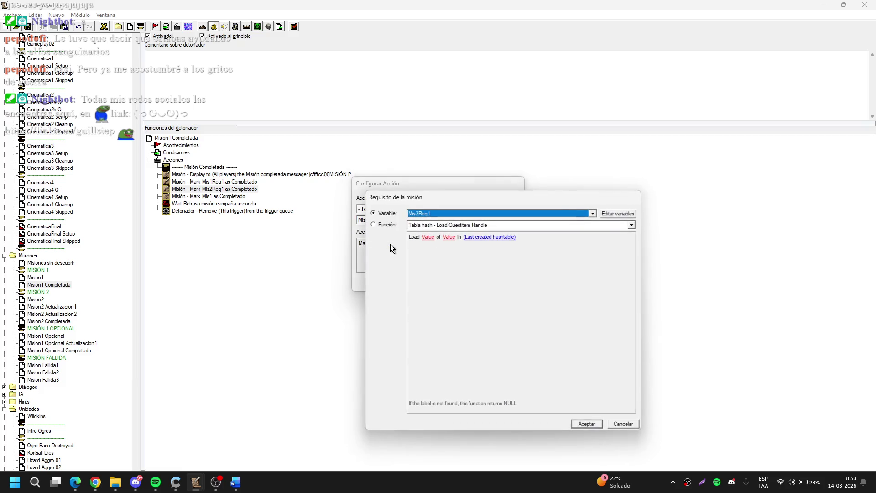
{"action": "key", "text": "Up"}
{"action": "key", "text": "Up"}
{"action": "key", "text": "Return"}
{"action": "key", "text": "Return"}
{"action": "key", "text": "Delete"}
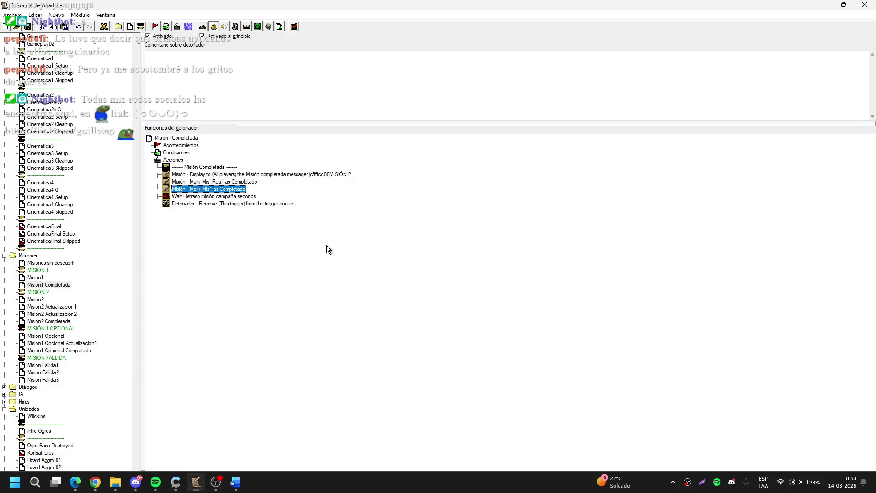
Step: Check the map variables list, then edit Mision1 Opcional Completada's Mark Mis1 as Completado action
{"action": "left_click", "coordinate": [104, 27]}
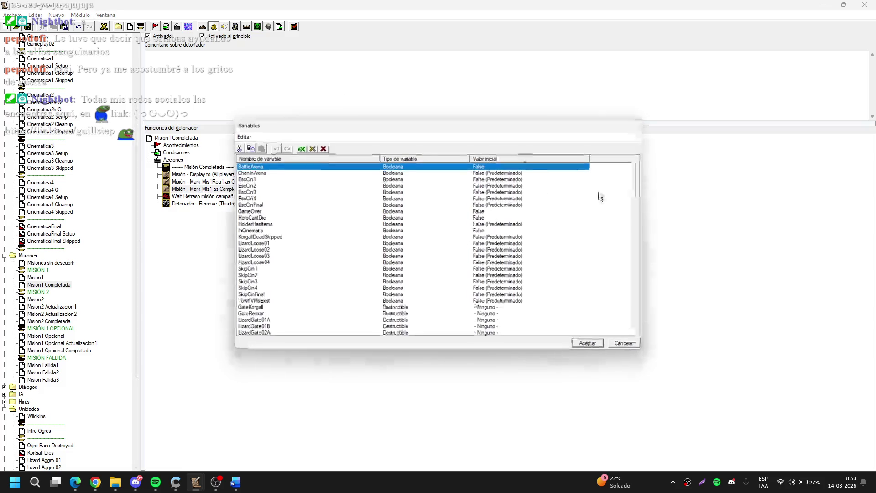
{"action": "left_click_drag", "start_coordinate": [636, 208], "coordinate": [620, 299]}
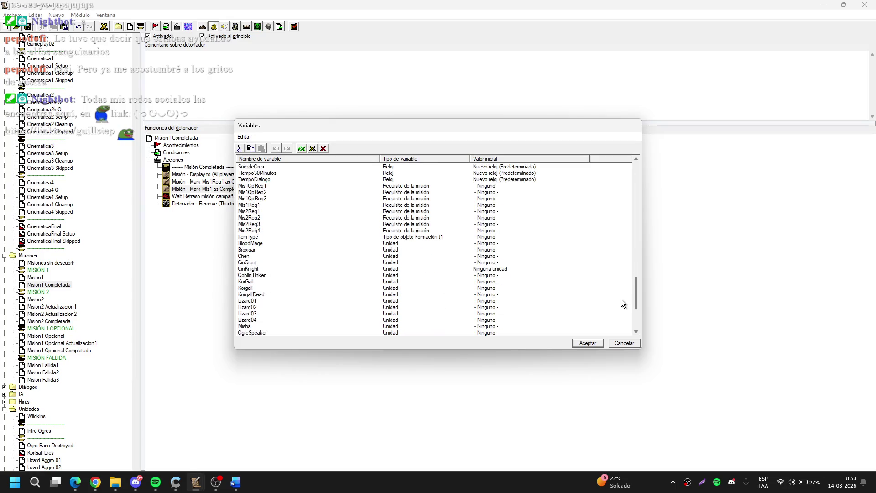
{"action": "key", "text": "Escape"}
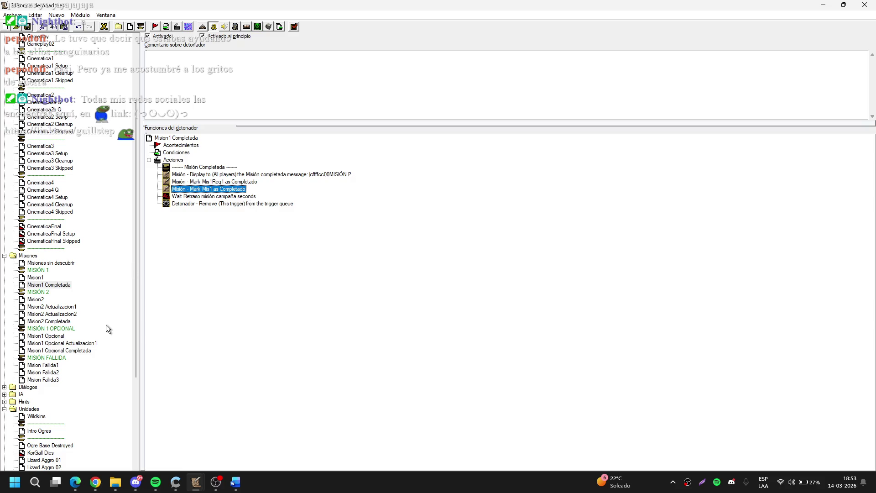
{"action": "left_click", "coordinate": [73, 349]}
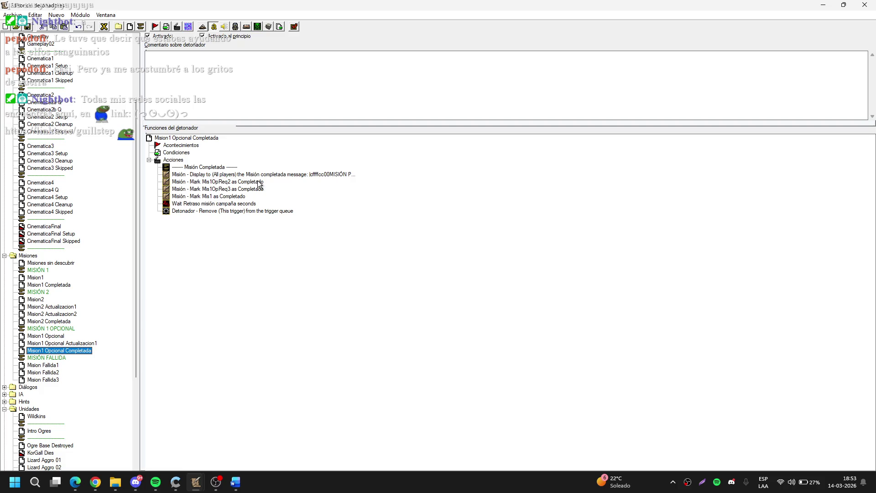
{"action": "double_click", "coordinate": [249, 196]}
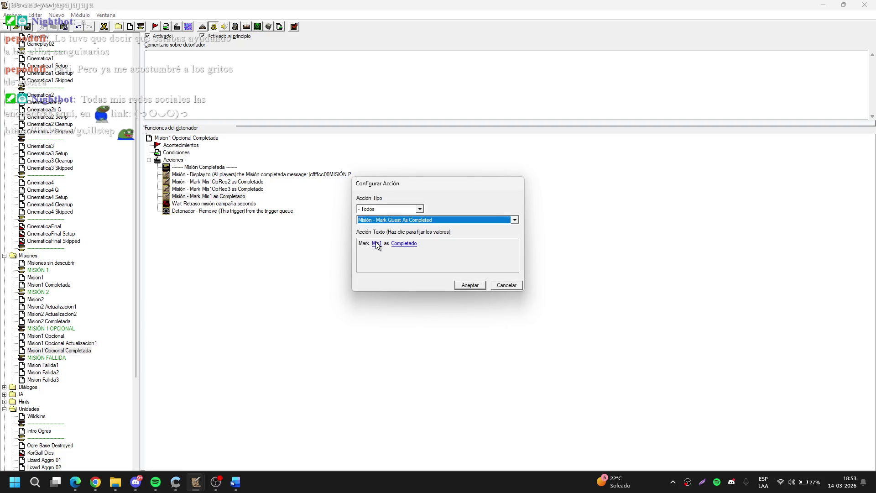
Step: Set the Mark action's quest to Mis1Op
{"action": "left_click", "coordinate": [376, 242]}
{"action": "key", "text": "Down"}
{"action": "key", "text": "Return"}
{"action": "key", "text": "Return"}
Step: Retitle the completion message MISIÓN OPCIONAL COMPLETADA and replace the second line with Poción Antimagia
{"action": "left_click", "coordinate": [327, 177]}
{"action": "double_click", "coordinate": [327, 177]}
{"action": "left_click", "coordinate": [382, 252]}
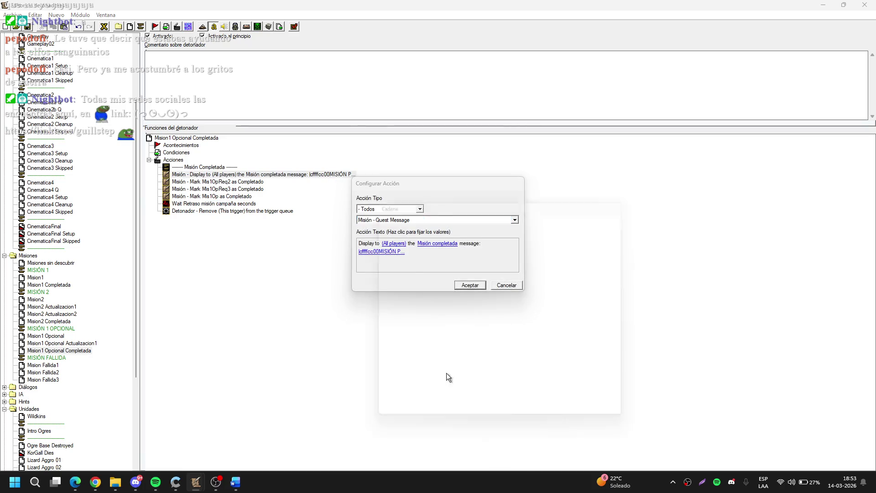
{"action": "left_click_drag", "start_coordinate": [446, 393], "coordinate": [465, 396]}
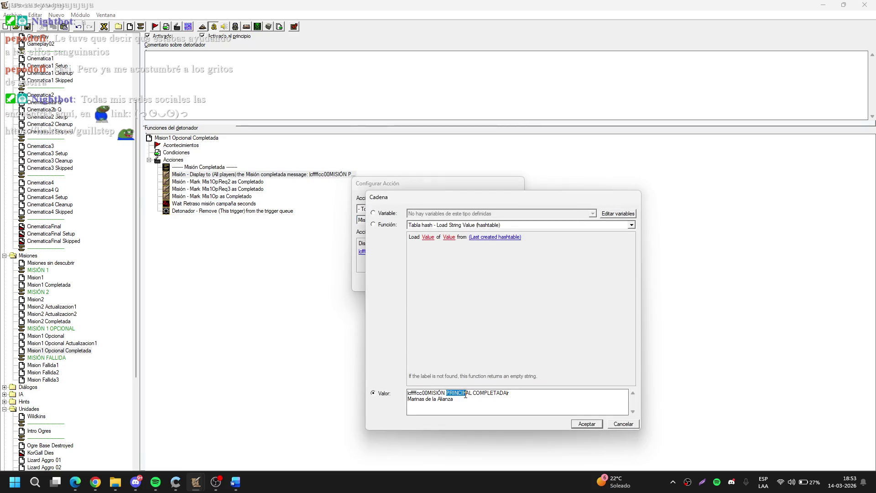
{"action": "type", "text": "OPCION"}
{"action": "left_click_drag", "start_coordinate": [454, 399], "coordinate": [379, 397]}
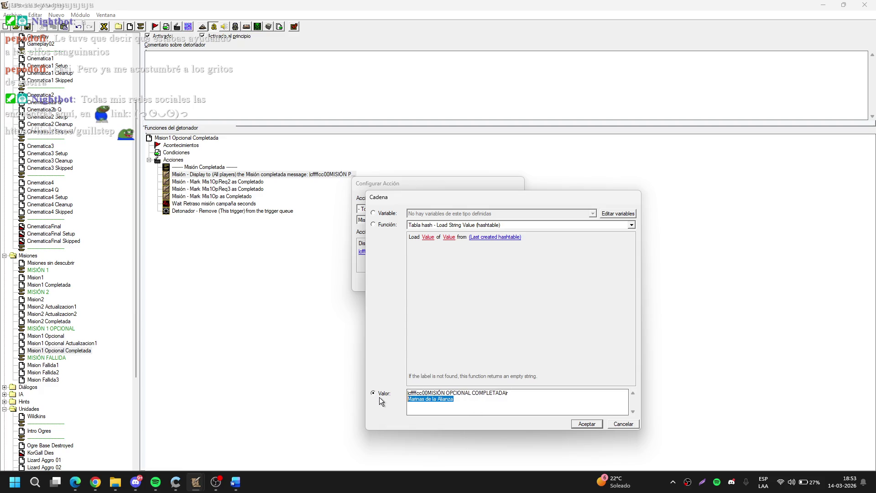
{"action": "type", "text": "Poci"}
{"action": "type", "text": "ón Antimagia"}
{"action": "key", "text": "Return"}
{"action": "key", "text": "Return"}
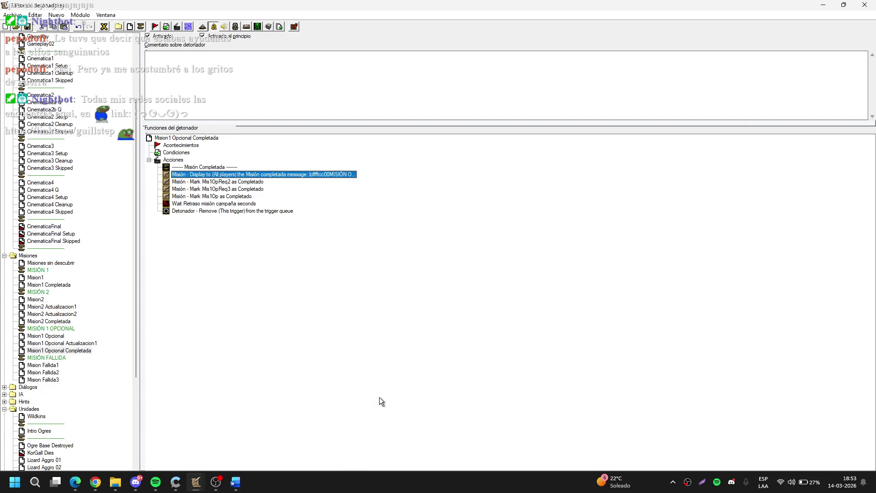
{"action": "left_click", "coordinate": [123, 267]}
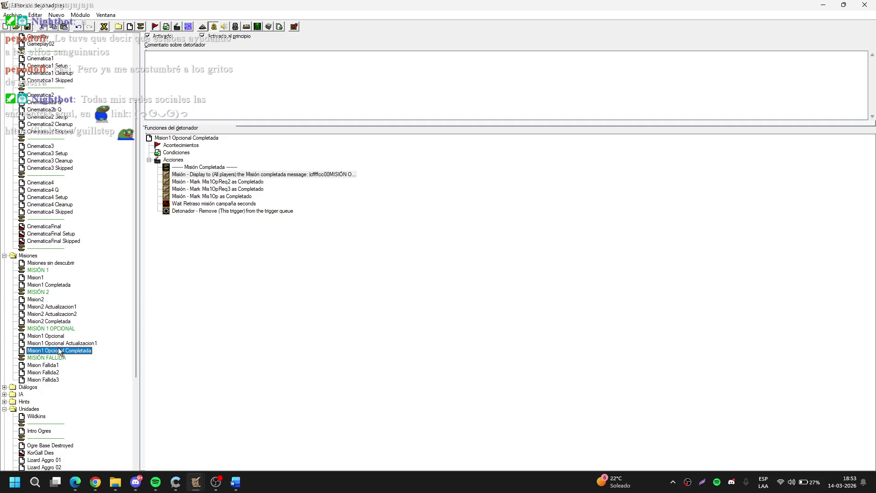
{"action": "scroll", "coordinate": [59, 380], "scroll_direction": "down", "scroll_amount": 5}
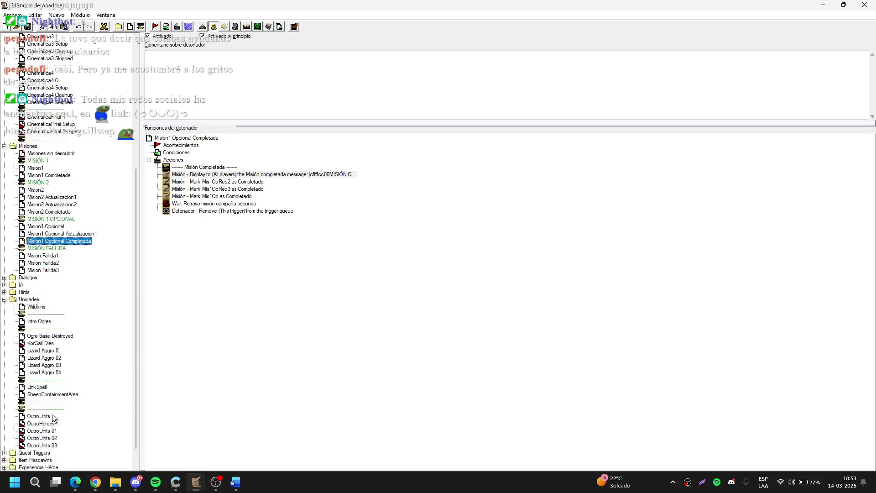
Step: In KorGall Dies, enable Add Cinematica3 and dismiss the quest-update missing-variable warning
{"action": "left_click", "coordinate": [50, 343]}
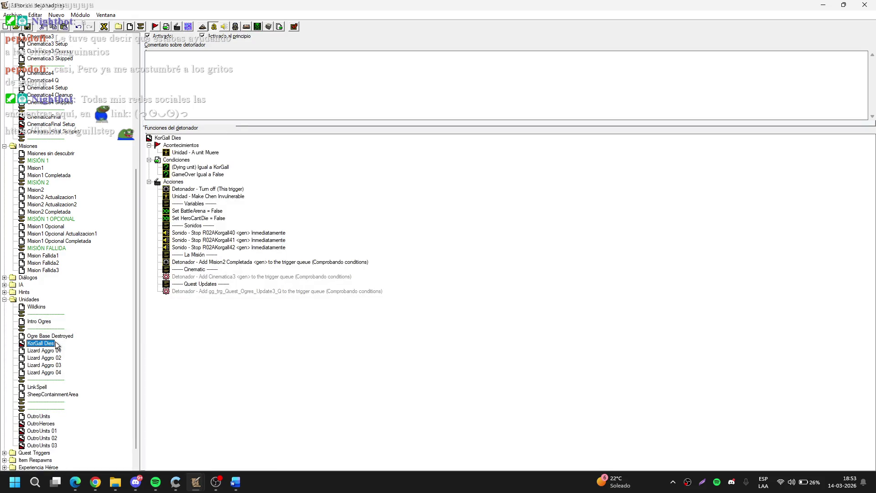
{"action": "left_click", "coordinate": [239, 279]}
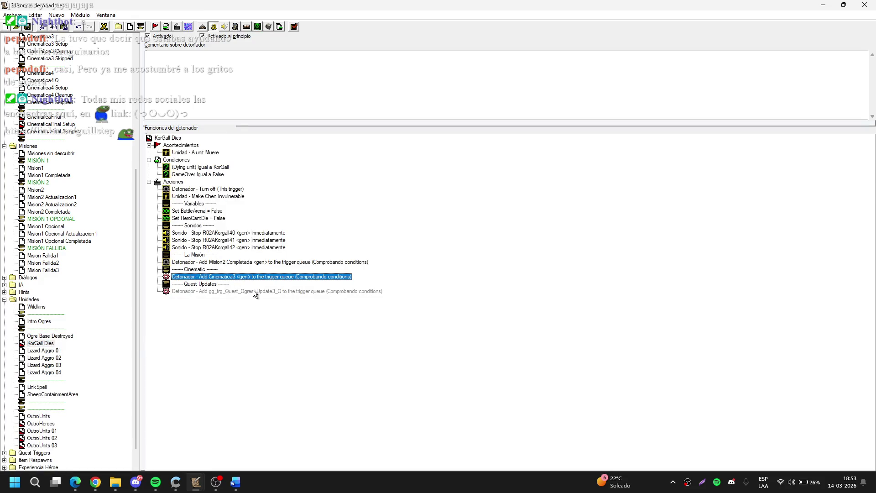
{"action": "double_click", "coordinate": [254, 292]}
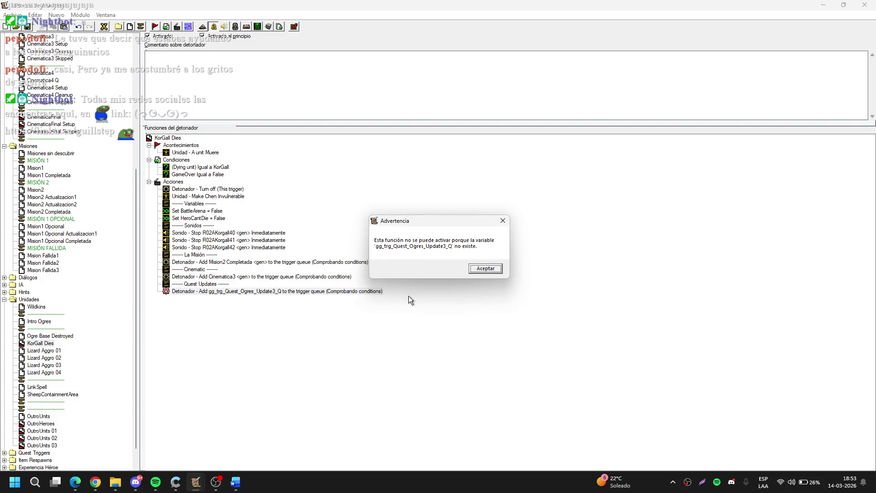
{"action": "left_click", "coordinate": [487, 268]}
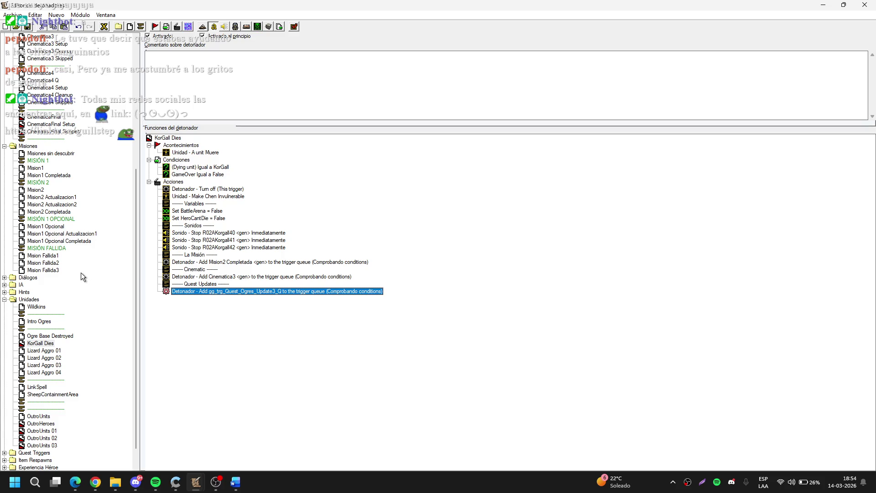
Step: Review the Mision2 Completada mission-complete message text without changes, then return to KorGall Dies
{"action": "left_click", "coordinate": [65, 204]}
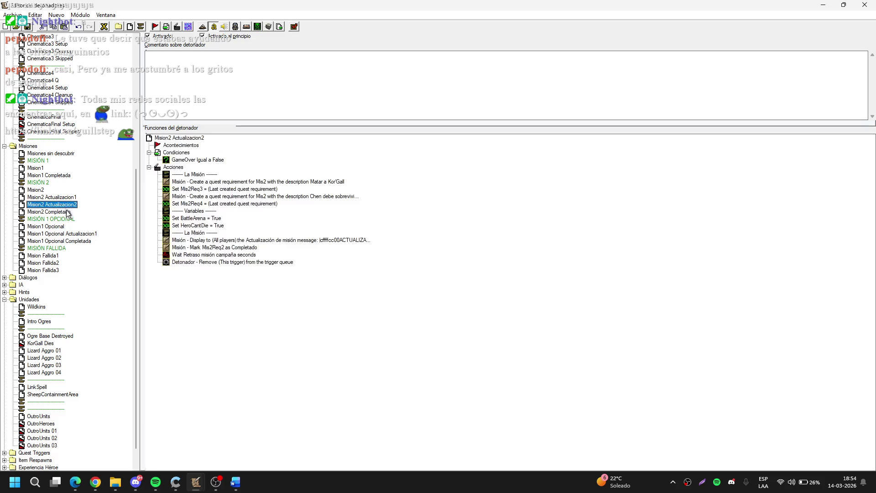
{"action": "left_click", "coordinate": [66, 212]}
{"action": "double_click", "coordinate": [330, 175]}
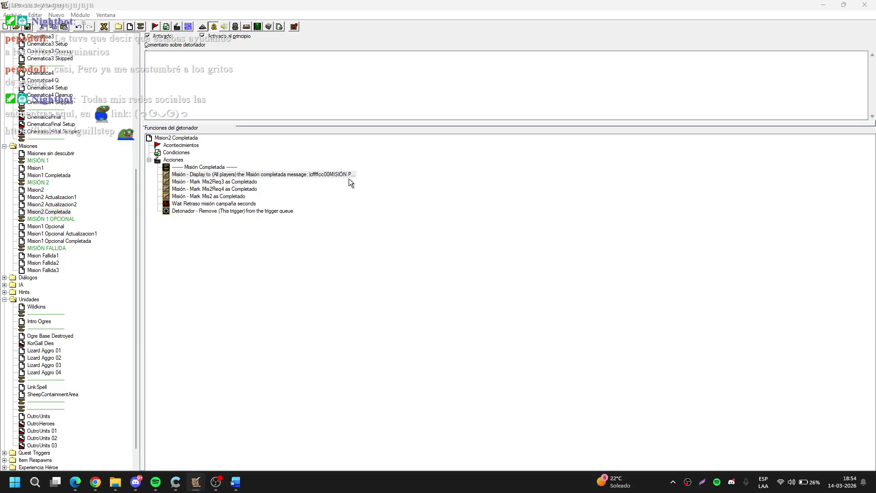
{"action": "left_click", "coordinate": [378, 250]}
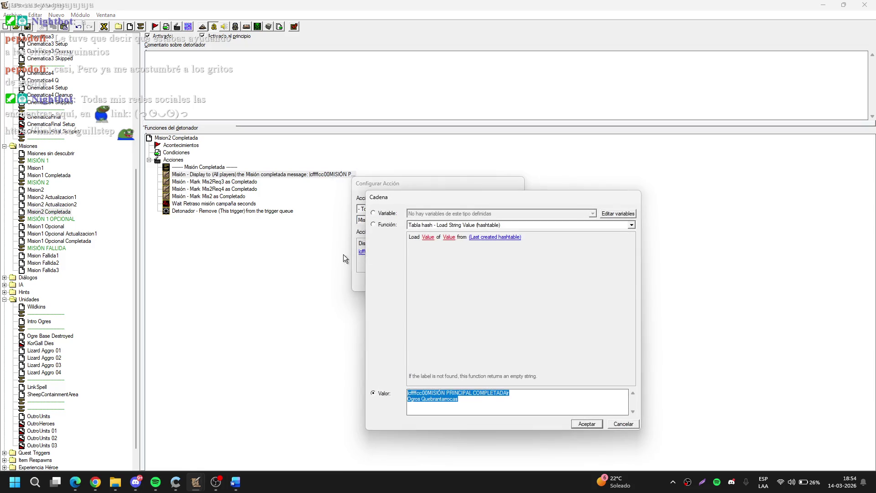
{"action": "key", "text": "Escape"}
{"action": "key", "text": "Escape"}
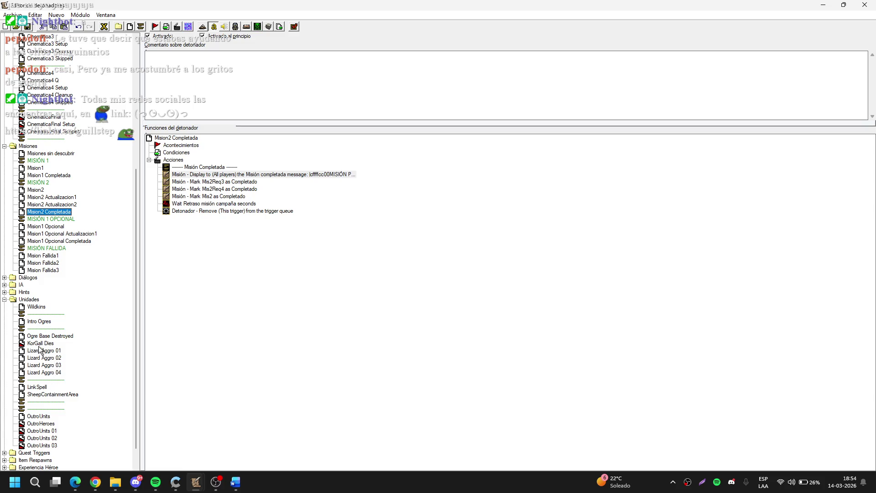
{"action": "left_click", "coordinate": [39, 343]}
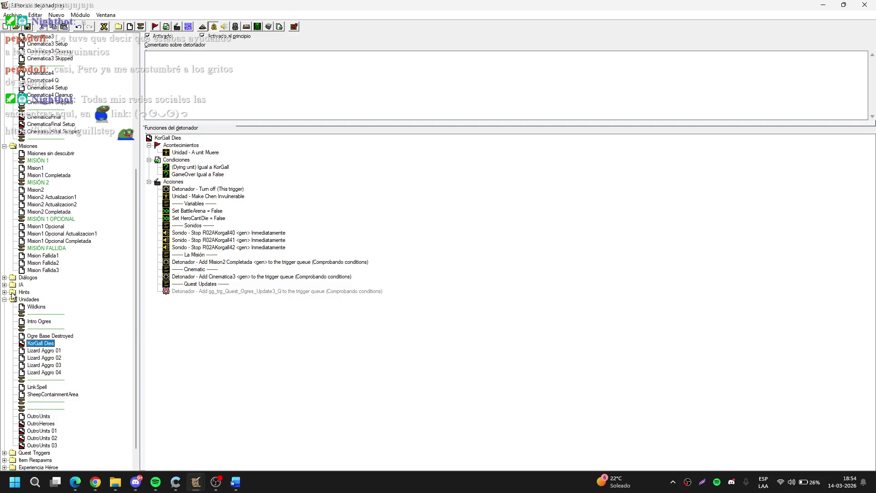
{"action": "scroll", "coordinate": [87, 337], "scroll_direction": "down", "scroll_amount": 1}
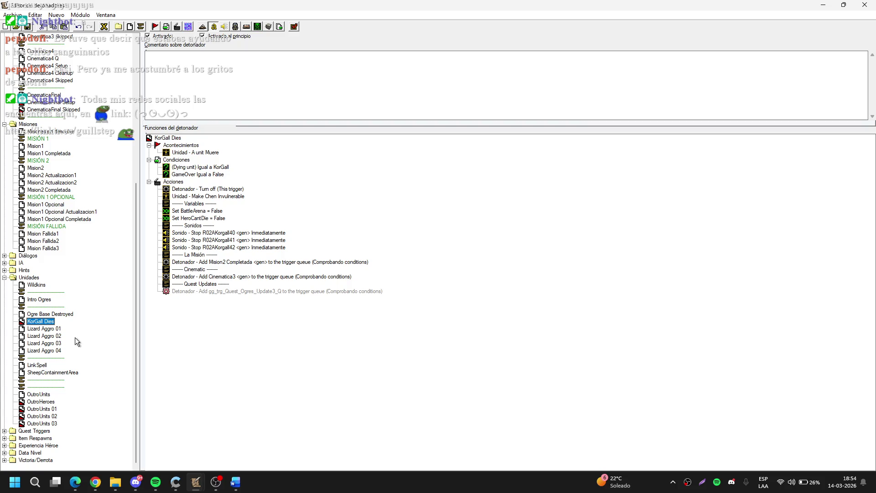
Step: Expand the Hints folder and inspect Texto03's minimap ping and Ayuda message actions
{"action": "left_click", "coordinate": [5, 270]}
{"action": "left_click", "coordinate": [37, 299]}
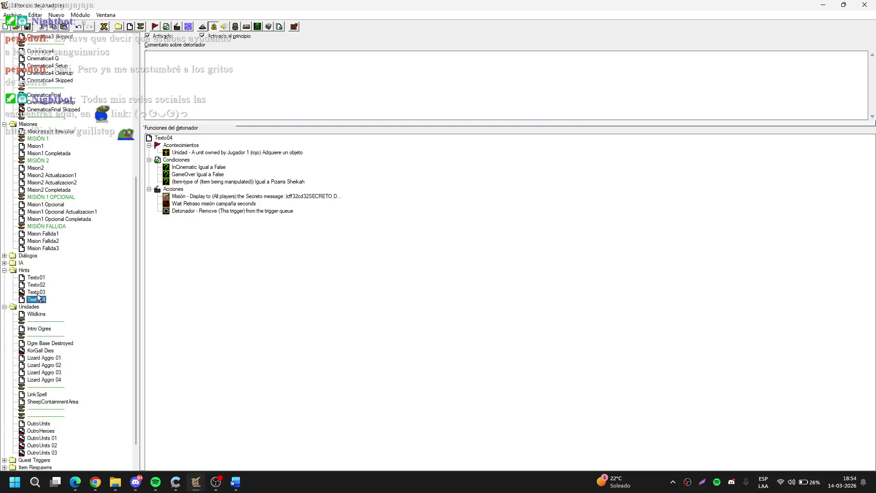
{"action": "left_click", "coordinate": [36, 293]}
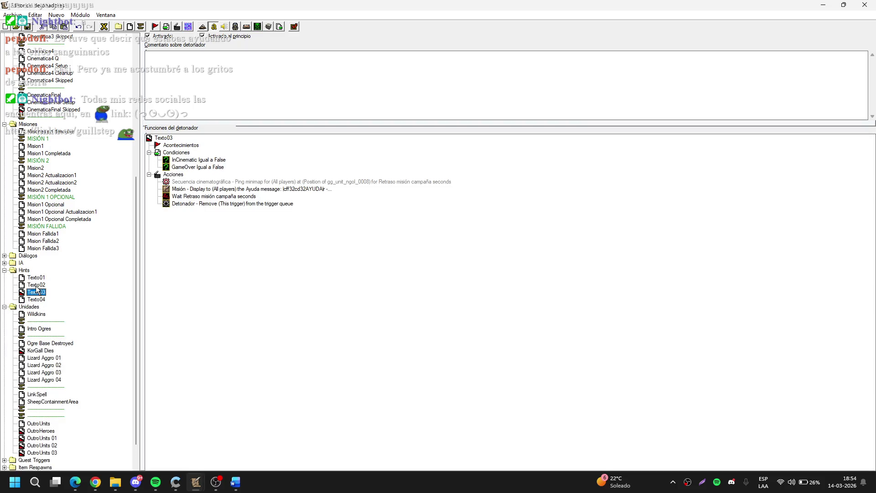
{"action": "double_click", "coordinate": [271, 183]}
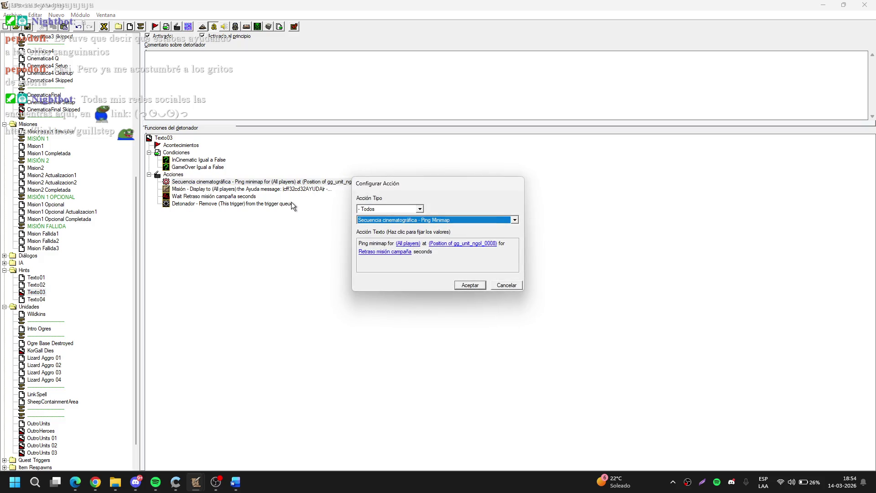
{"action": "key", "text": "Escape"}
{"action": "key", "text": "Return"}
{"action": "left_click", "coordinate": [475, 244]}
{"action": "key", "text": "Escape"}
{"action": "key", "text": "Escape"}
Step: Compare the message actions of Texto01, Texto02, Texto03 and Texto04
{"action": "left_click", "coordinate": [37, 278]}
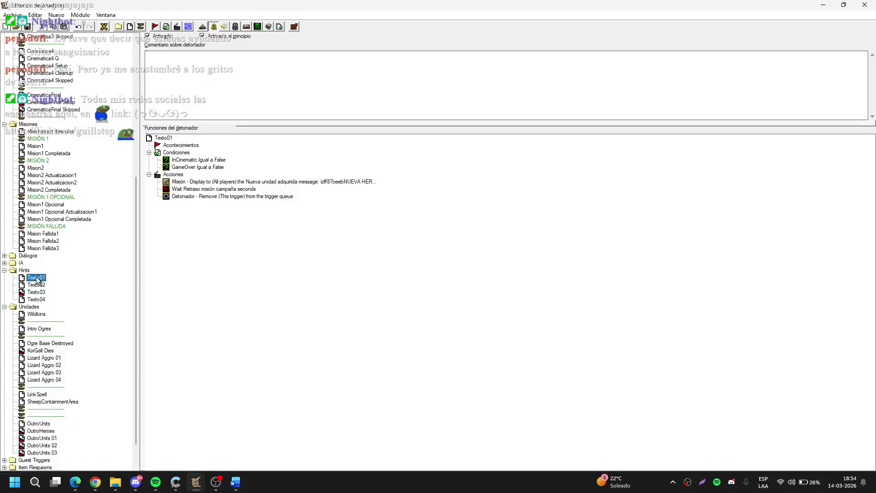
{"action": "double_click", "coordinate": [342, 182]}
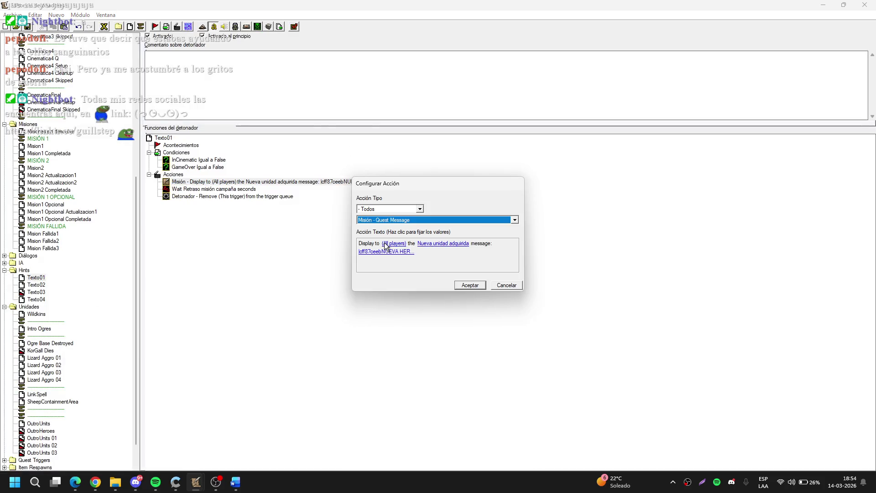
{"action": "key", "text": "Escape"}
{"action": "left_click_drag", "start_coordinate": [36, 278], "coordinate": [41, 297]}
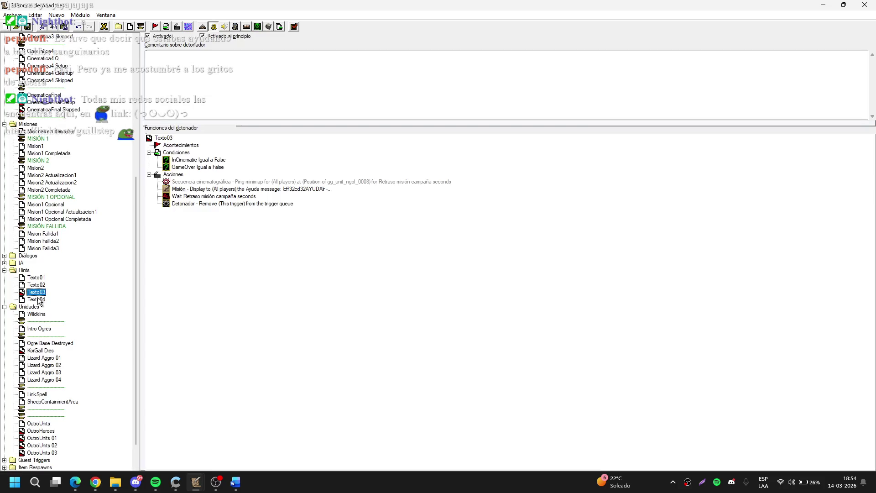
{"action": "left_click", "coordinate": [39, 300]}
{"action": "left_click", "coordinate": [38, 294]}
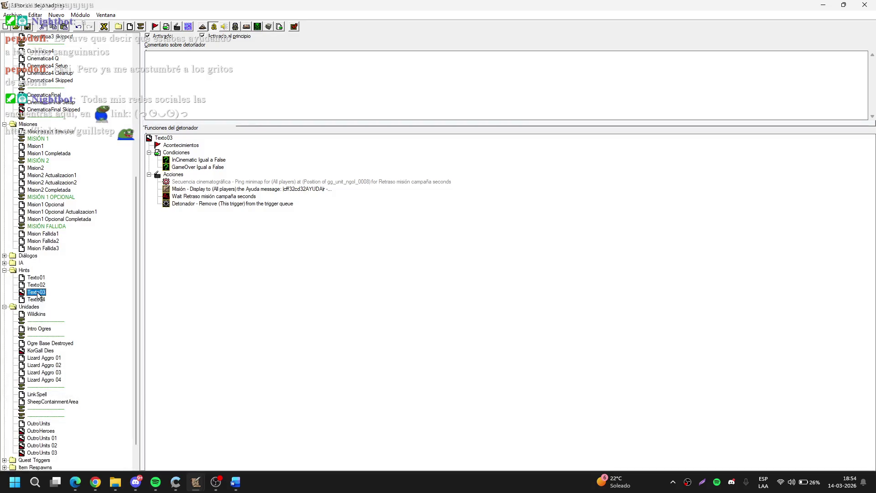
{"action": "left_click", "coordinate": [42, 280]}
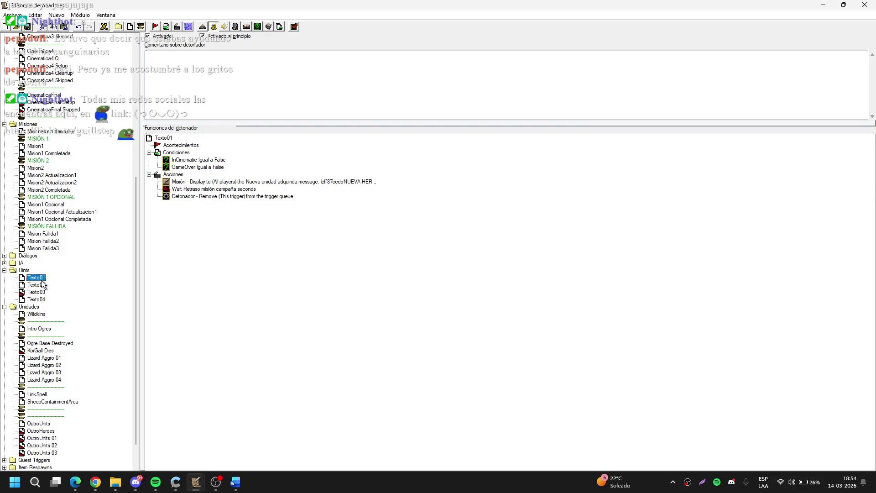
{"action": "left_click", "coordinate": [361, 182]}
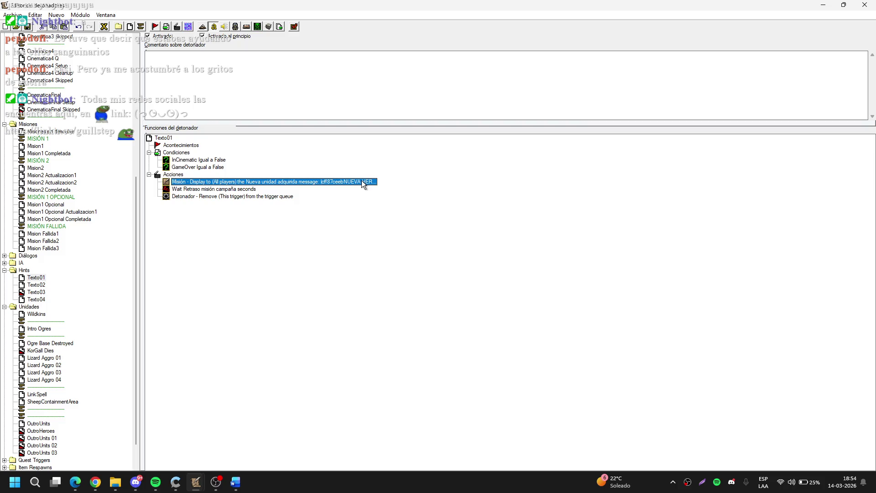
{"action": "left_click", "coordinate": [39, 285]}
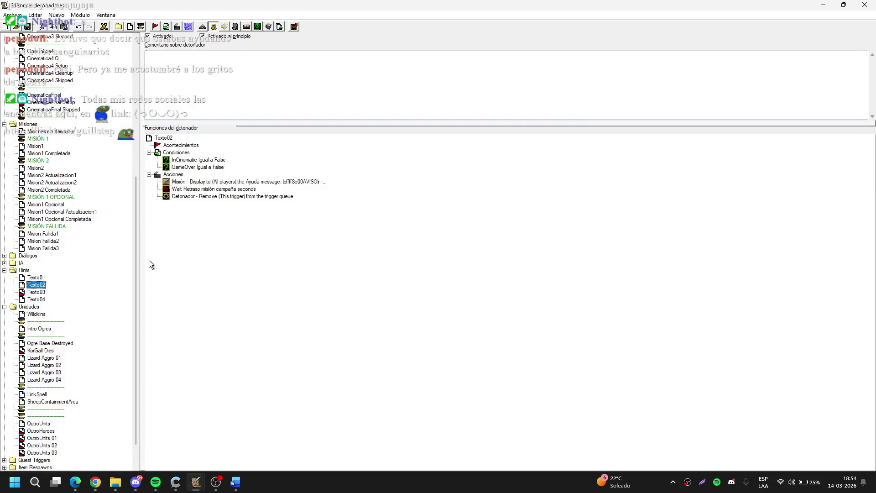
{"action": "left_click", "coordinate": [301, 183]}
{"action": "left_click", "coordinate": [37, 291]}
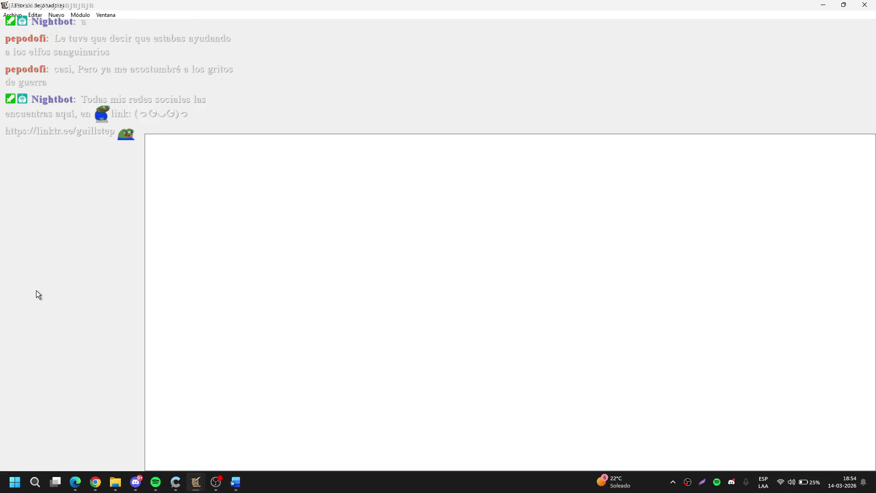
Step: Copy Texto03's Ayuda message into Texto01 and delete the Nueva unidad adquirida action
{"action": "left_click", "coordinate": [304, 189]}
{"action": "left_click", "coordinate": [36, 277]}
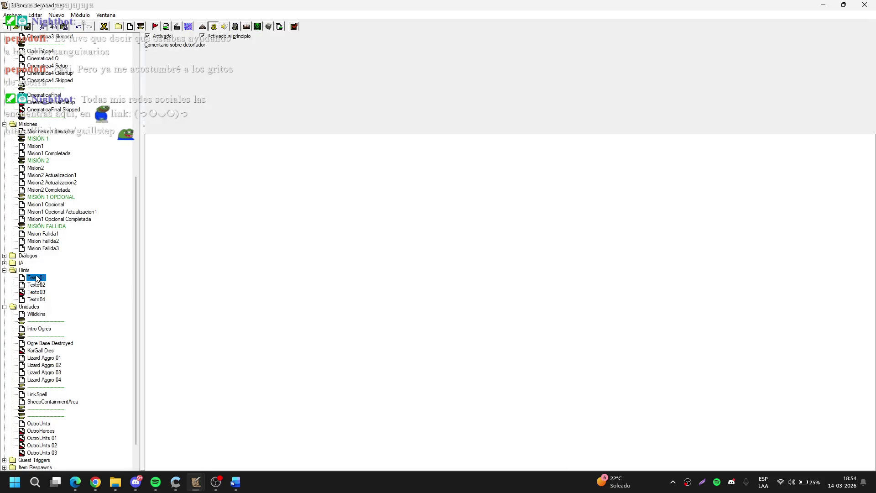
{"action": "left_click", "coordinate": [294, 187]}
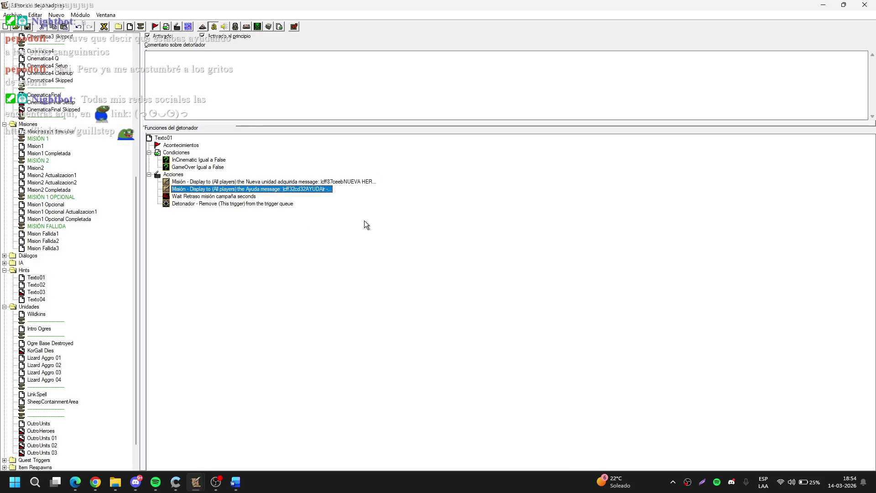
{"action": "key", "text": "Up"}
{"action": "key", "text": "Delete"}
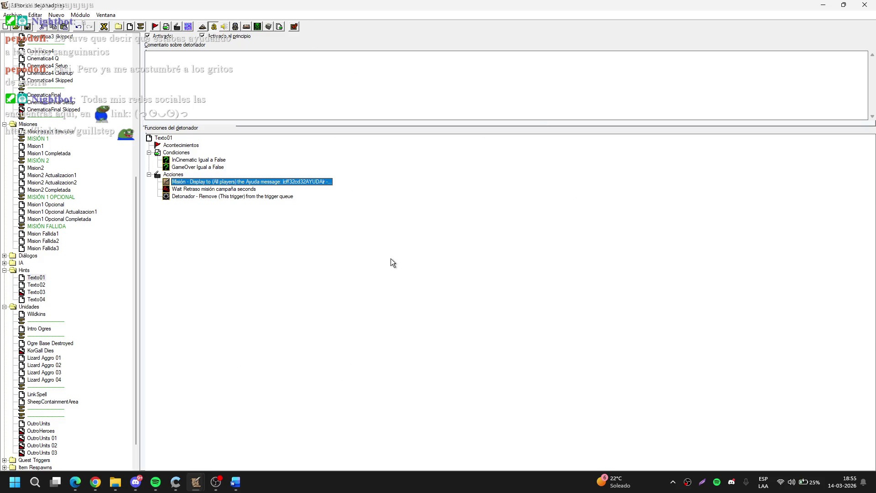
Step: Briefly switch to the music player and back to the editor
{"action": "key", "text": "alt+Tab"}
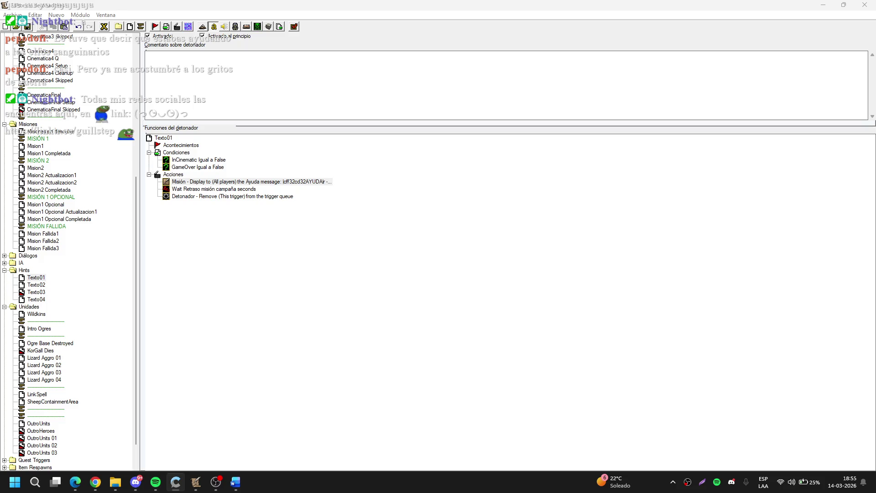
{"action": "left_click", "coordinate": [332, 233]}
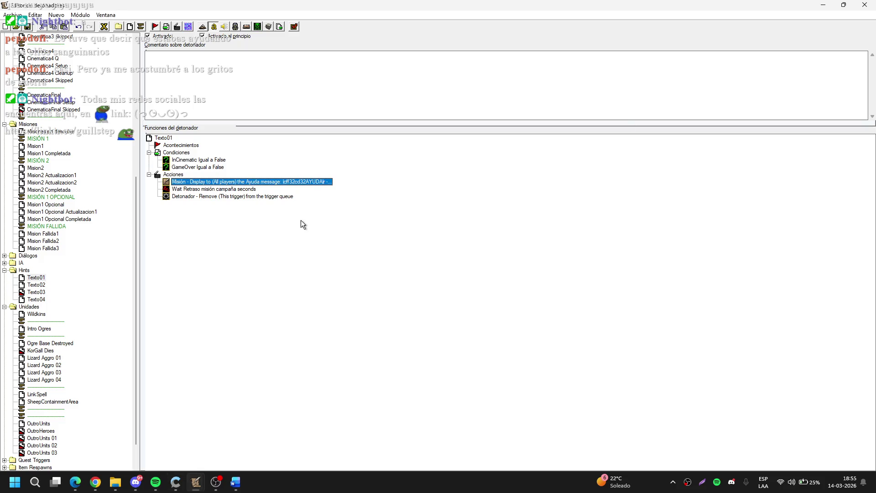
{"action": "left_click", "coordinate": [159, 481]}
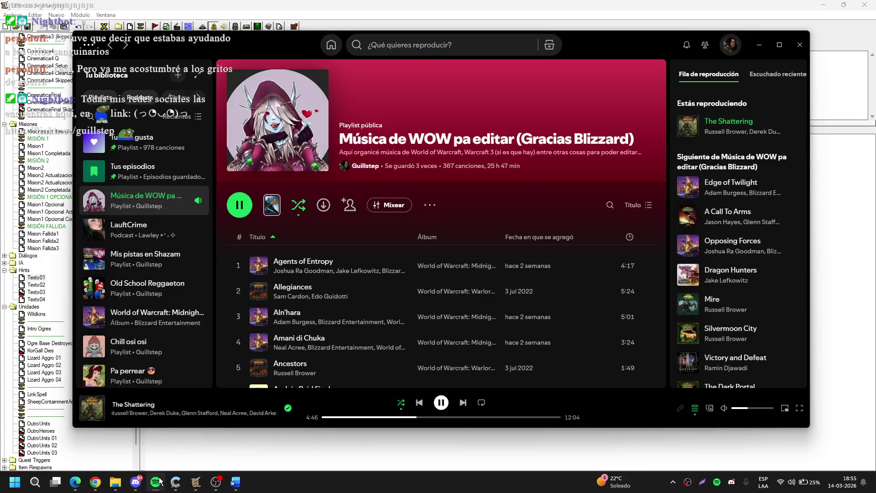
{"action": "left_click", "coordinate": [159, 481]}
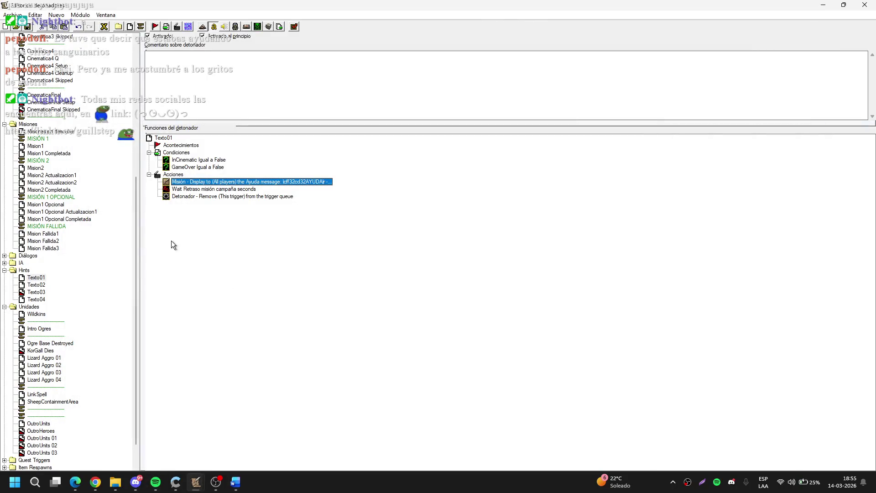
{"action": "left_click", "coordinate": [369, 191]}
{"action": "key", "text": "Up"}
{"action": "key", "text": "Return"}
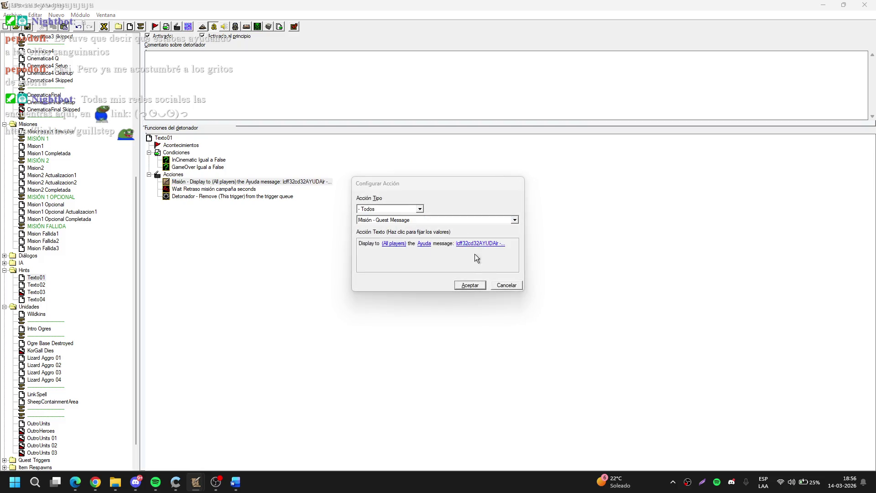
Step: Restore Texto01's original quest message and set its type to Nueva unidad disponible
{"action": "left_click", "coordinate": [474, 246]}
{"action": "key", "text": "Escape"}
{"action": "key", "text": "Escape"}
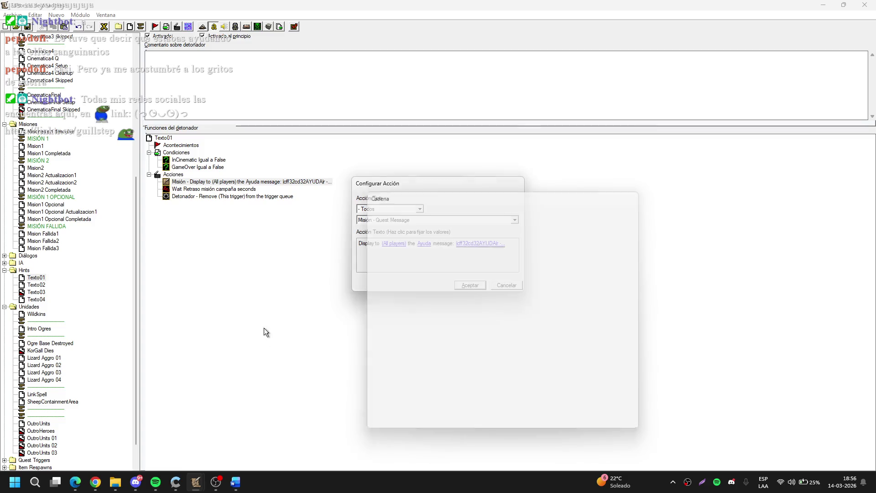
{"action": "key", "text": "ctrl+z"}
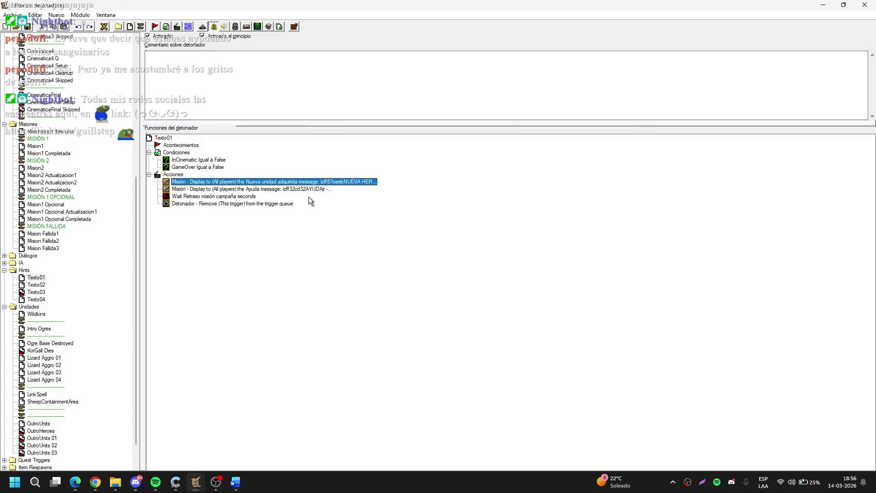
{"action": "double_click", "coordinate": [316, 184]}
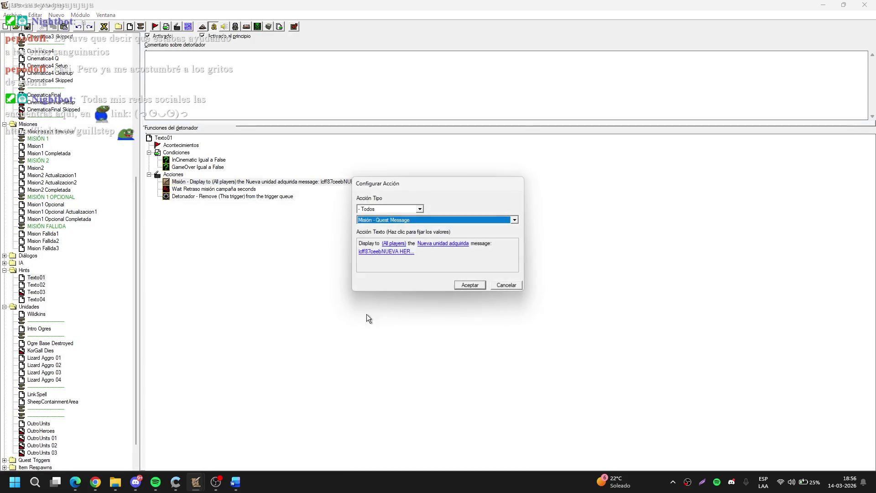
{"action": "left_click", "coordinate": [443, 247]}
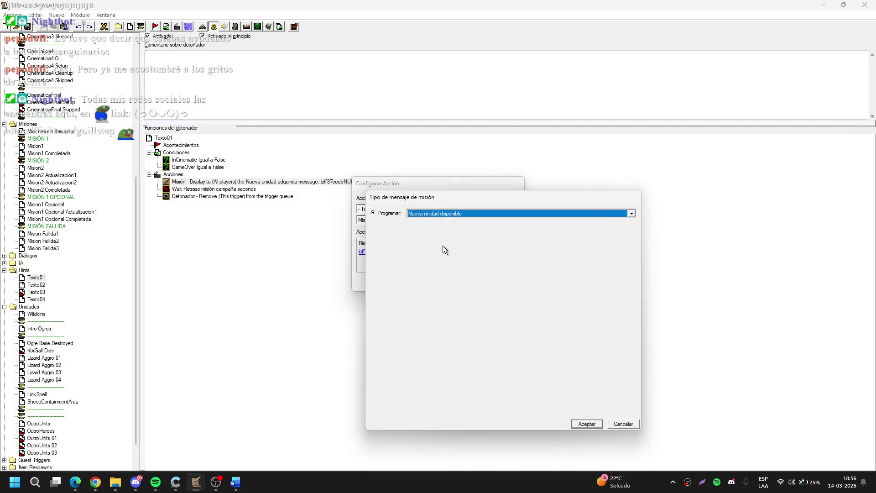
{"action": "key", "text": "Return"}
Step: Rewrite the message header to NUEVAS UNIDADES DISPONIBLES, keeping its colour code
{"action": "left_click", "coordinate": [403, 256]}
{"action": "left_click", "coordinate": [449, 393]}
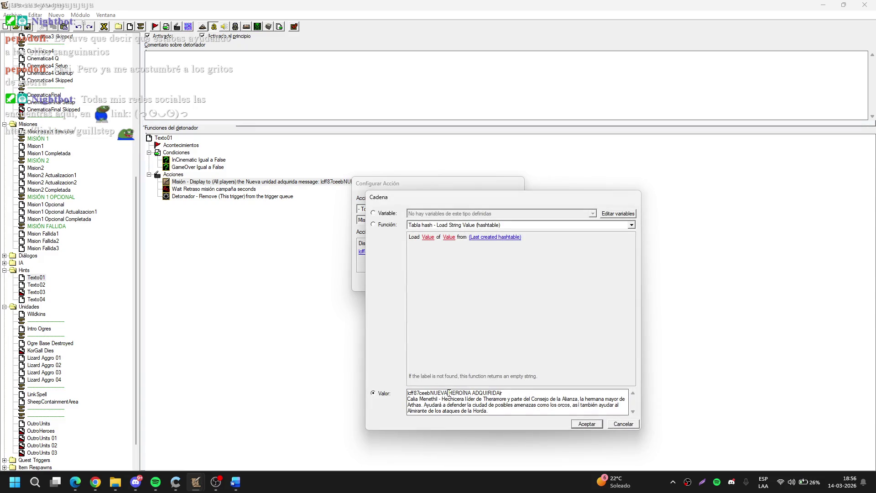
{"action": "key", "text": "BackSpace"}
{"action": "type", "text": "AS"}
{"action": "key", "text": "Delete"}
{"action": "key", "text": "Delete"}
{"action": "key", "text": "Delete"}
{"action": "type", "text": "UNIDADES"}
{"action": "key", "text": "Delete"}
{"action": "key", "text": "Delete"}
{"action": "key", "text": "Delete"}
{"action": "type", "text": "|cf"}
{"action": "key", "text": "BackSpace"}
{"action": "key", "text": "BackSpace"}
{"action": "key", "text": "BackSpace"}
{"action": "key", "text": "Delete"}
{"action": "type", "text": "DISPONIBL"}
{"action": "type", "text": "ES"}
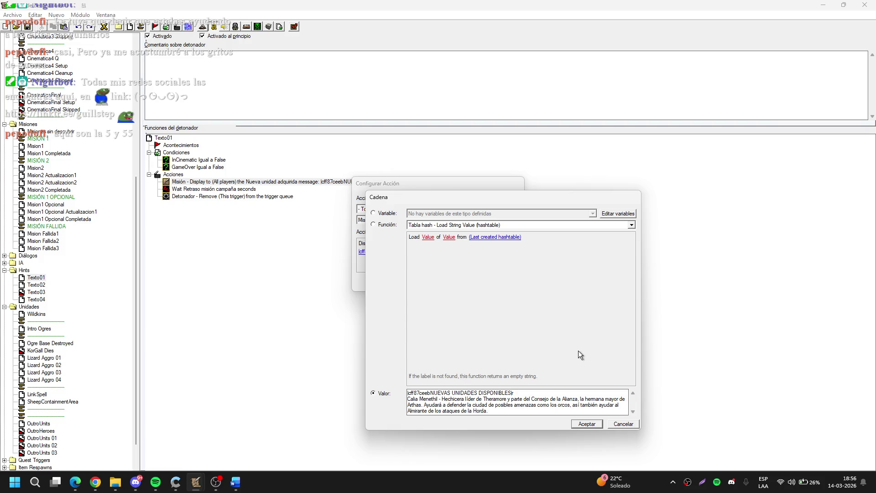
Step: Replace the Calia description with Ogros and Magos Quebrantarrocas lines as 'Unidades medias de melé'
{"action": "left_click_drag", "start_coordinate": [514, 409], "coordinate": [402, 396]}
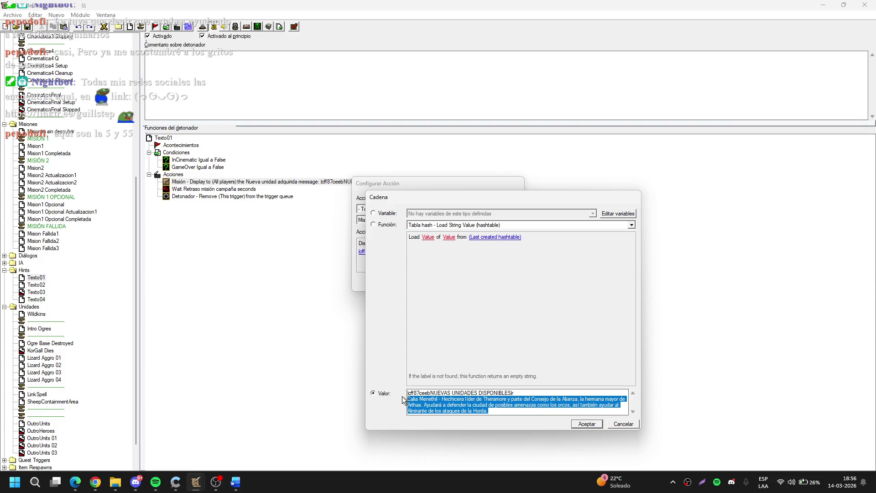
{"action": "type", "text": "Ogros"}
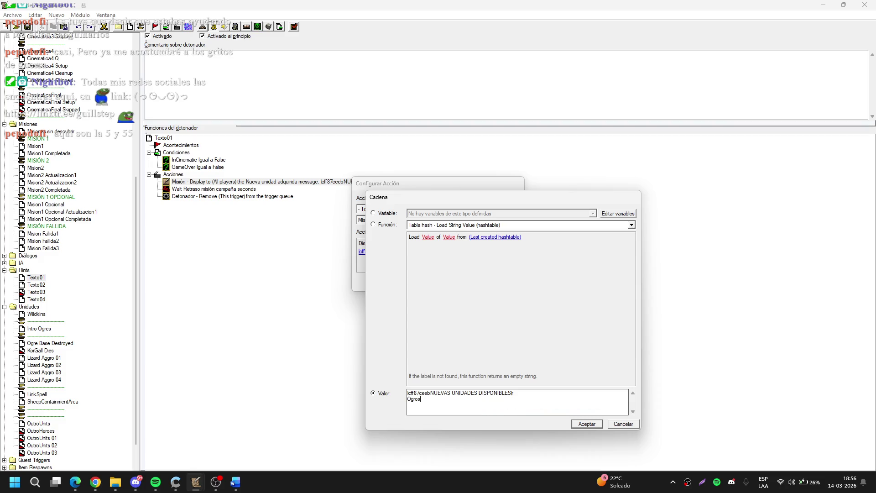
{"action": "type", "text": "Quebrea"}
{"action": "type", "text": "tarrocas"}
{"action": "type", "text": " - Unidades "}
{"action": "type", "text": "medias de m"}
{"action": "type", "text": "elé"}
{"action": "type", "text": "Mago"}
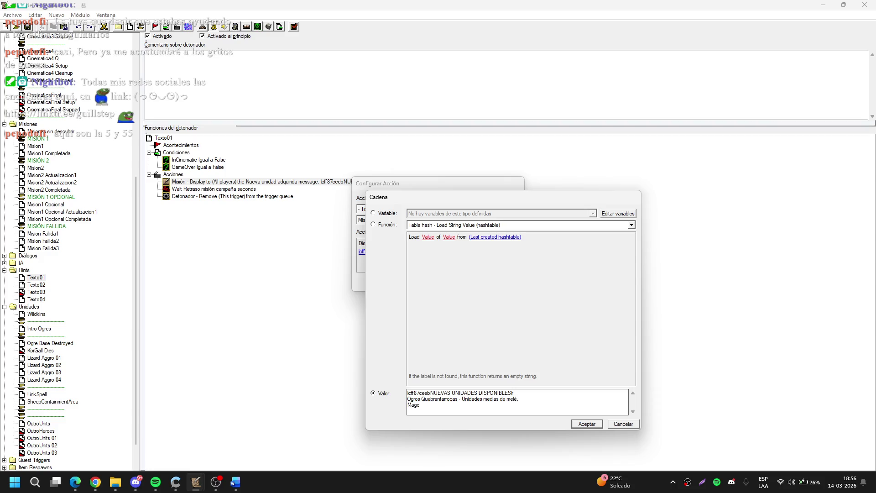
{"action": "type", "text": "s Quebrea"}
{"action": "type", "text": "ntarrocas"}
{"action": "type", "text": "U"}
{"action": "key", "text": "BackSpace"}
{"action": "key", "text": "BackSpace"}
{"action": "left_click", "coordinate": [155, 482]}
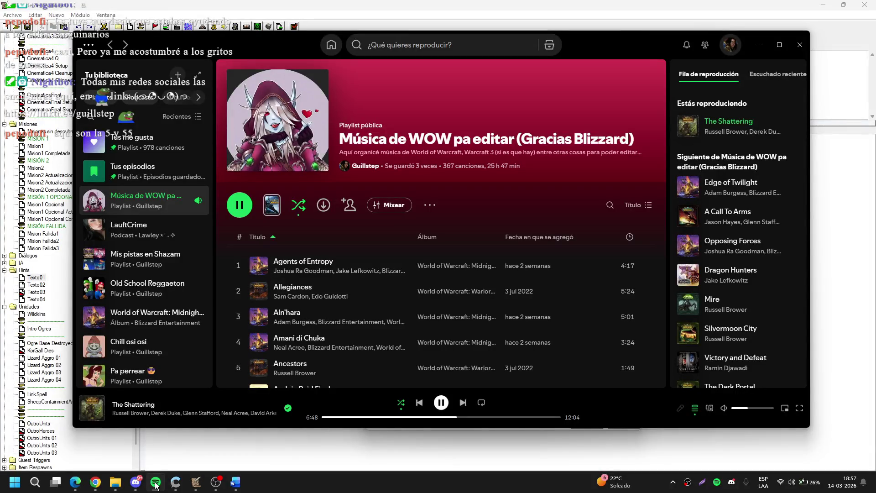
{"action": "left_click", "coordinate": [156, 482]}
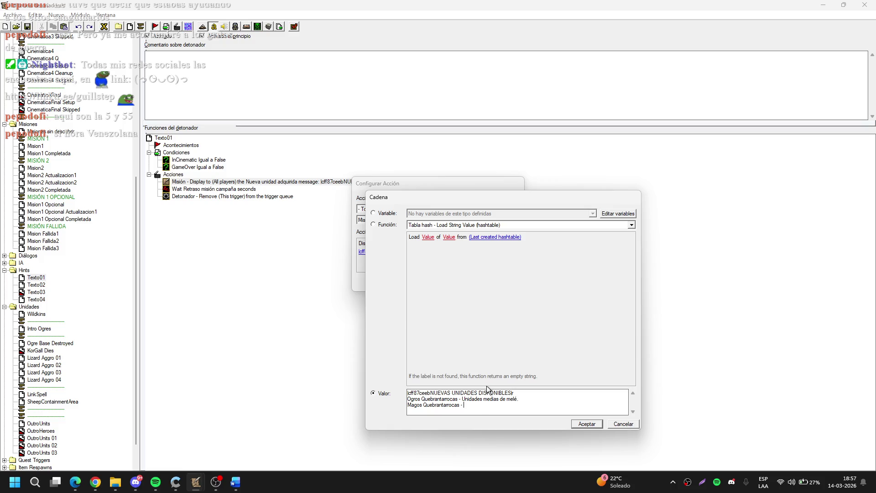
{"action": "type", "text": "Unidades "}
{"action": "type", "text": "med"}
{"action": "key", "text": "BackSpace"}
{"action": "key", "text": "BackSpace"}
{"action": "type", "text": "ias de melé"}
{"action": "left_click", "coordinate": [195, 482]}
{"action": "left_click", "coordinate": [71, 428]}
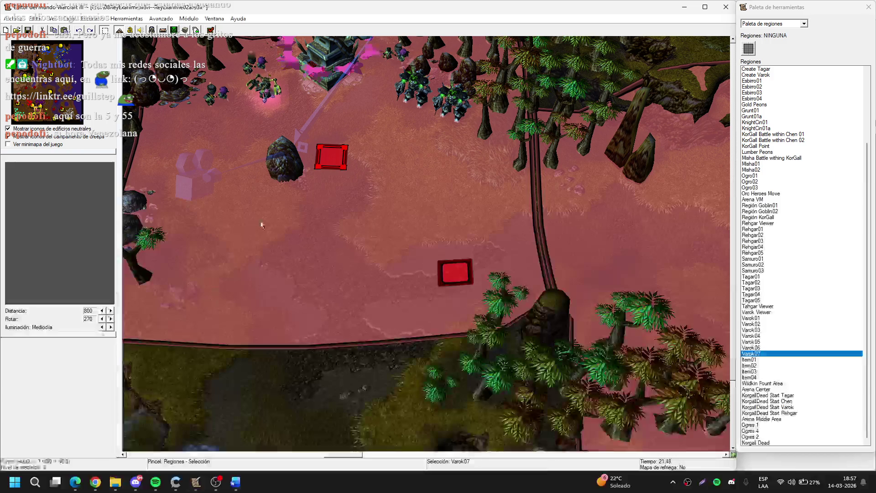
{"action": "key", "text": "u"}
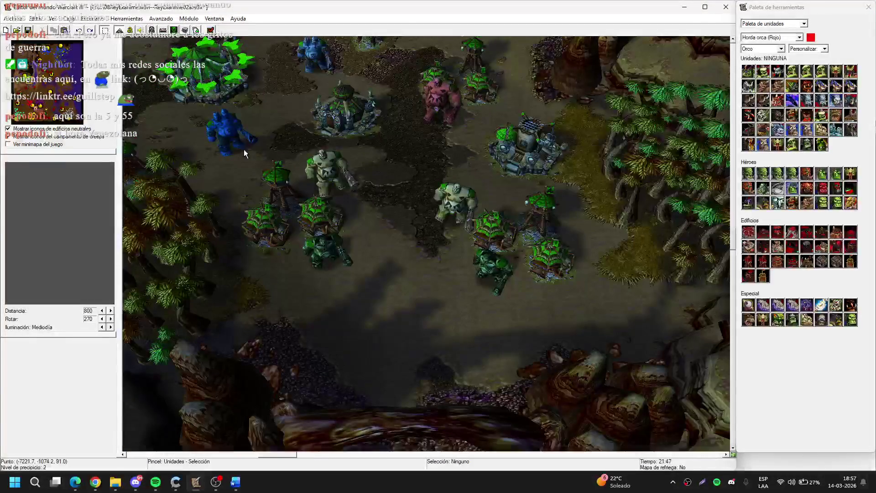
{"action": "left_click", "coordinate": [220, 130]}
{"action": "scroll", "coordinate": [221, 130], "scroll_direction": "up", "scroll_amount": 3}
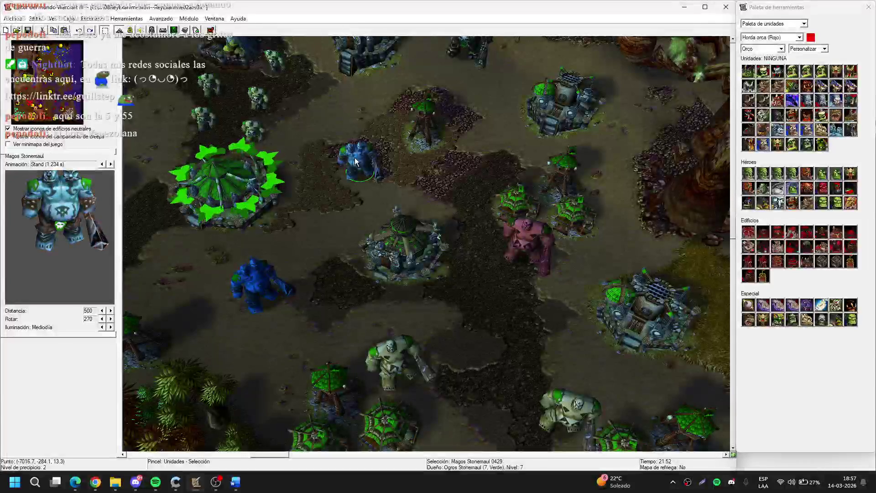
{"action": "double_click", "coordinate": [355, 161]}
{"action": "left_click", "coordinate": [330, 205]}
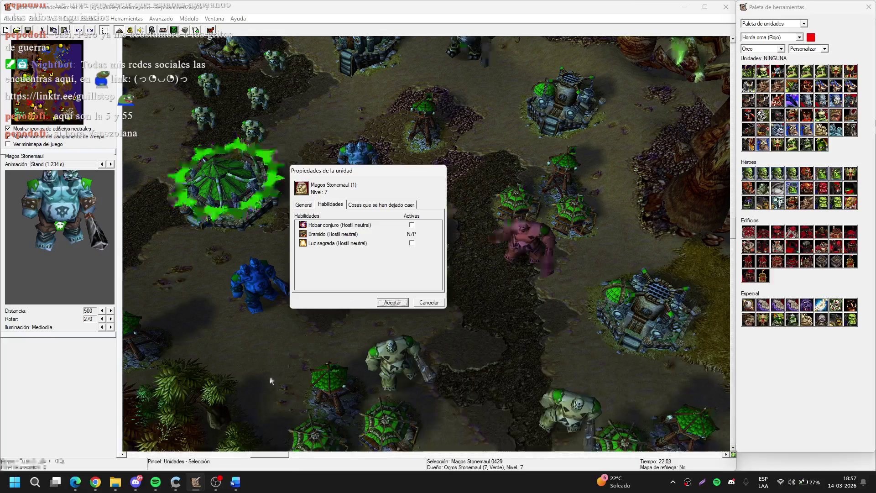
{"action": "mouse_move", "coordinate": [196, 482]}
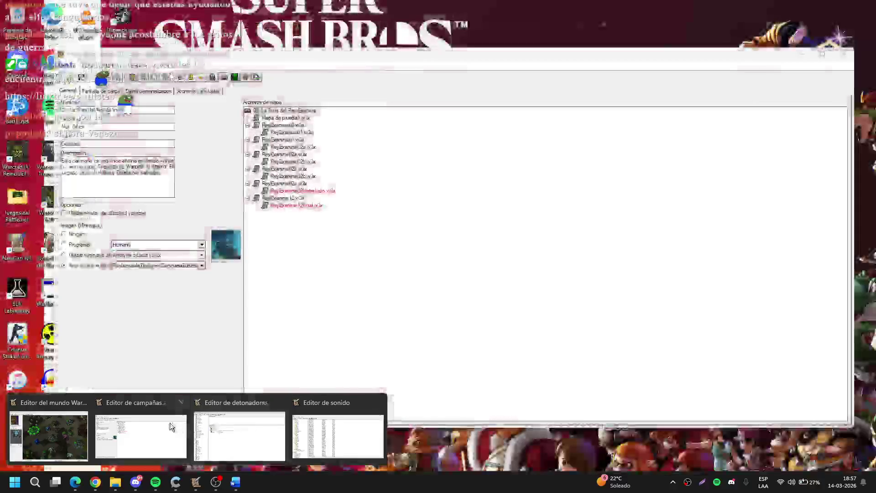
{"action": "left_click", "coordinate": [171, 426]}
{"action": "left_click", "coordinate": [802, 54]}
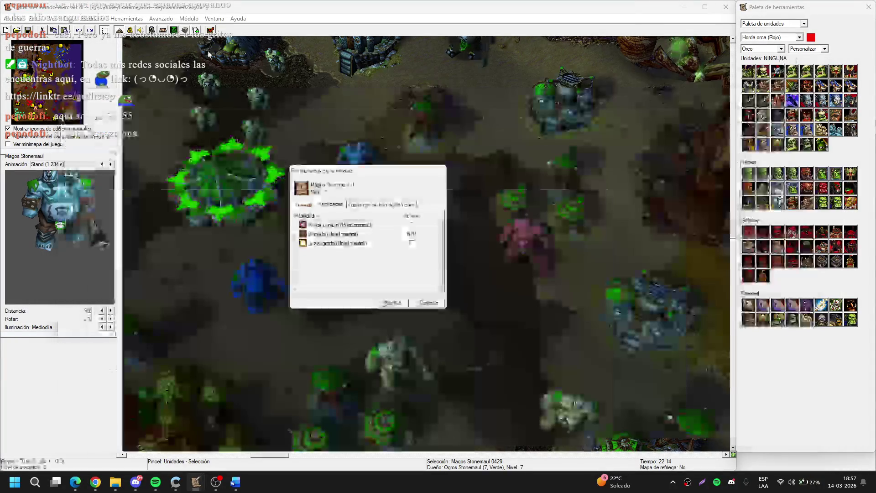
{"action": "mouse_move", "coordinate": [196, 482]}
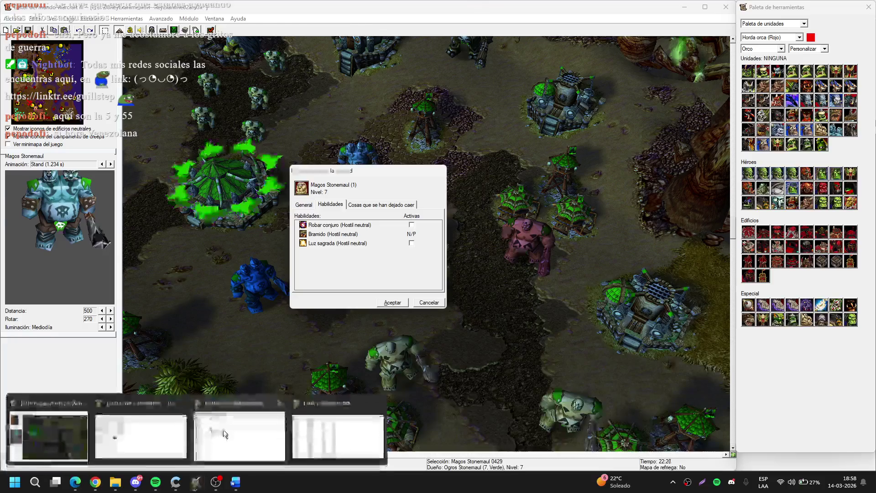
{"action": "left_click", "coordinate": [223, 434]}
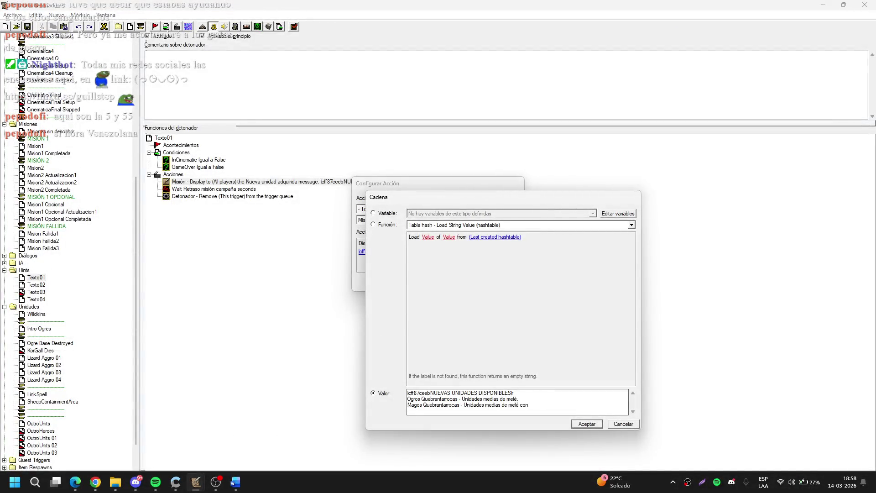
Step: Add the Luz sagrada, Robar conjuro and Bramido abilities and confirm the message
{"action": "type", "text": "la capacidad de c"}
{"action": "type", "text": "onjurar"}
{"action": "type", "text": "grada, Roba"}
{"action": "type", "text": "r conjuro"}
{"action": "type", "text": " y Bramido."}
{"action": "key", "text": "Return"}
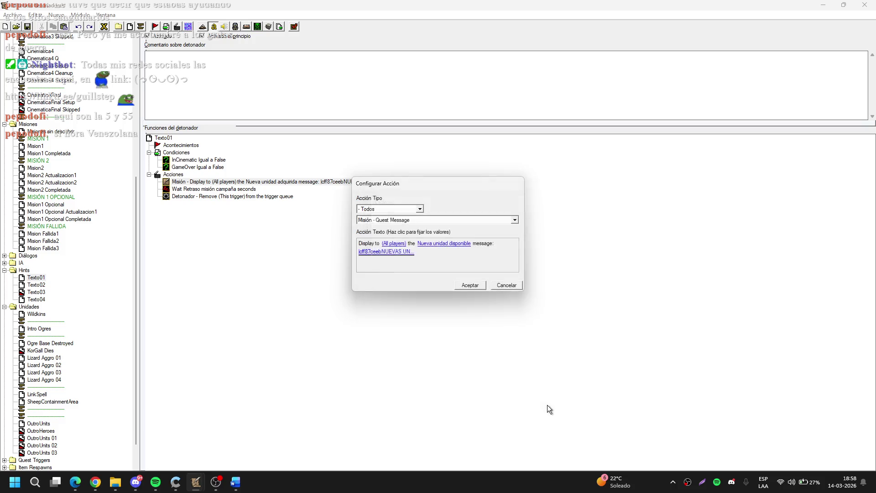
{"action": "key", "text": "Return"}
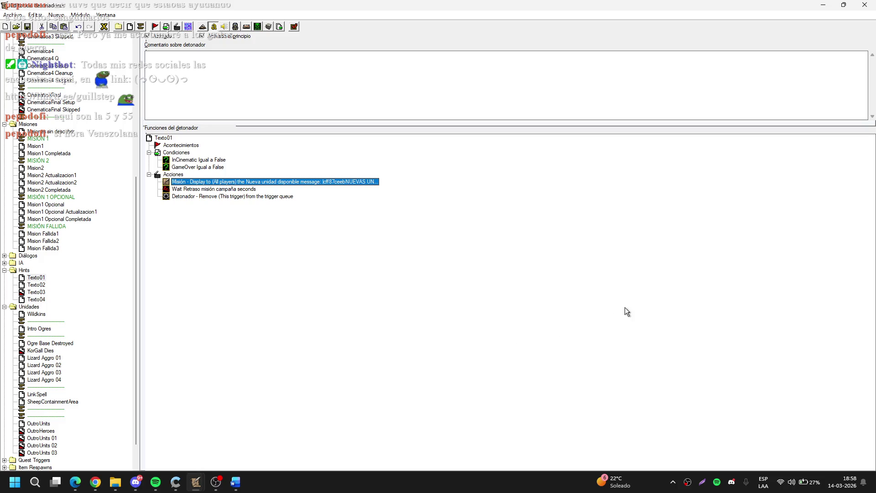
Step: Switch briefly to OBS, then select Texto01 in the trigger tree
{"action": "key", "text": "alt+Tab"}
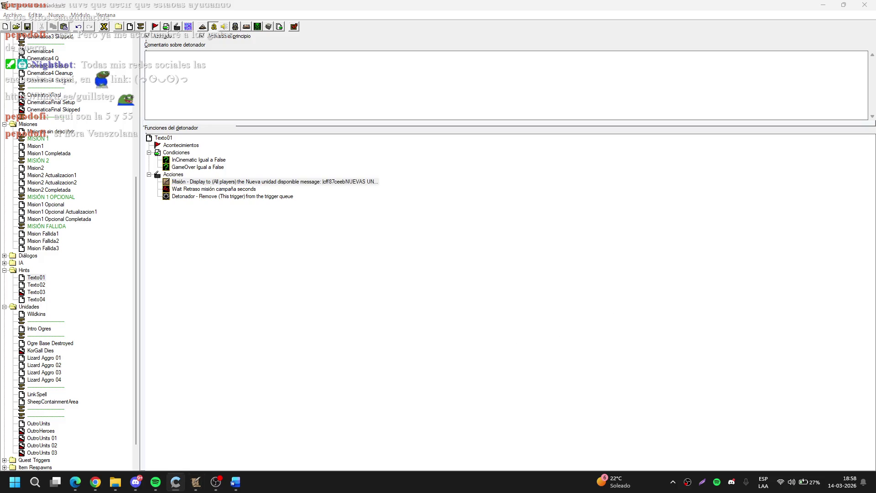
{"action": "key", "text": "alt+Tab"}
{"action": "key", "text": "alt+Tab"}
{"action": "key", "text": "alt+Tab"}
{"action": "left_click", "coordinate": [216, 482]}
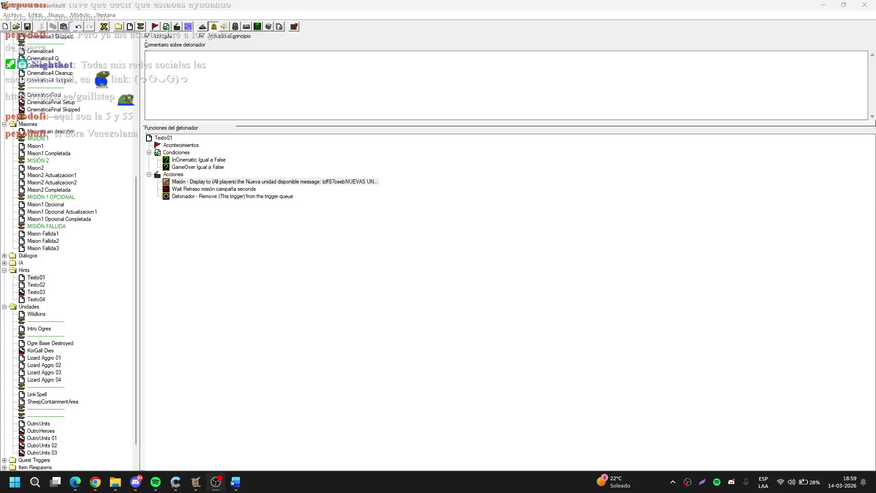
{"action": "left_click", "coordinate": [316, 250]}
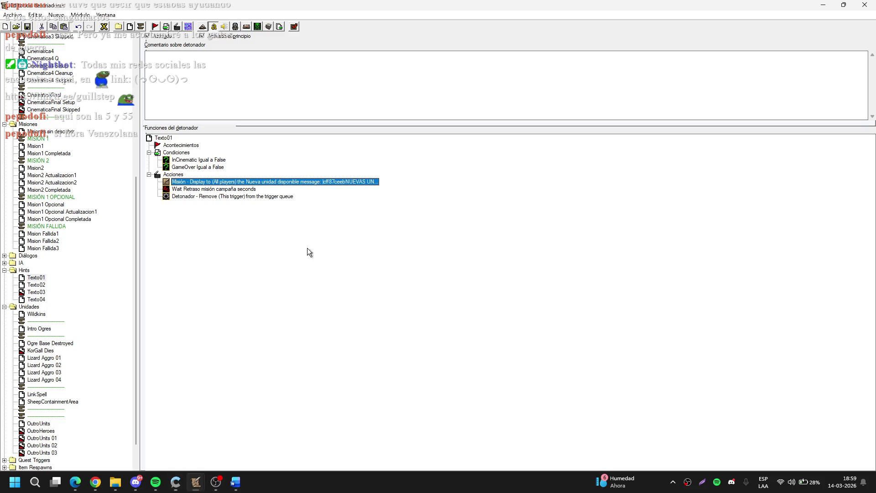
{"action": "left_click", "coordinate": [95, 280]}
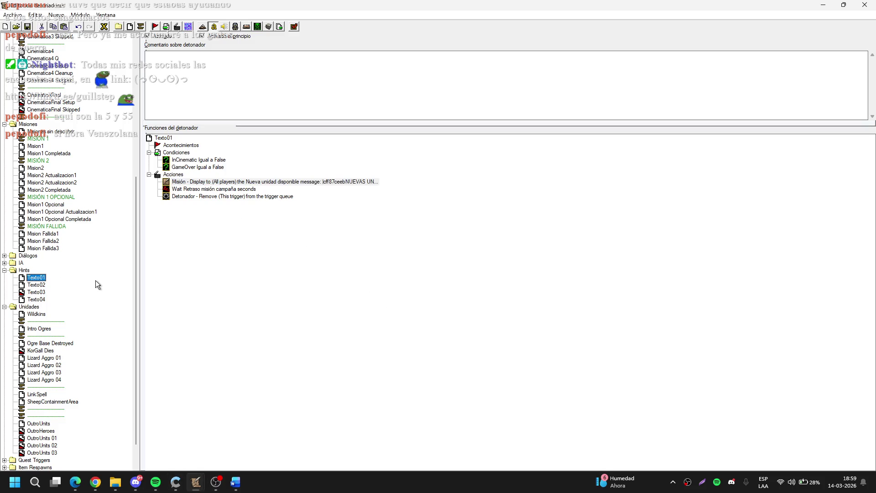
Step: In KorGall Dies, rename the Quest Updates comment to Hints
{"action": "left_click", "coordinate": [41, 351]}
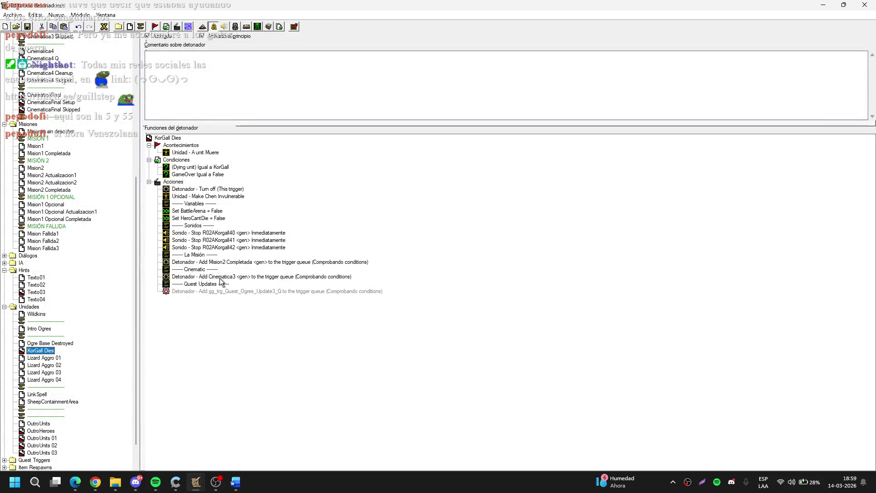
{"action": "left_click", "coordinate": [220, 277]}
{"action": "mouse_move", "coordinate": [209, 284]}
{"action": "left_mouse_down"}
{"action": "mouse_move", "coordinate": [208, 267]}
{"action": "mouse_move", "coordinate": [210, 286]}
{"action": "left_mouse_up"}
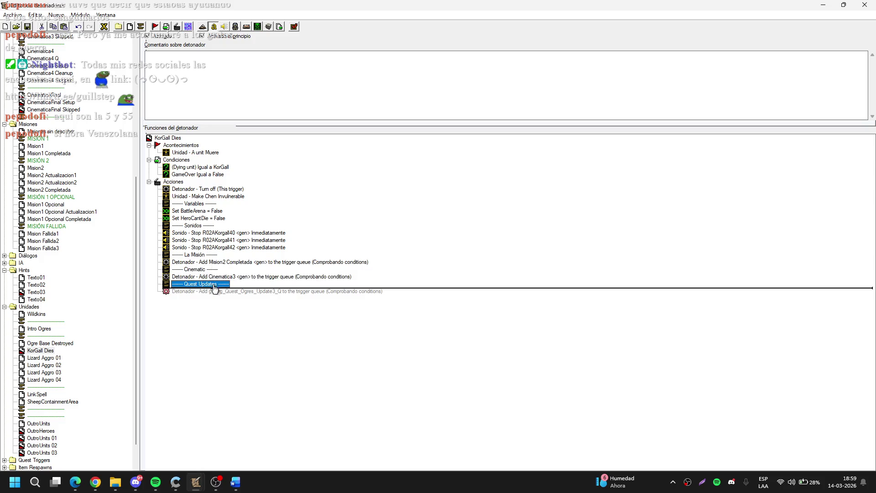
{"action": "double_click", "coordinate": [211, 285]}
{"action": "left_click", "coordinate": [393, 245]}
{"action": "type", "text": "Hints"}
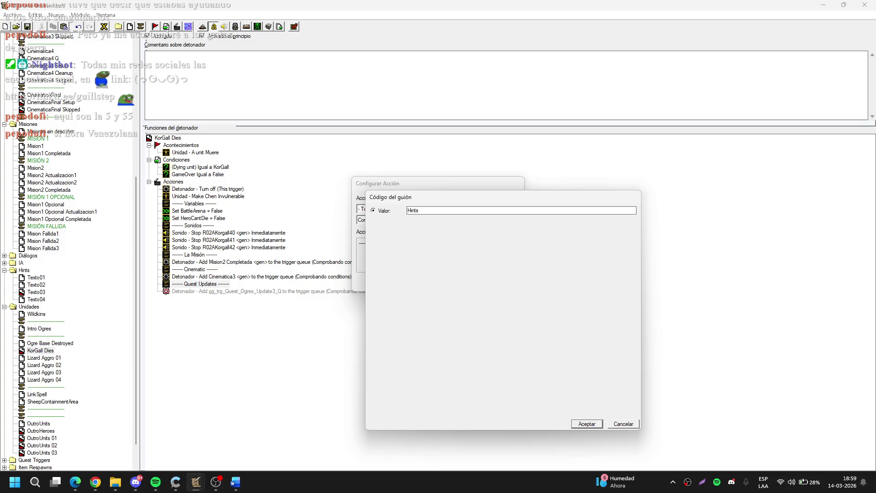
{"action": "type", "text": ")"}
{"action": "key", "text": "Return"}
{"action": "key", "text": "Return"}
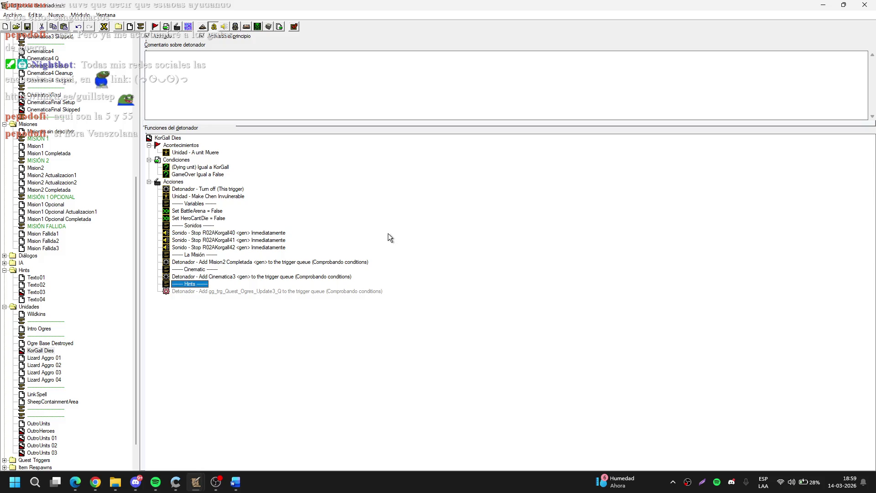
Step: Make KorGall Dies' last action add Texto01 to the trigger queue
{"action": "left_click", "coordinate": [136, 487]}
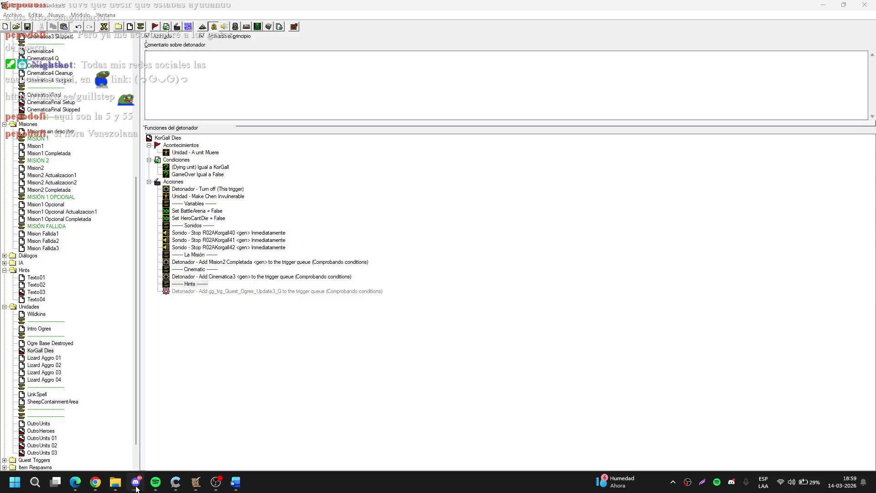
{"action": "left_click", "coordinate": [136, 488]}
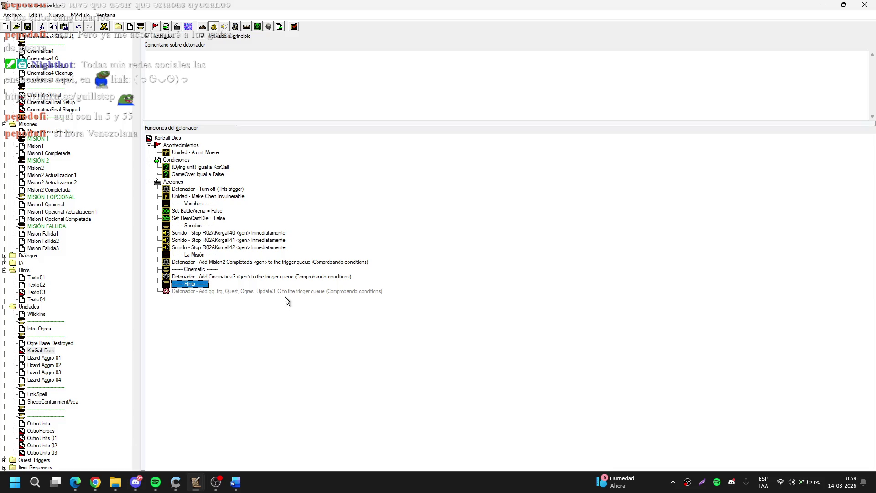
{"action": "left_click", "coordinate": [261, 292]}
{"action": "double_click", "coordinate": [261, 292]}
{"action": "left_click", "coordinate": [409, 240]}
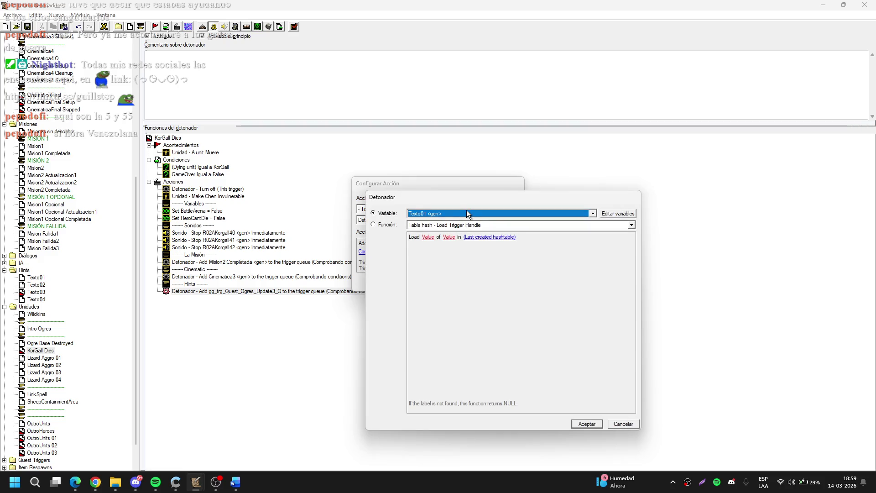
{"action": "key", "text": "Return"}
{"action": "key", "text": "Return"}
Step: Insert a 10-second wait after the Add Cinematica3 action
{"action": "left_click", "coordinate": [207, 284]}
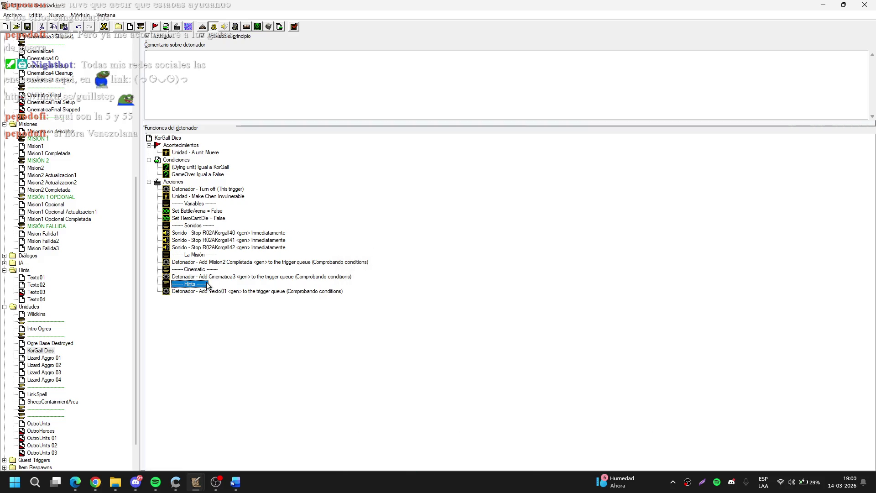
{"action": "left_click", "coordinate": [197, 277]}
{"action": "double_click", "coordinate": [197, 277]}
{"action": "key", "text": "w"}
{"action": "left_click", "coordinate": [374, 243]}
{"action": "type", "text": "10"}
{"action": "key", "text": "Return"}
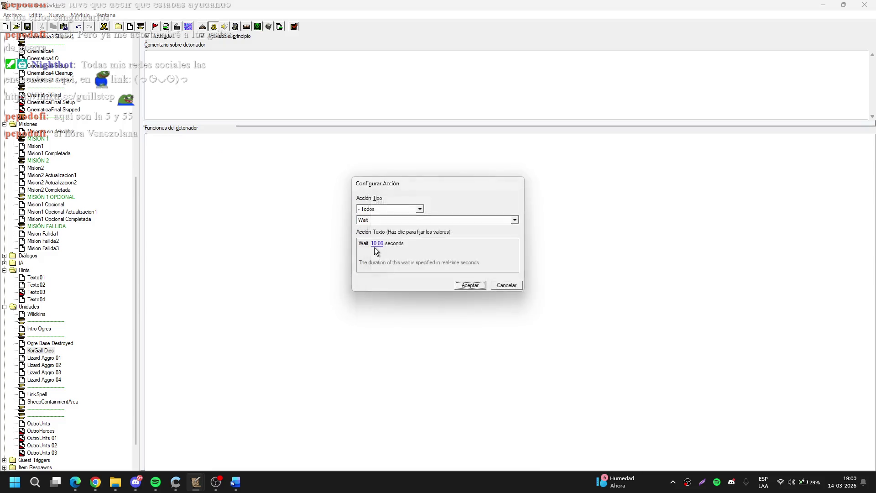
{"action": "key", "text": "Return"}
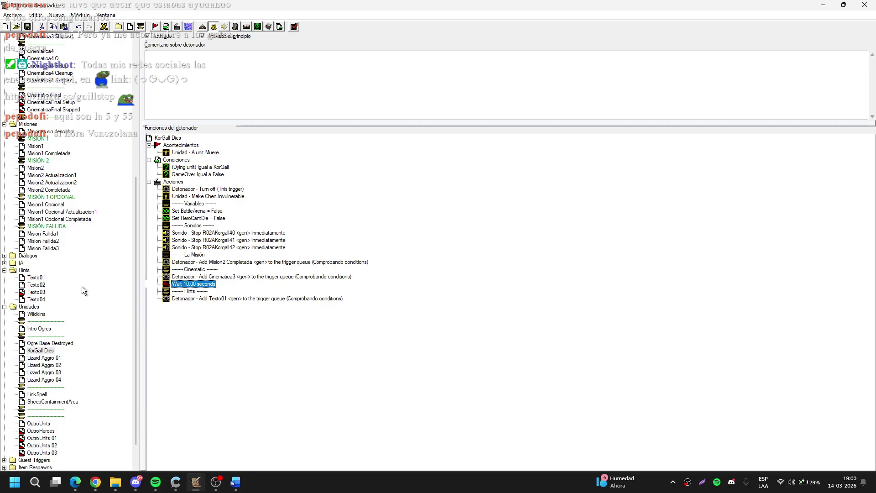
{"action": "scroll", "coordinate": [101, 232], "scroll_direction": "up", "scroll_amount": 4}
{"action": "left_click", "coordinate": [69, 124]}
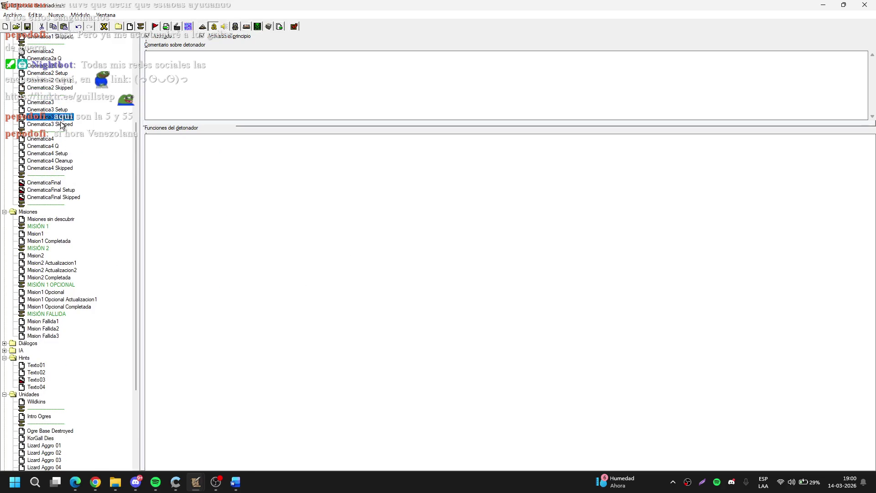
Step: Look through the Cinematica3 and Cinematica4 triggers and their Skipped and Cleanup variants
{"action": "left_click", "coordinate": [57, 169]}
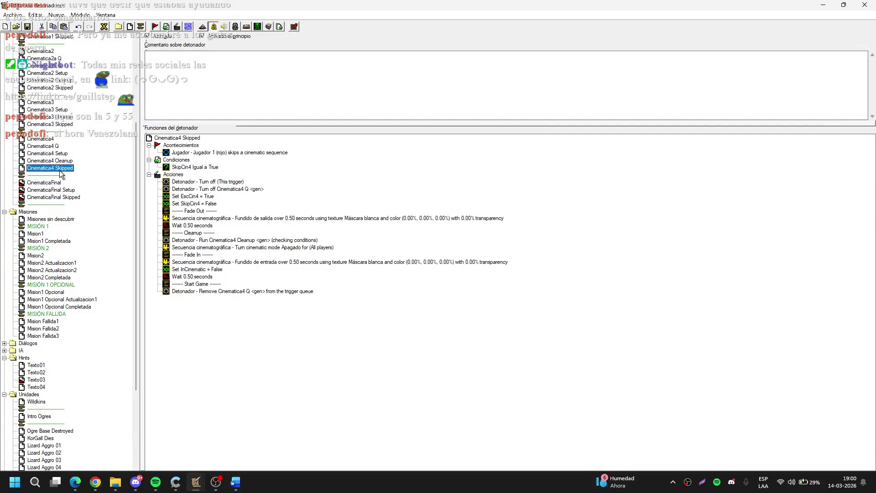
{"action": "left_click", "coordinate": [50, 139]}
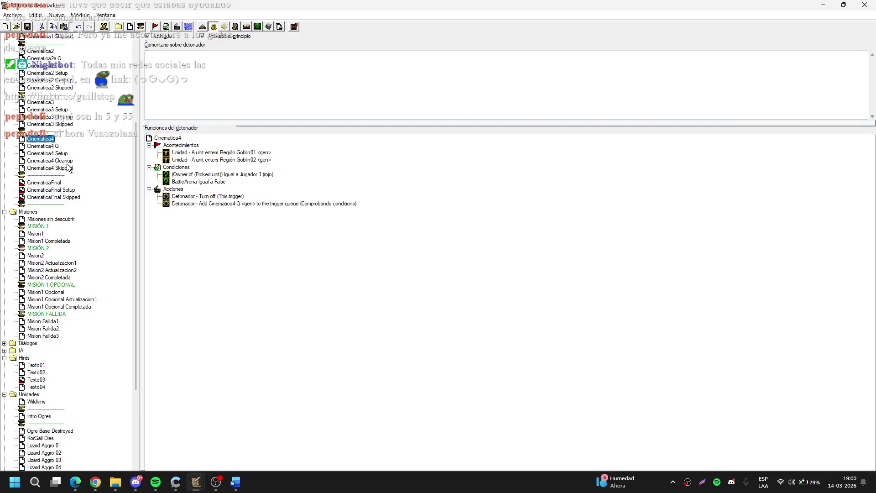
{"action": "left_click", "coordinate": [67, 161]}
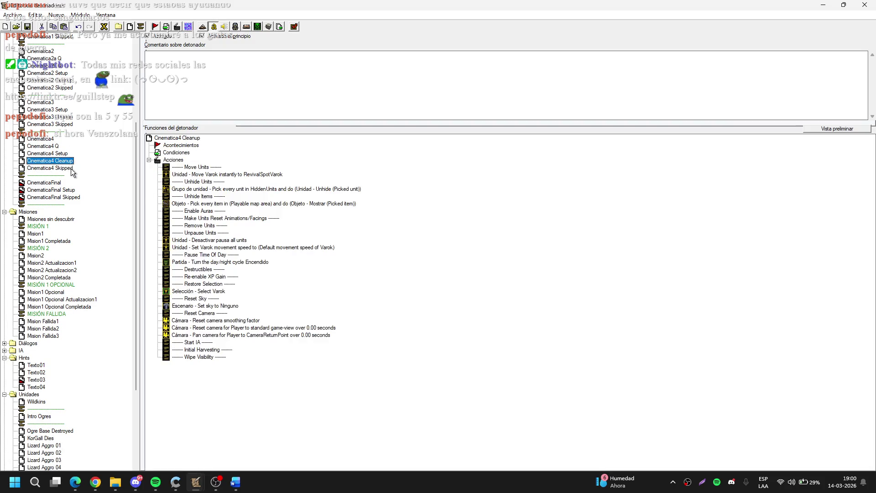
{"action": "left_click", "coordinate": [71, 169]}
{"action": "left_click", "coordinate": [54, 103]}
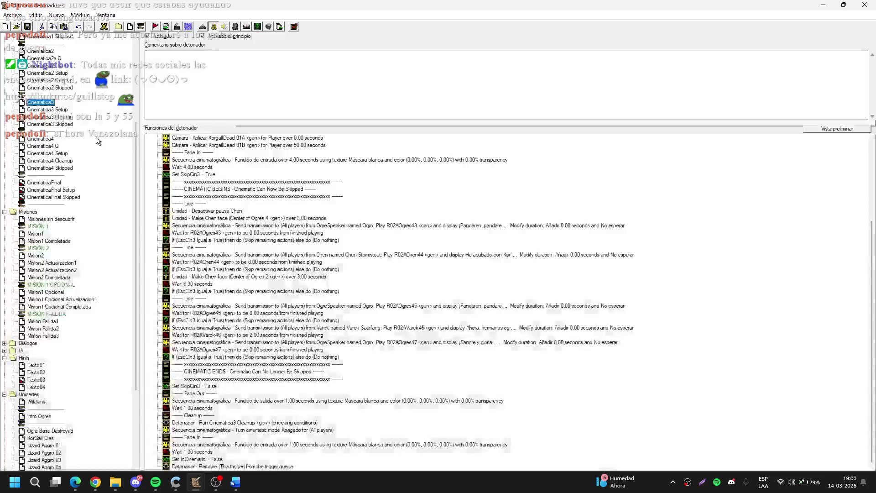
{"action": "scroll", "coordinate": [358, 201], "scroll_direction": "up", "scroll_amount": 5}
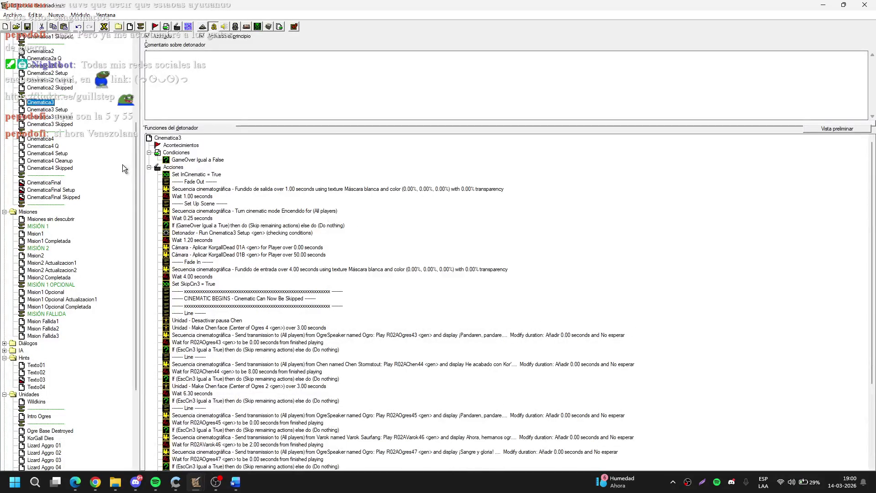
{"action": "left_click", "coordinate": [50, 124]}
{"action": "scroll", "coordinate": [109, 263], "scroll_direction": "down", "scroll_amount": 5}
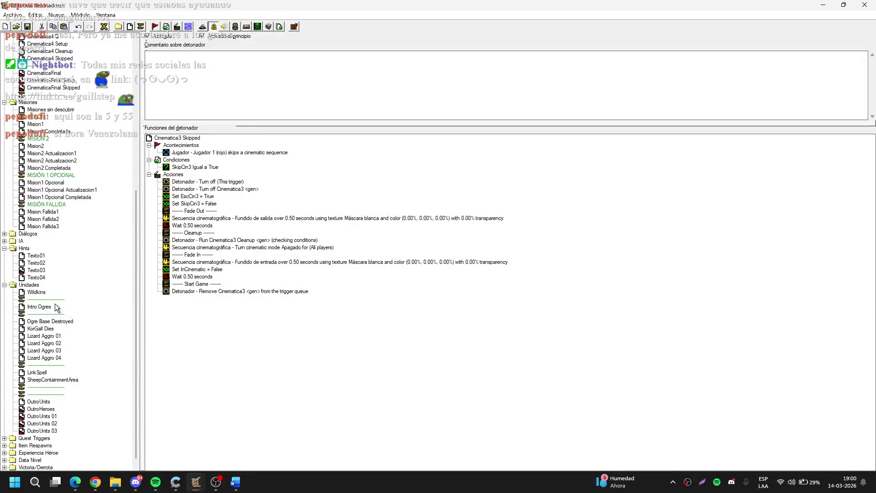
Step: In KorGall Dies, paste a Wait 10.00 seconds and a second Add Texto01 after Add Texto01, then open Texto02
{"action": "left_click", "coordinate": [49, 330]}
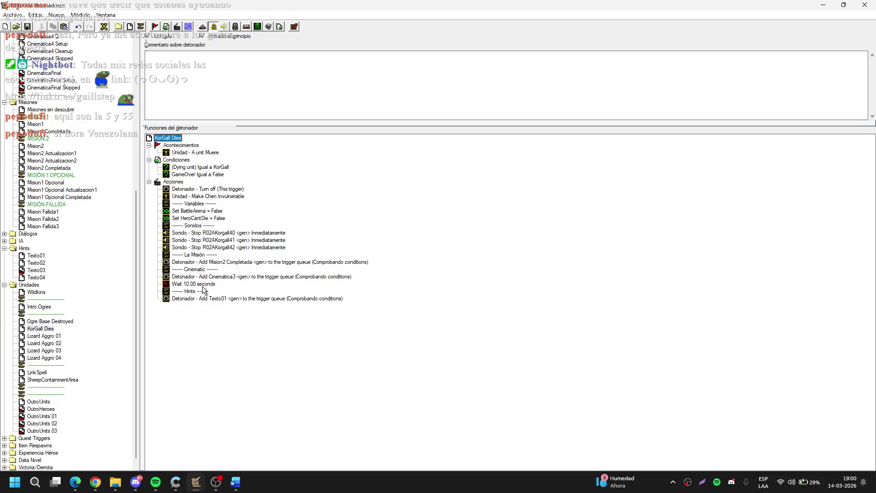
{"action": "left_click", "coordinate": [204, 277]}
{"action": "left_click", "coordinate": [205, 284]}
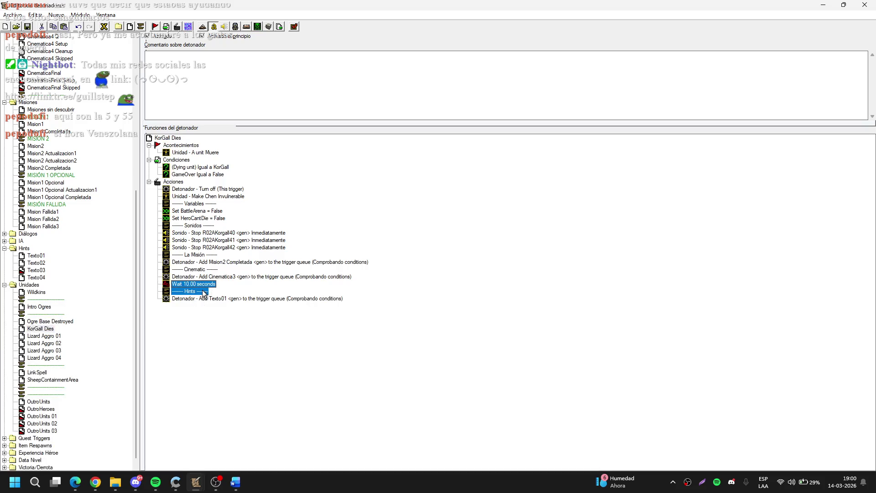
{"action": "key", "text": "ctrl+c"}
{"action": "left_click", "coordinate": [219, 298]}
{"action": "key", "text": "ctrl+v"}
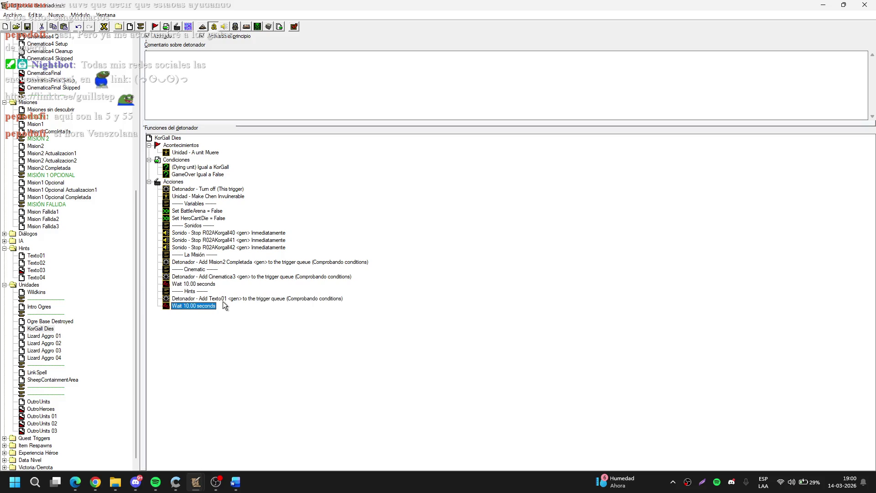
{"action": "left_click", "coordinate": [213, 301]}
{"action": "left_click", "coordinate": [213, 306]}
{"action": "key", "text": "ctrl+v"}
{"action": "left_click", "coordinate": [91, 272]}
{"action": "left_click", "coordinate": [36, 263]}
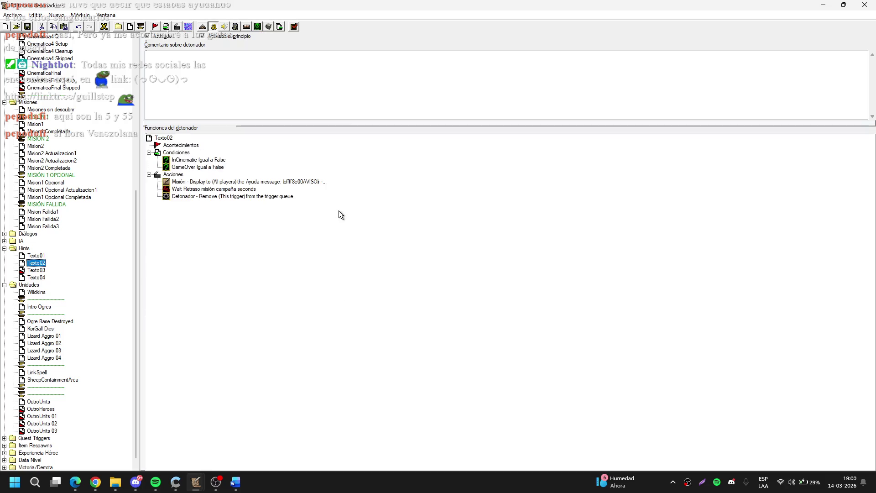
Step: Review the old Texto02 hint message, then delete the Texto02 trigger
{"action": "double_click", "coordinate": [297, 181]}
{"action": "left_click", "coordinate": [468, 247]}
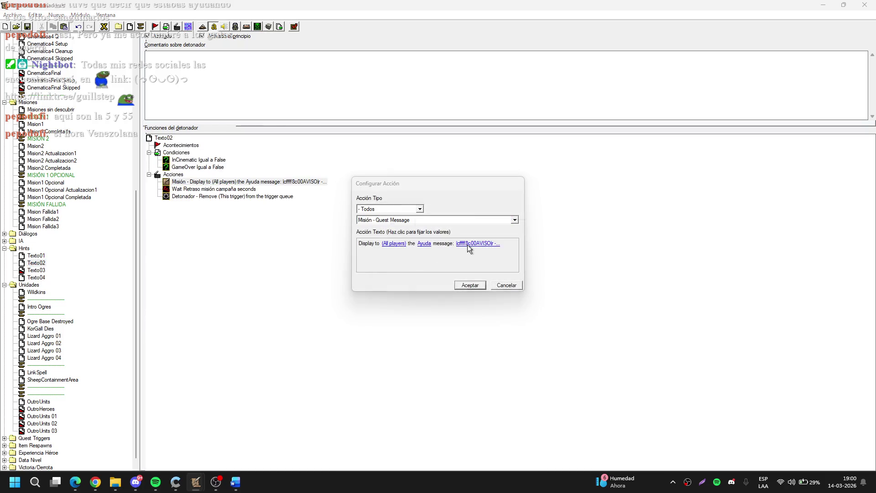
{"action": "key", "text": "Escape"}
{"action": "key", "text": "Escape"}
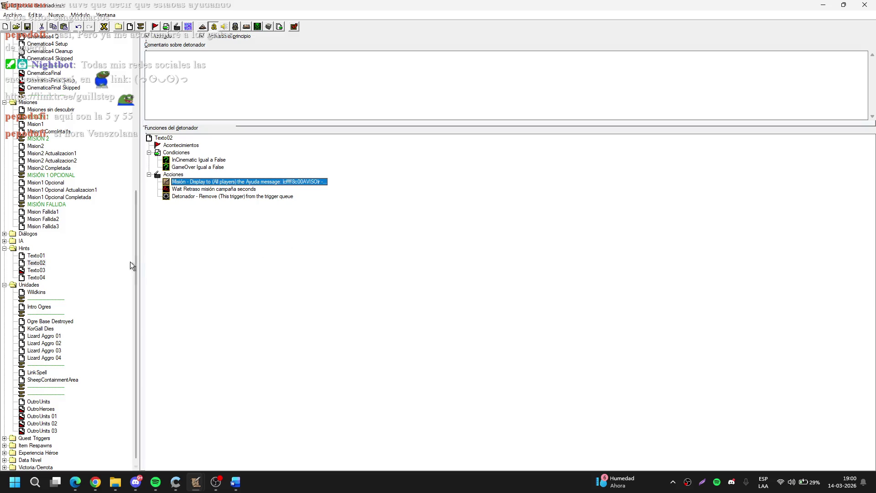
{"action": "left_click", "coordinate": [101, 262]}
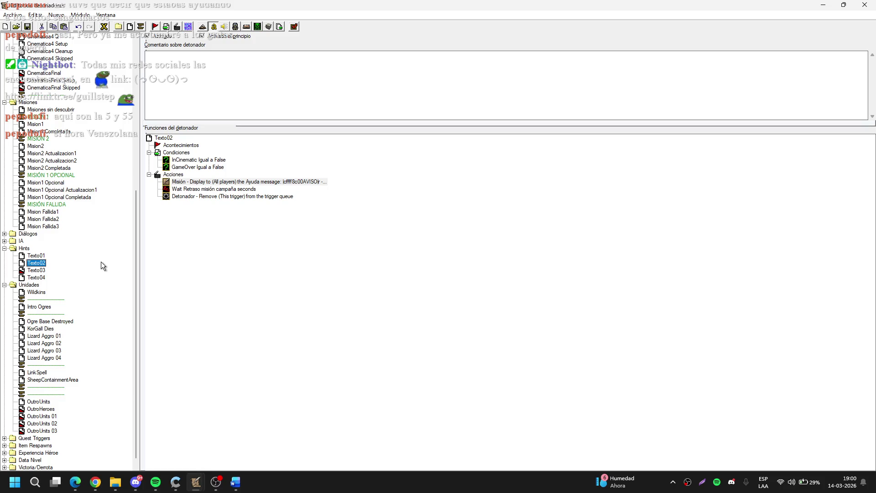
{"action": "key", "text": "Delete"}
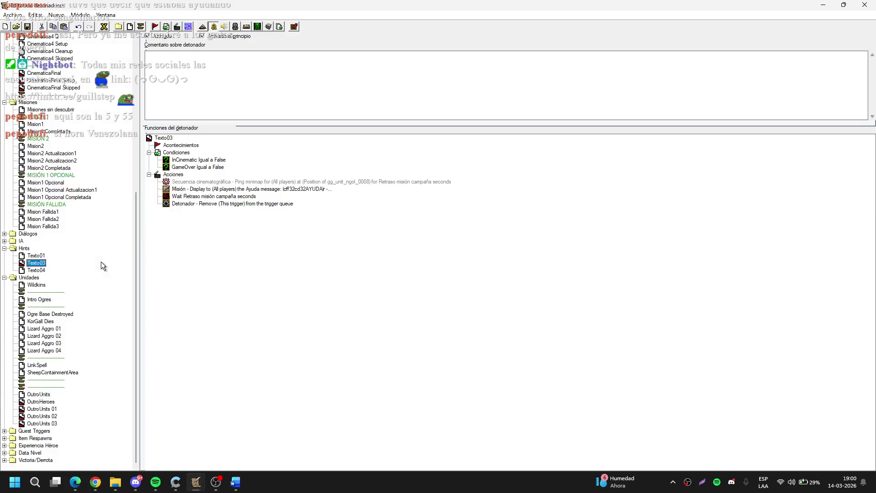
Step: Rename Texto03 to Texto02 and Texto04 to Texto03
{"action": "key", "text": "F2"}
{"action": "key", "text": "End"}
{"action": "key", "text": "BackSpace"}
{"action": "type", "text": "2"}
{"action": "key", "text": "Return"}
{"action": "key", "text": "Down"}
{"action": "key", "text": "F2"}
{"action": "key", "text": "End"}
{"action": "key", "text": "BackSpace"}
{"action": "type", "text": "3"}
{"action": "key", "text": "Return"}
{"action": "key", "text": "Up"}
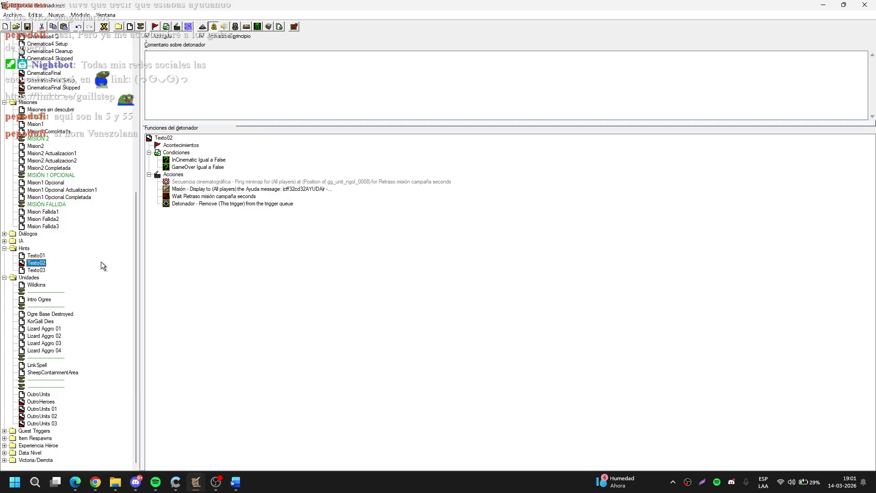
Step: Check the Ping Minimap action settings unchanged and switch back to the terrain editor map
{"action": "left_click", "coordinate": [326, 182]}
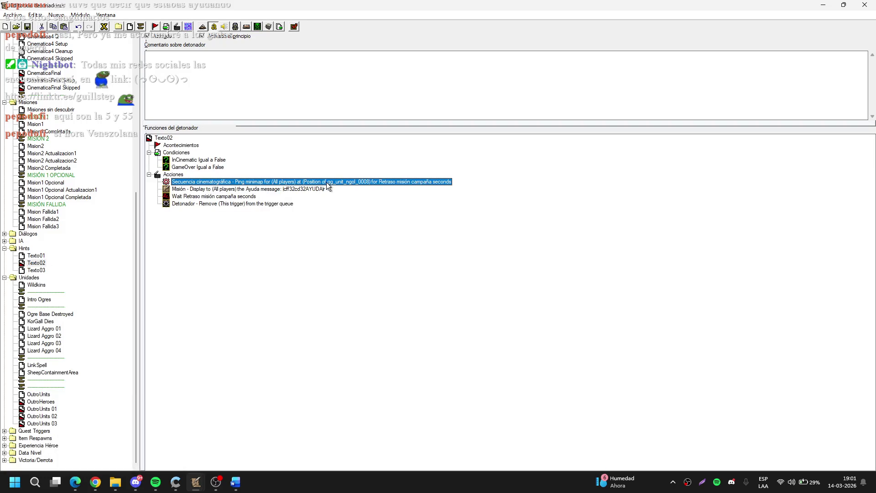
{"action": "double_click", "coordinate": [326, 182]}
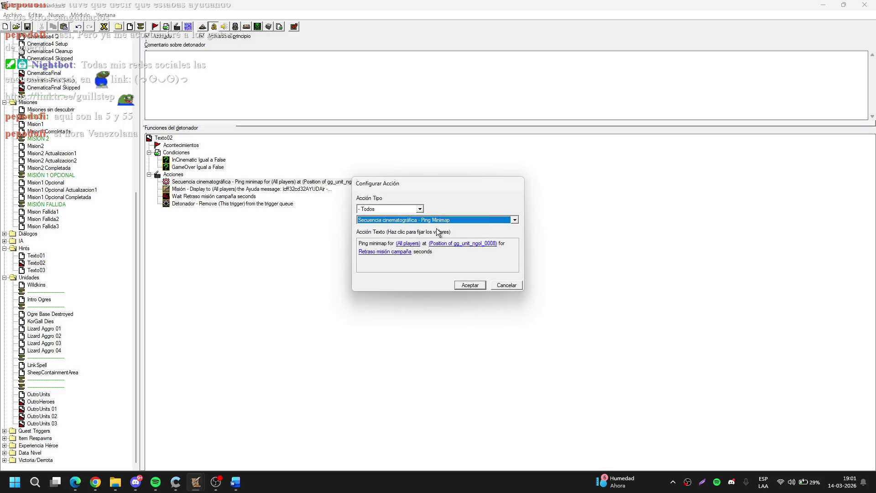
{"action": "key", "text": "Return"}
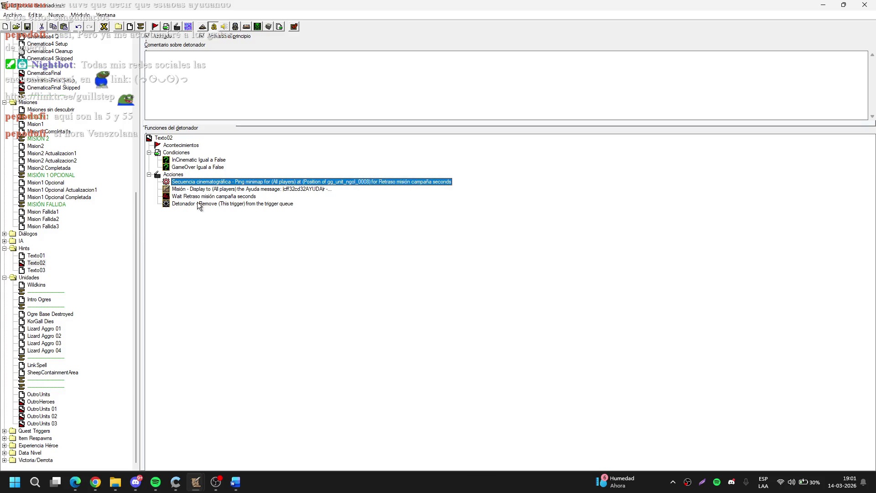
{"action": "left_click", "coordinate": [196, 482]}
{"action": "left_click", "coordinate": [49, 436]}
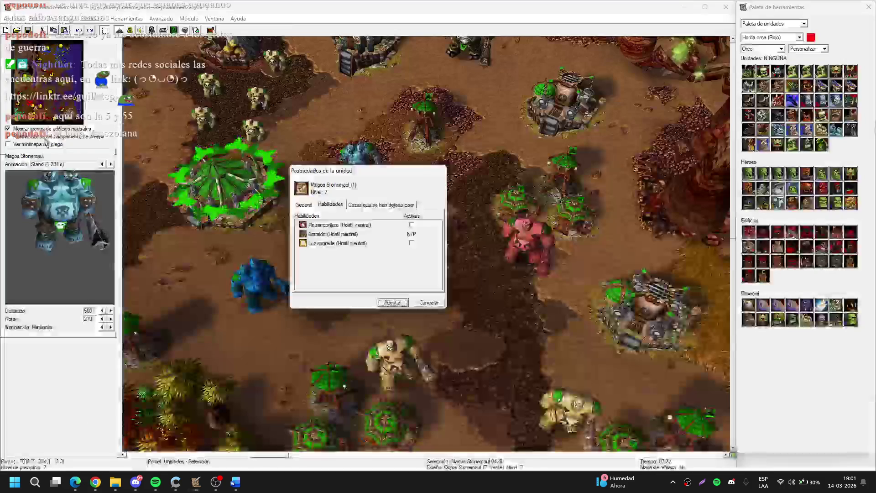
Step: Close Magos Stonemaul's unit properties, select the mercenary camp on the map, and return to the trigger editor
{"action": "key", "text": "Return"}
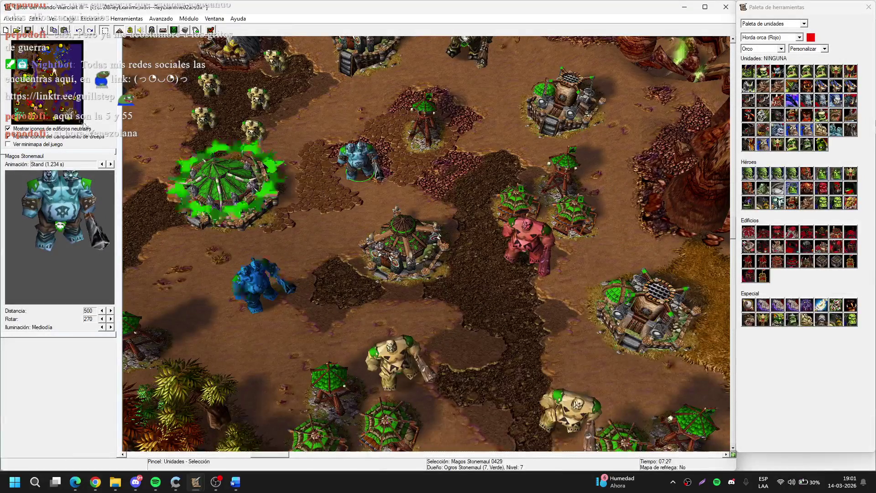
{"action": "scroll", "coordinate": [426, 246], "scroll_direction": "up", "scroll_amount": 5}
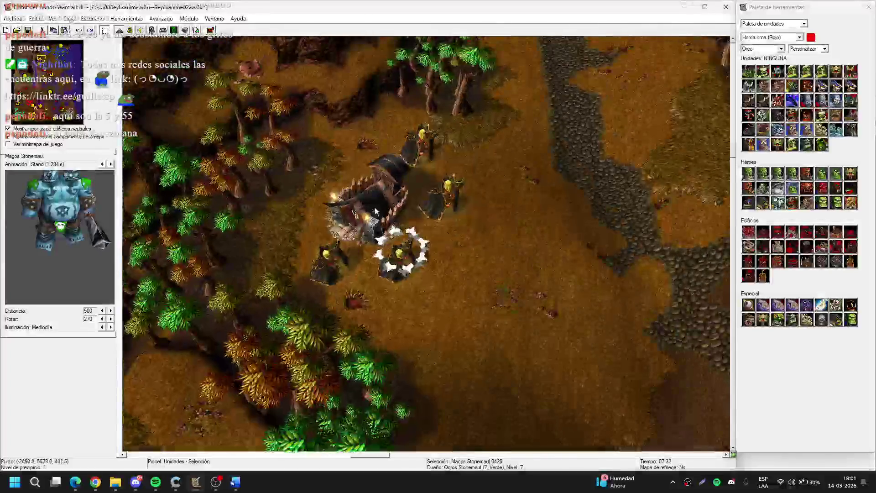
{"action": "left_click", "coordinate": [374, 207]}
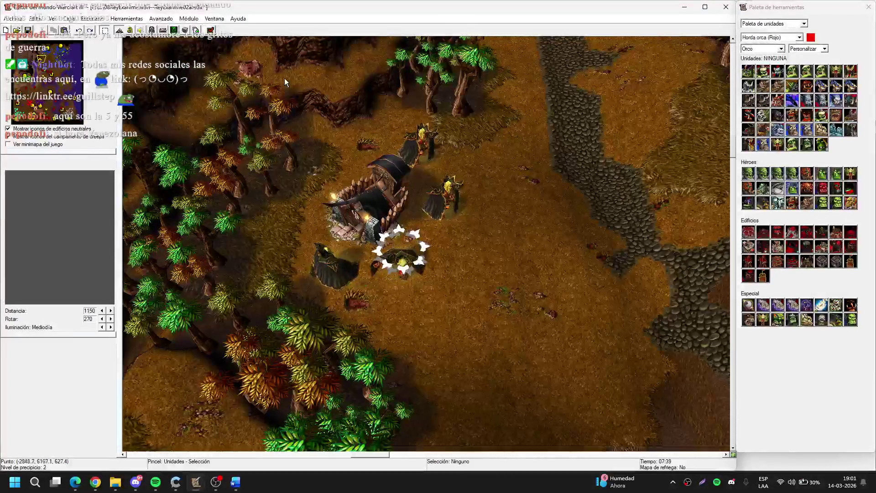
{"action": "key", "text": "F4"}
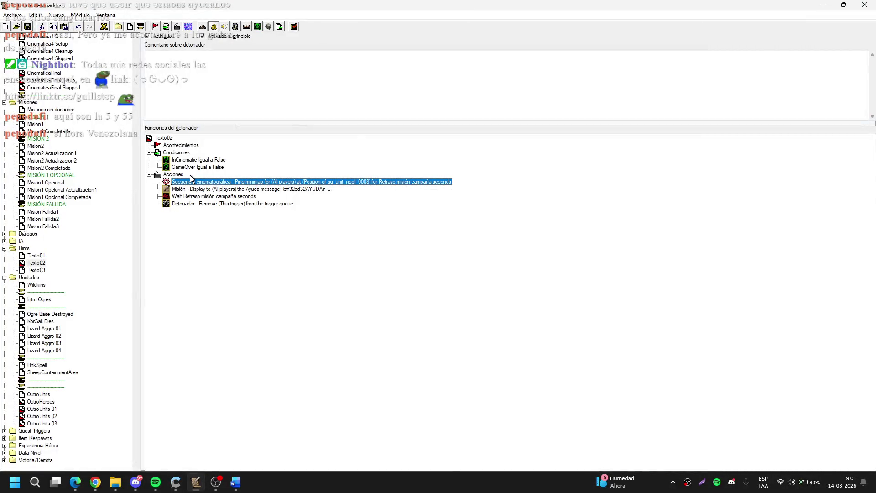
{"action": "key", "text": "ctrl+d"}
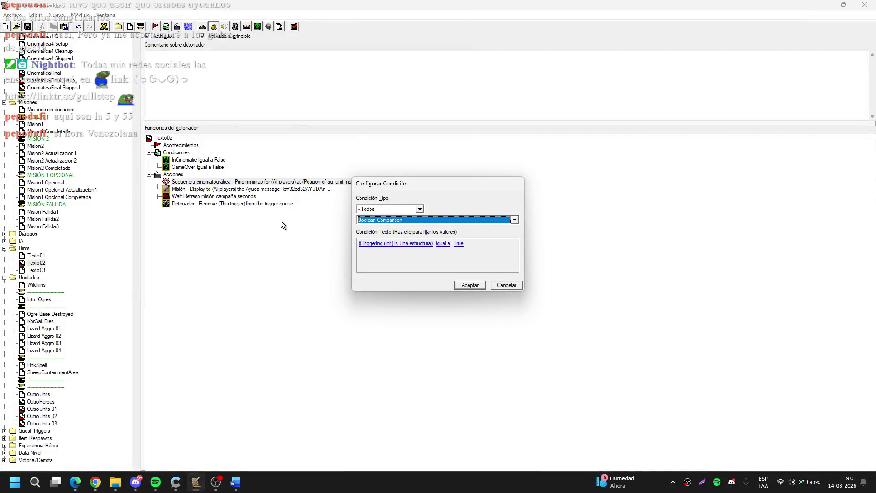
Step: Cancel the new condition and add a Pick Every Unit In Unit Group And Do Multiple Actions action
{"action": "key", "text": "Escape"}
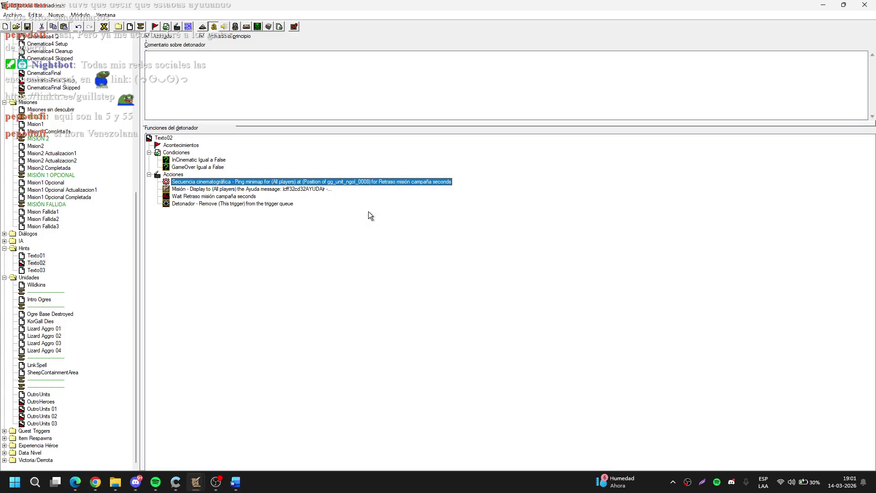
{"action": "key", "text": "ctrl+r"}
{"action": "left_click", "coordinate": [379, 212]}
{"action": "left_click", "coordinate": [390, 216]}
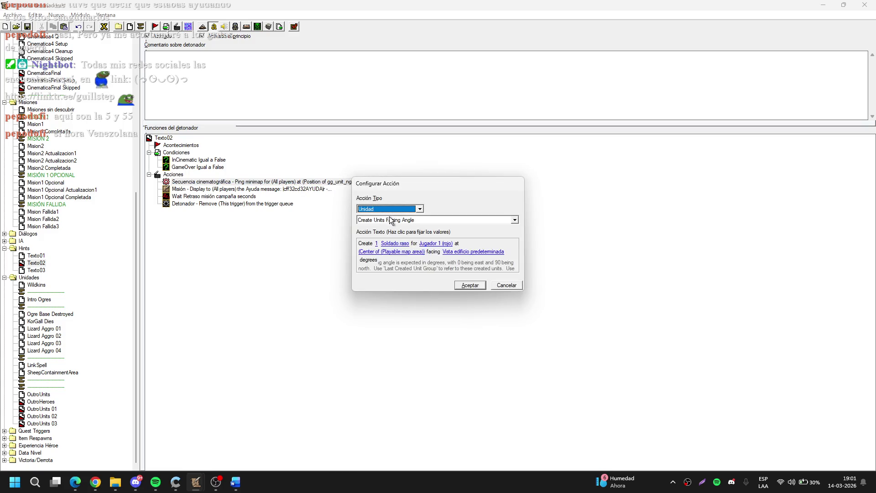
{"action": "left_click", "coordinate": [391, 217]}
{"action": "scroll", "coordinate": [390, 217], "scroll_direction": "down", "scroll_amount": 1}
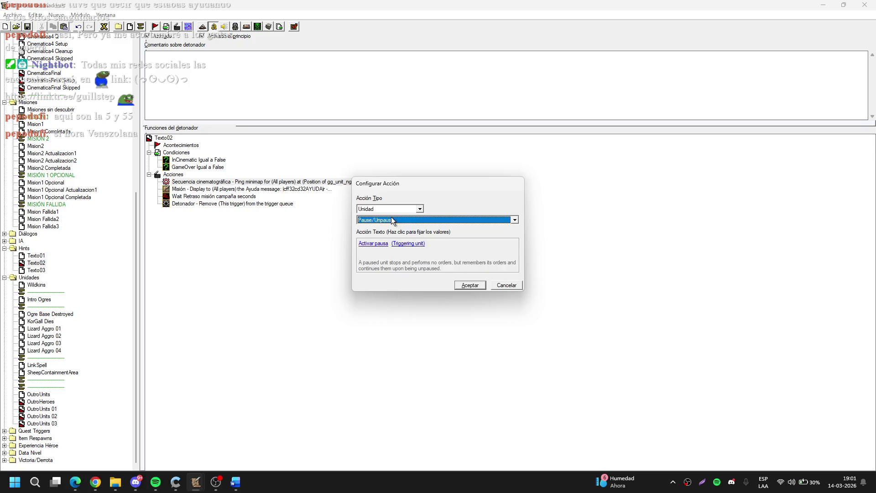
{"action": "scroll", "coordinate": [382, 208], "scroll_direction": "down", "scroll_amount": 1}
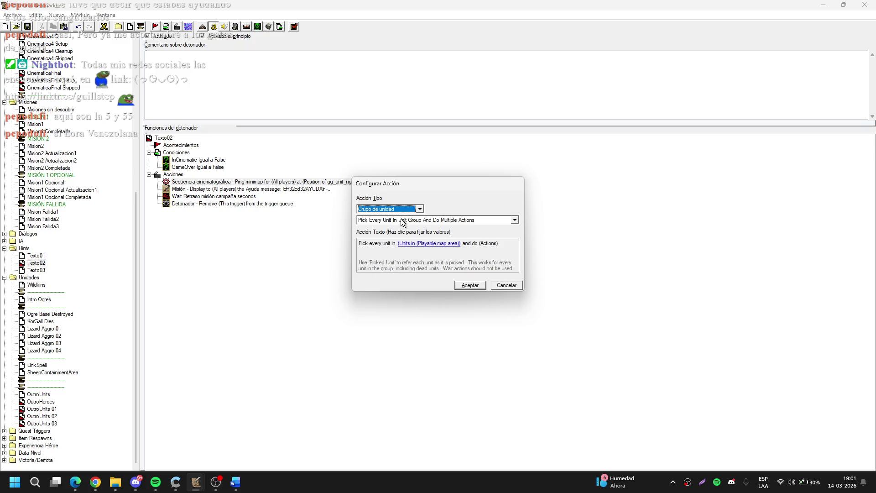
Step: Set the unit group to Units Of Type Campamento de mercenarios from the Neutral custom unit set
{"action": "left_click", "coordinate": [433, 242]}
{"action": "left_click", "coordinate": [433, 225]}
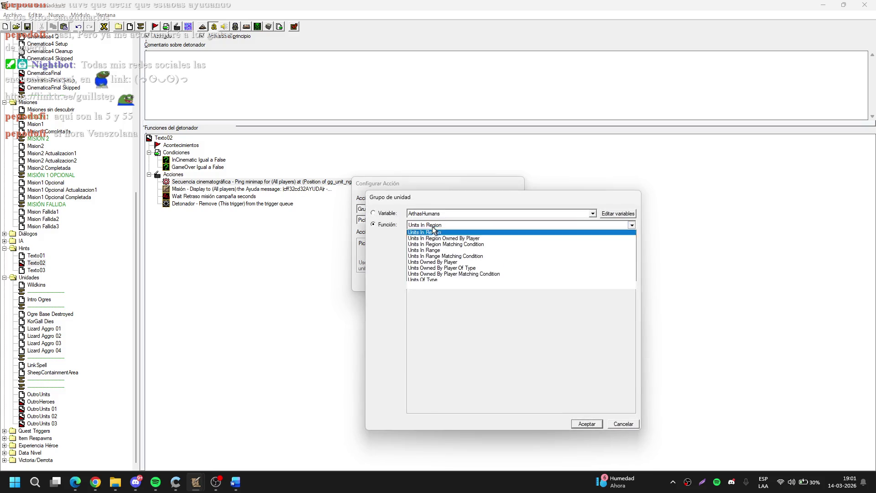
{"action": "left_click", "coordinate": [443, 295]}
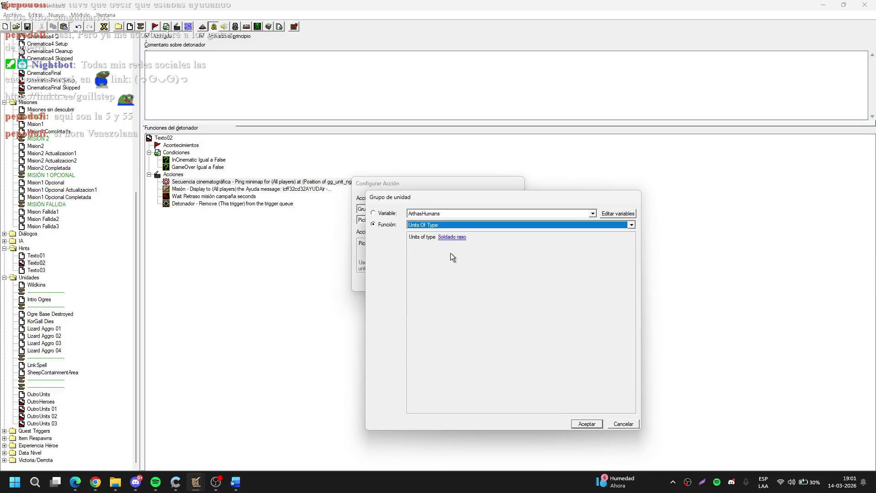
{"action": "left_click", "coordinate": [453, 240]}
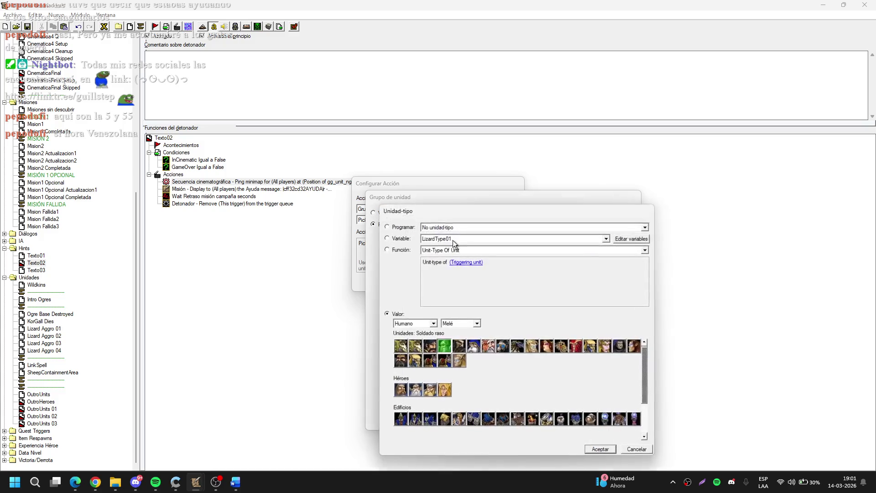
{"action": "left_click", "coordinate": [432, 324]}
{"action": "left_click", "coordinate": [416, 355]}
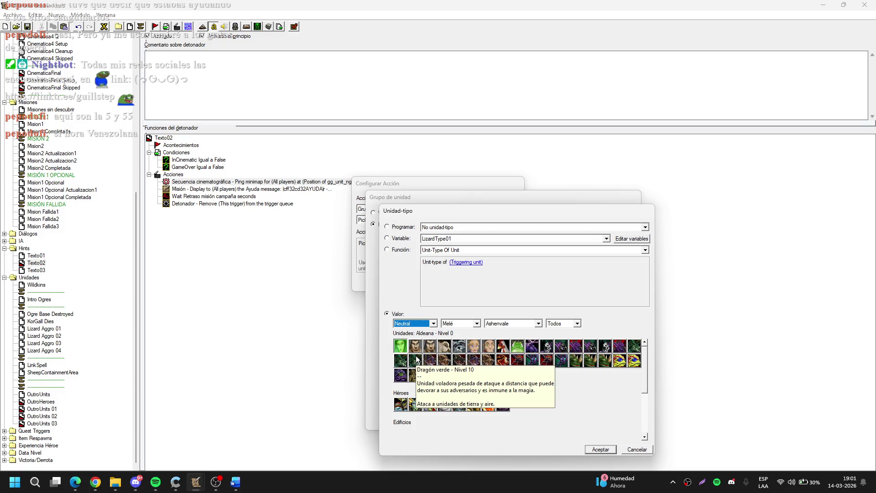
{"action": "left_click", "coordinate": [474, 324]}
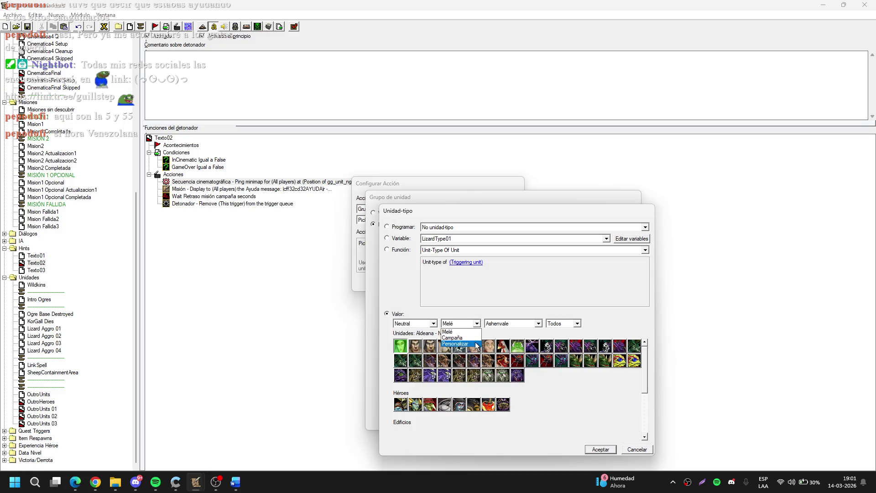
{"action": "left_click", "coordinate": [477, 345]}
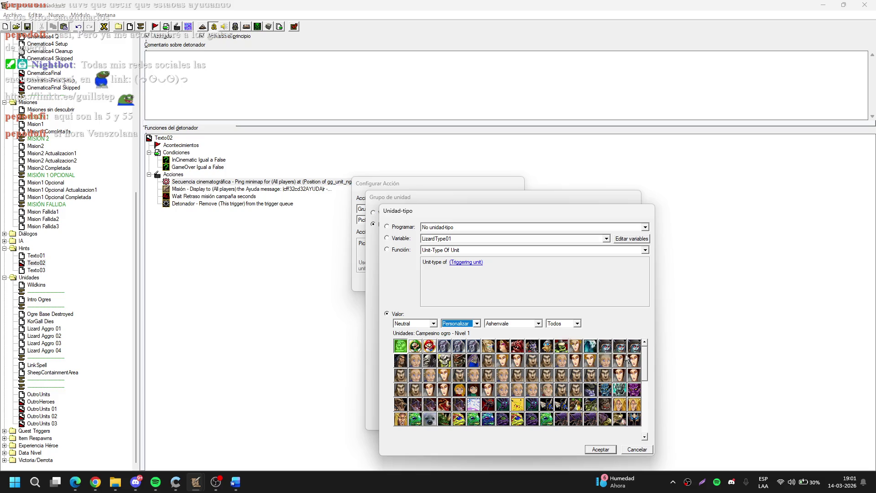
{"action": "left_click_drag", "start_coordinate": [647, 360], "coordinate": [649, 408]}
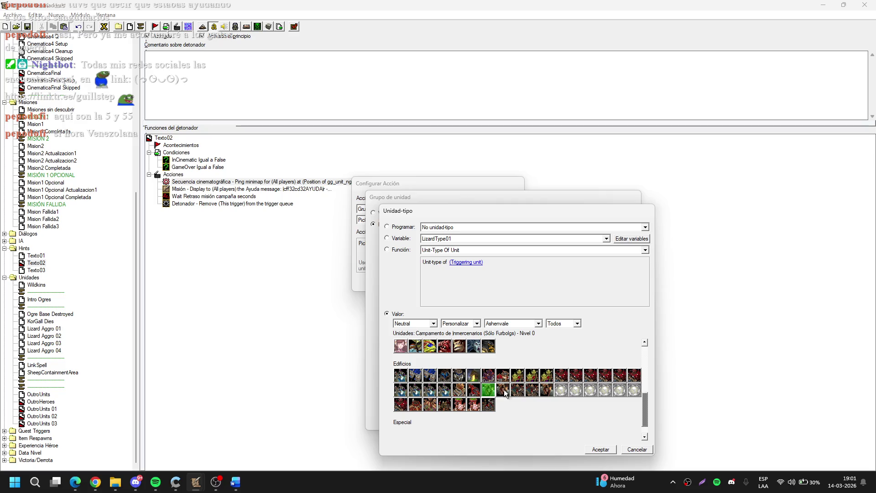
{"action": "left_click", "coordinate": [547, 389]}
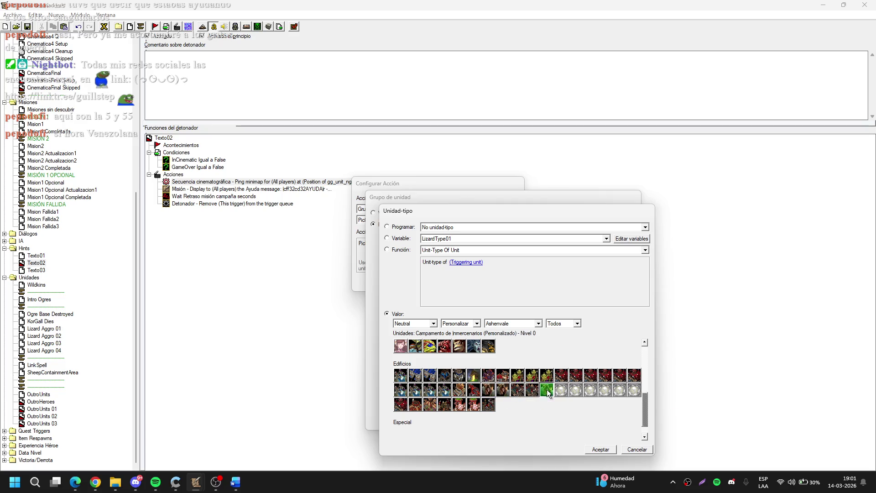
{"action": "left_click", "coordinate": [600, 449]}
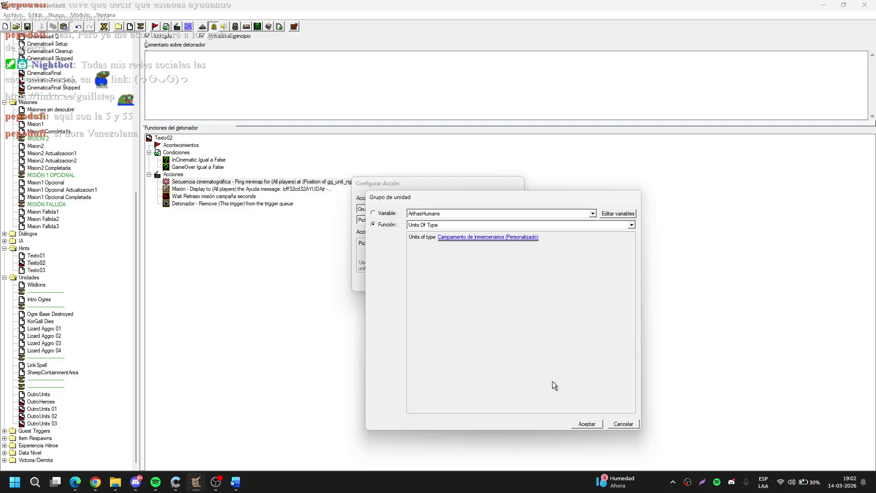
{"action": "key", "text": "Return"}
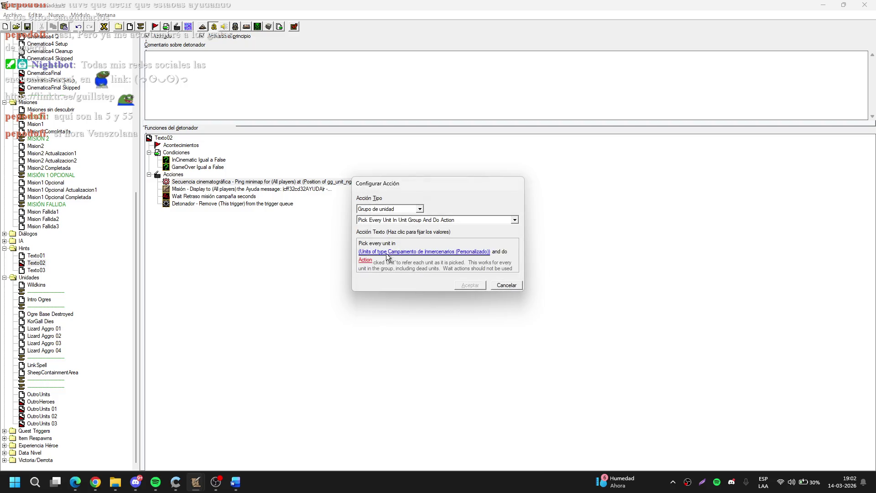
Step: Reset the group to the custom Neutral mercenary camp type, confirm the loop, and nest the minimap ping inside
{"action": "scroll", "coordinate": [432, 224], "scroll_direction": "down", "scroll_amount": 1}
{"action": "left_click", "coordinate": [429, 245]}
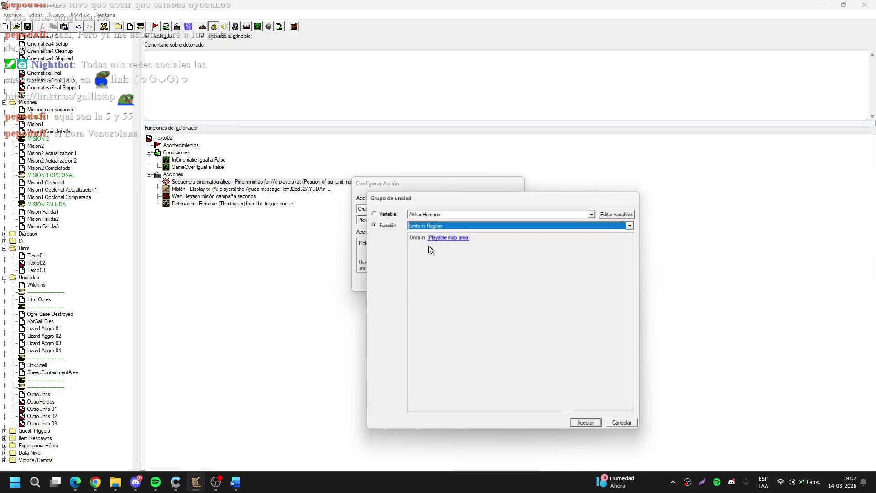
{"action": "left_click", "coordinate": [428, 226]}
{"action": "left_click", "coordinate": [439, 299]}
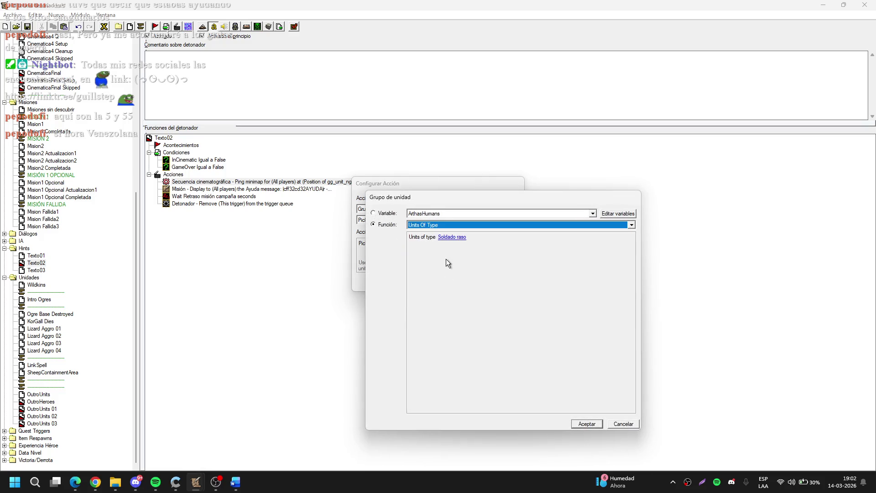
{"action": "left_click", "coordinate": [450, 237]}
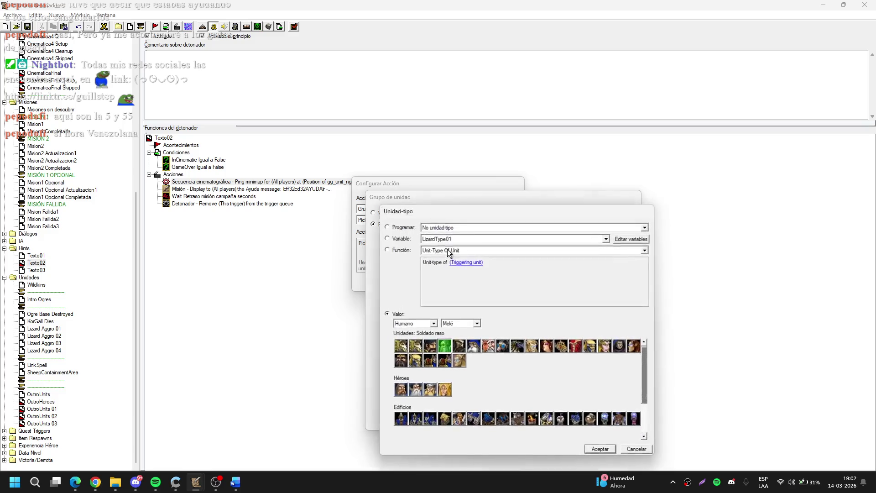
{"action": "left_click", "coordinate": [428, 322]}
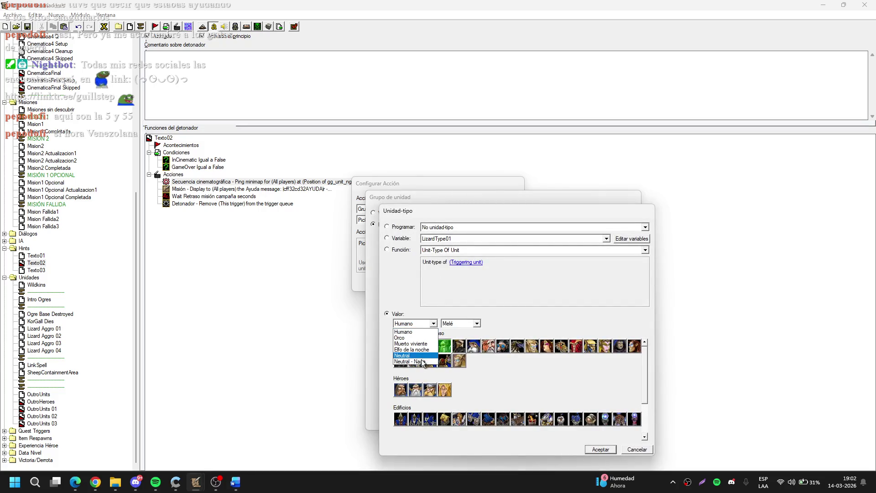
{"action": "left_click", "coordinate": [412, 356]}
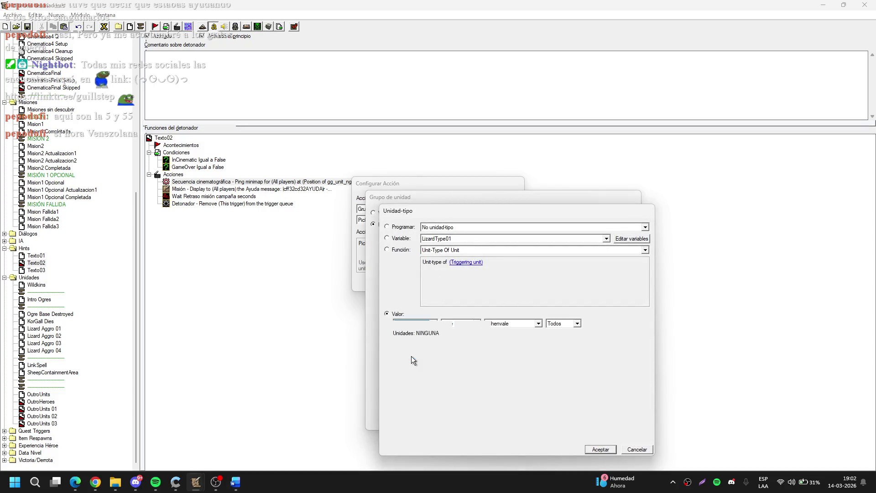
{"action": "left_click", "coordinate": [470, 322]}
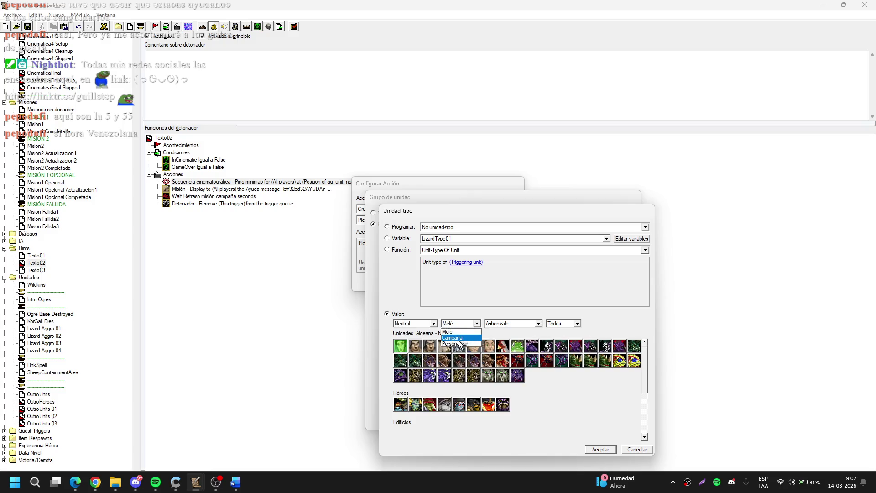
{"action": "left_click", "coordinate": [459, 343]}
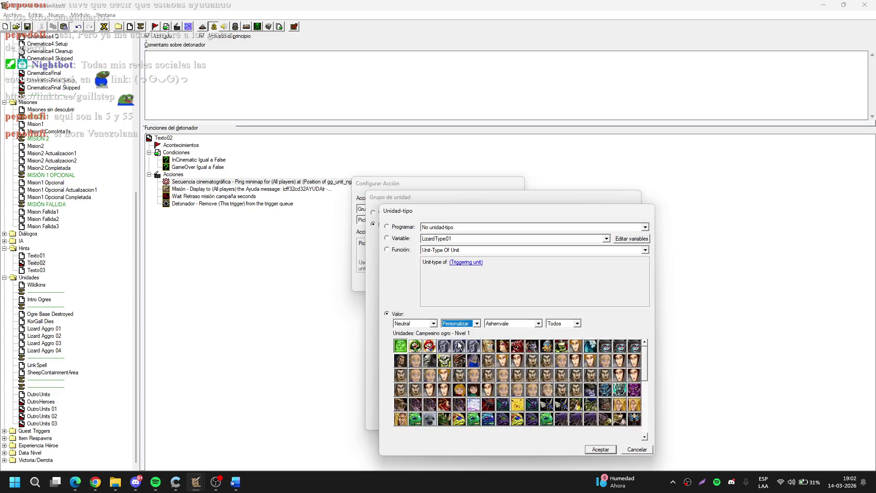
{"action": "left_click_drag", "start_coordinate": [647, 363], "coordinate": [643, 401]}
{"action": "left_click", "coordinate": [549, 404]}
{"action": "key", "text": "Return"}
{"action": "key", "text": "Return"}
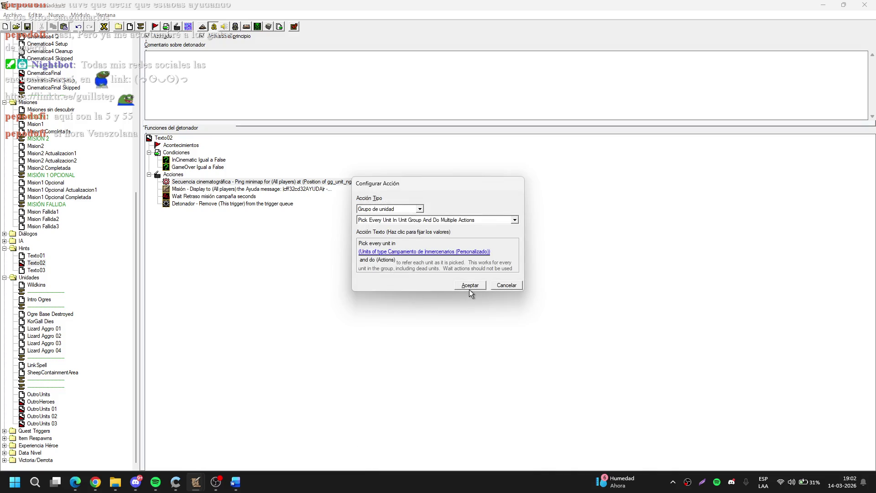
{"action": "left_click", "coordinate": [469, 289]}
{"action": "left_click_drag", "start_coordinate": [317, 181], "coordinate": [332, 196]}
{"action": "double_click", "coordinate": [332, 196]}
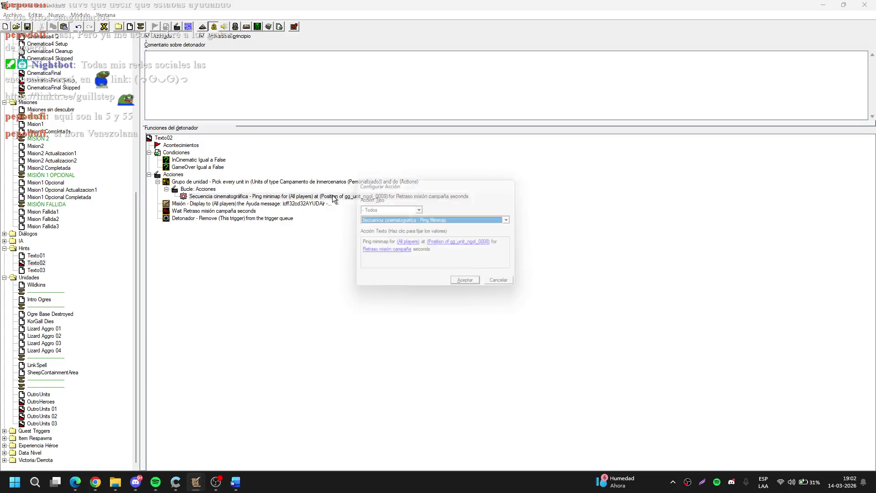
Step: Set the ping location to Position of (Picked unit) and move the hint message above the camp loop
{"action": "left_click", "coordinate": [461, 243]}
{"action": "left_click", "coordinate": [445, 239]}
{"action": "scroll", "coordinate": [433, 240], "scroll_direction": "down", "scroll_amount": 1}
{"action": "left_click", "coordinate": [401, 250]}
{"action": "key", "text": "Return"}
{"action": "key", "text": "Return"}
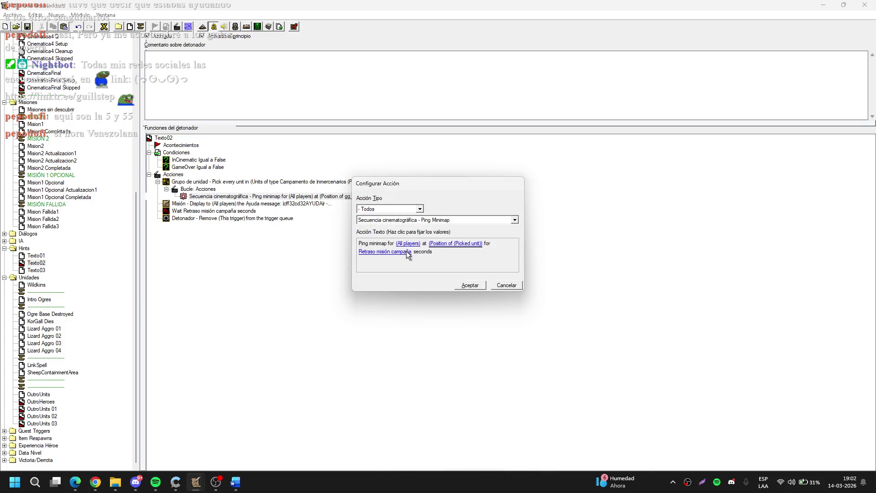
{"action": "left_click", "coordinate": [404, 254]}
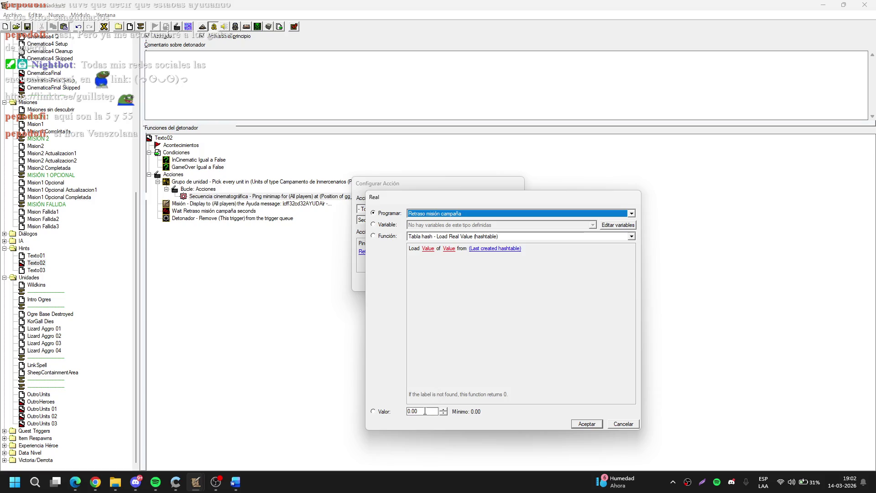
{"action": "key", "text": "Return"}
{"action": "key", "text": "Return"}
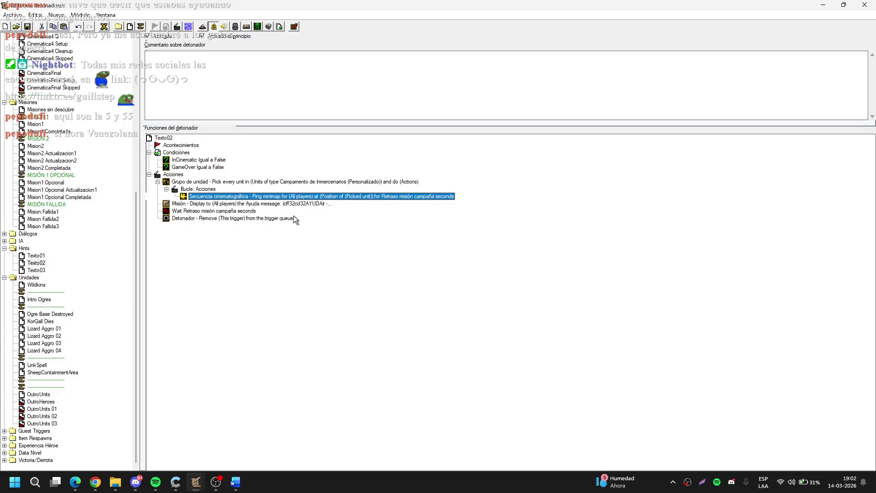
{"action": "left_click_drag", "start_coordinate": [278, 182], "coordinate": [311, 192]}
{"action": "double_click", "coordinate": [303, 181]}
Step: Replace the hint sentence with 'Puedes contratar más ogros Quebrantarrocas en los campamentos de mercenarios…'
{"action": "left_click", "coordinate": [459, 237]}
{"action": "left_click_drag", "start_coordinate": [455, 394], "coordinate": [532, 421]}
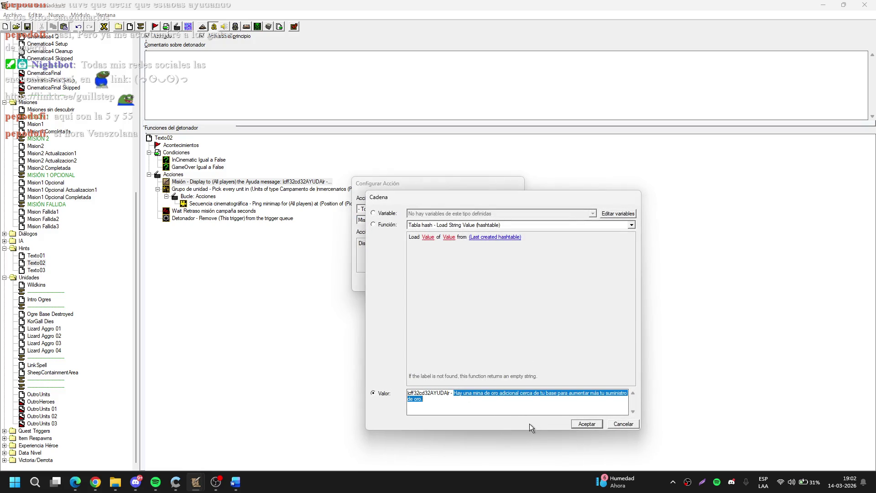
{"action": "type", "text": "Puedes contratar más"}
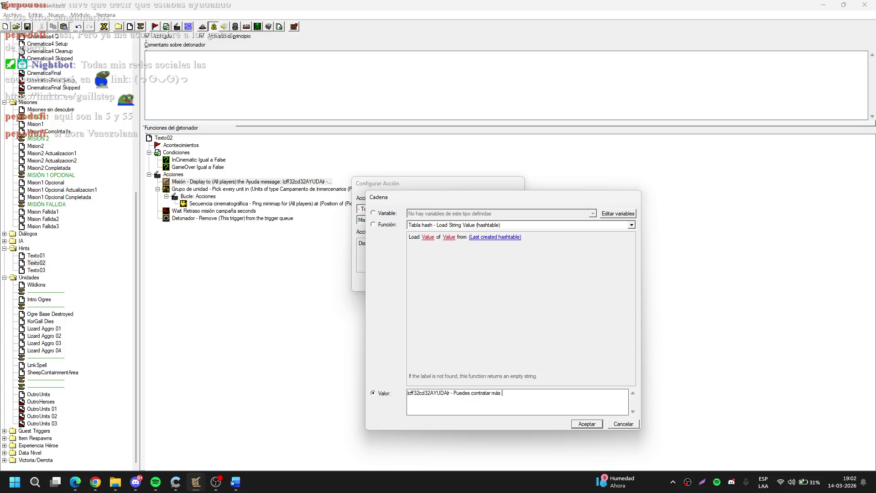
{"action": "type", "text": "ogros Quebra"}
{"action": "type", "text": "ntarrocas "}
{"action": "type", "text": "en los ca"}
{"action": "type", "text": "mpam"}
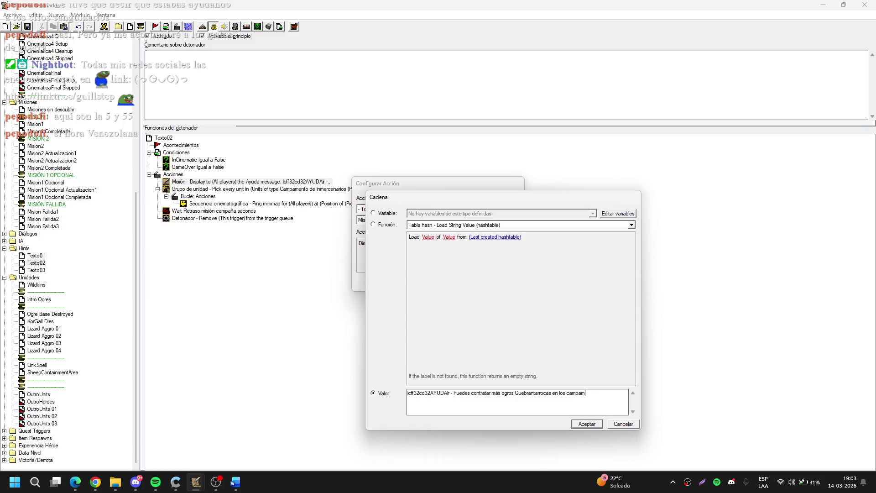
{"action": "type", "text": "entos de mercenarios q"}
{"action": "type", "text": "ue están dispe"}
{"action": "type", "text": "rsas por todo el mp"}
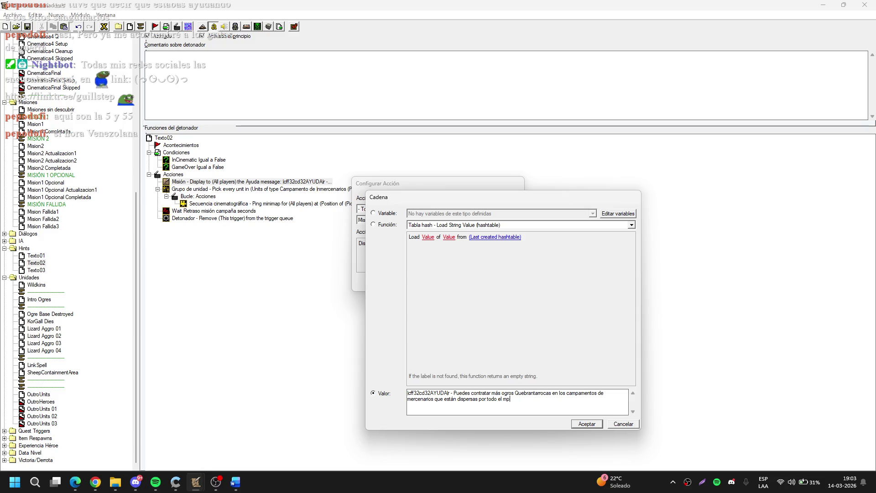
{"action": "key", "text": "Return"}
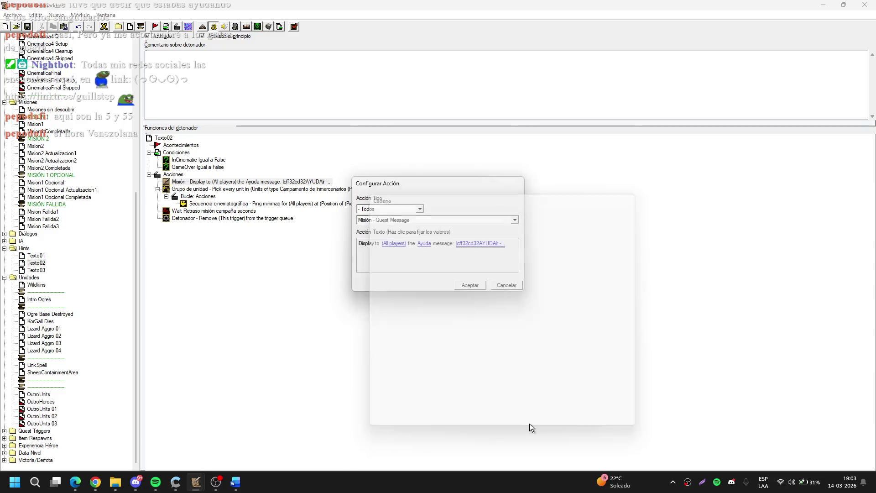
{"action": "key", "text": "Return"}
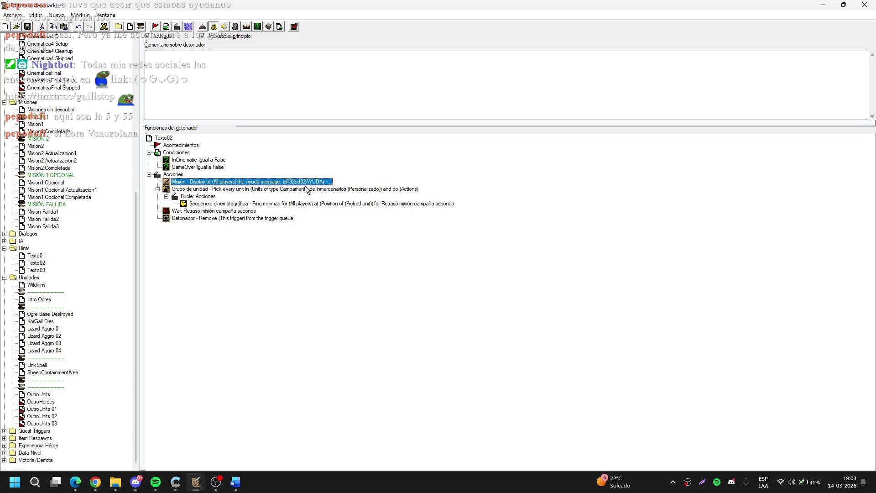
Step: Re-check the updated Ayuda hint message text without changing it
{"action": "double_click", "coordinate": [302, 181]}
{"action": "left_click", "coordinate": [467, 245]}
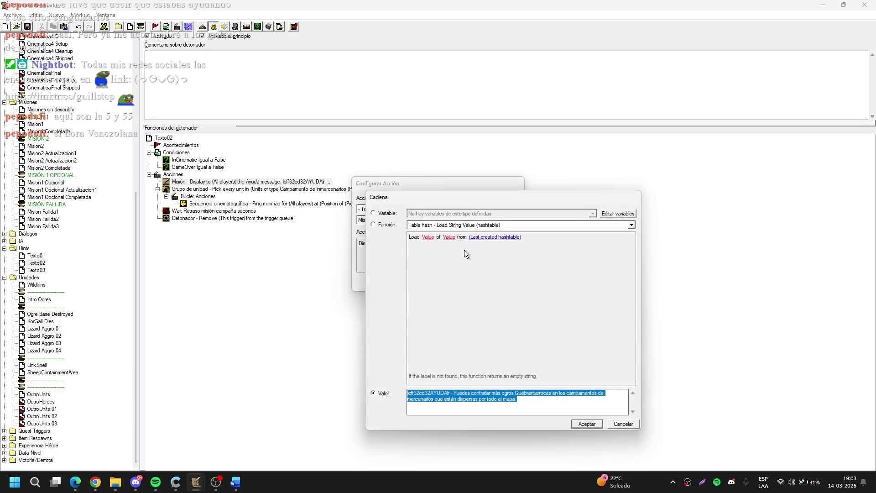
{"action": "key", "text": "Return"}
{"action": "key", "text": "Return"}
Step: Add a Shared Vision action after the ping granting Jugador 1 (rojo) vision of (Picked unit)
{"action": "left_click", "coordinate": [245, 204]}
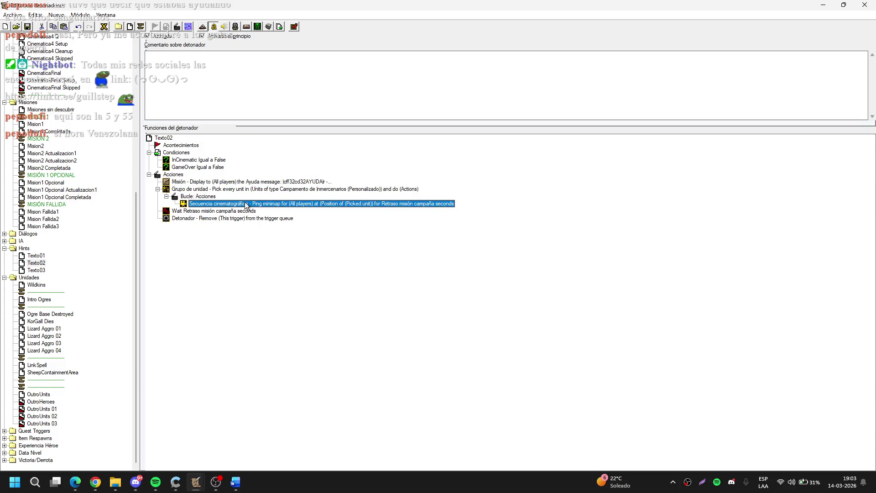
{"action": "key", "text": "ctrl+r"}
{"action": "key", "text": "u"}
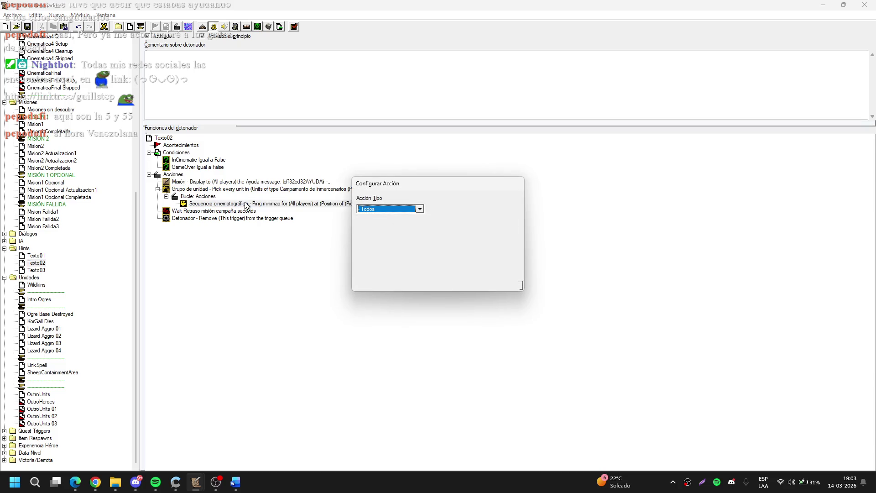
{"action": "key", "text": "Tab"}
{"action": "key", "text": "s"}
{"action": "key", "text": "h"}
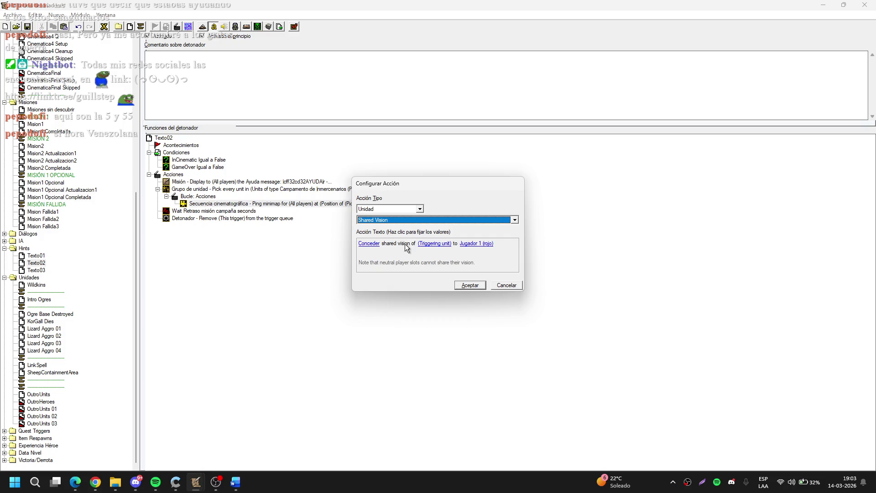
{"action": "left_click", "coordinate": [434, 243]}
{"action": "key", "text": "Return"}
{"action": "key", "text": "Return"}
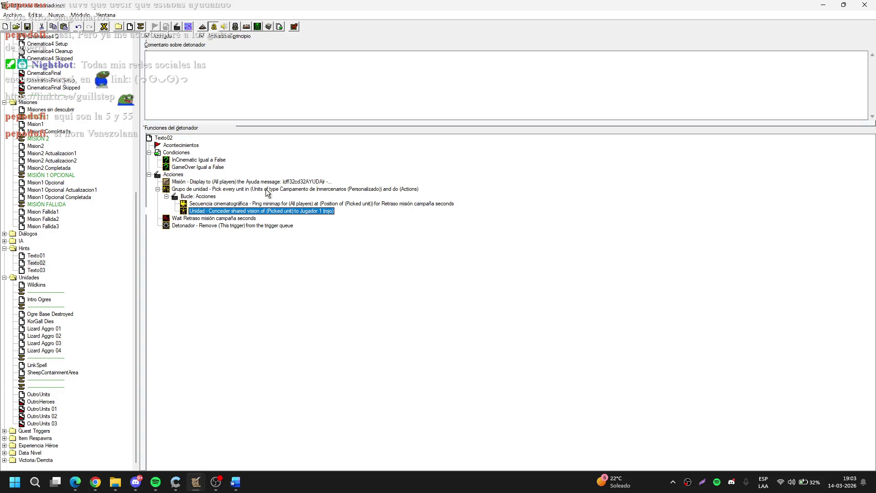
Step: In Texto02, duplicate the mercenary camp unit-group action, drop its ping, and set shared vision to Negar
{"action": "left_click_drag", "start_coordinate": [267, 192], "coordinate": [256, 226]}
{"action": "left_click", "coordinate": [332, 247]}
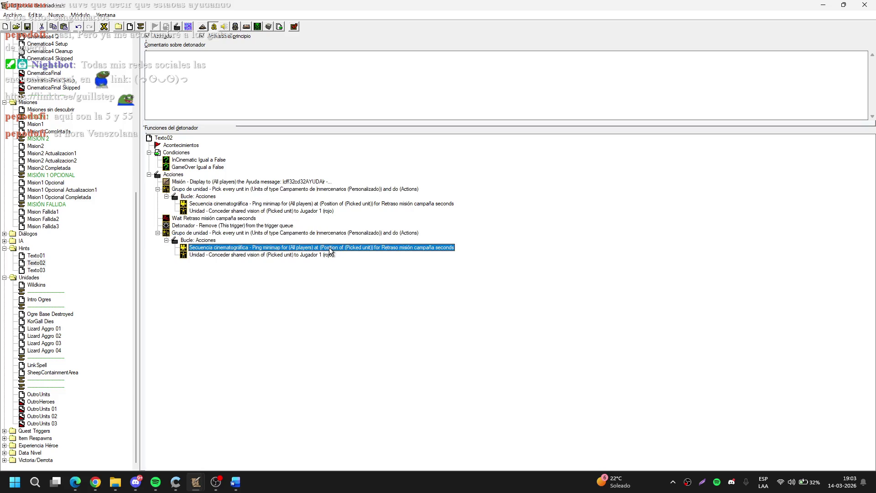
{"action": "key", "text": "Delete"}
{"action": "double_click", "coordinate": [329, 247]}
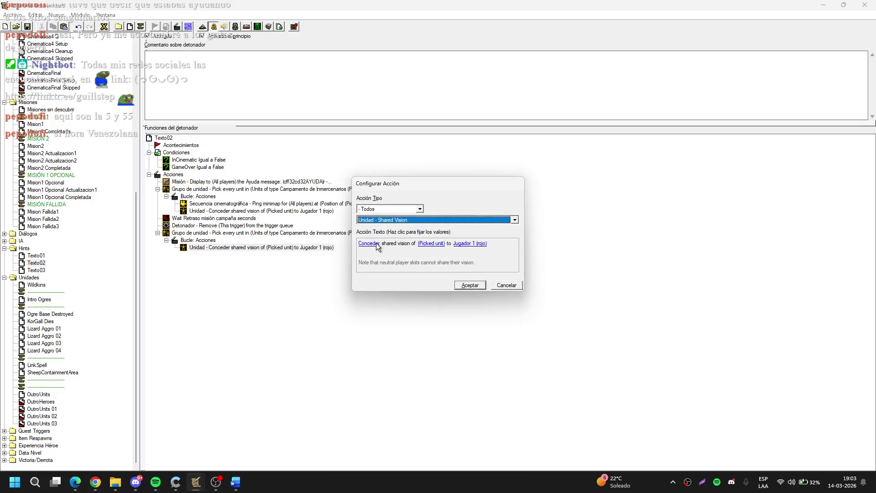
{"action": "left_click", "coordinate": [378, 243]}
{"action": "key", "text": "Down"}
{"action": "key", "text": "Return"}
{"action": "key", "text": "Return"}
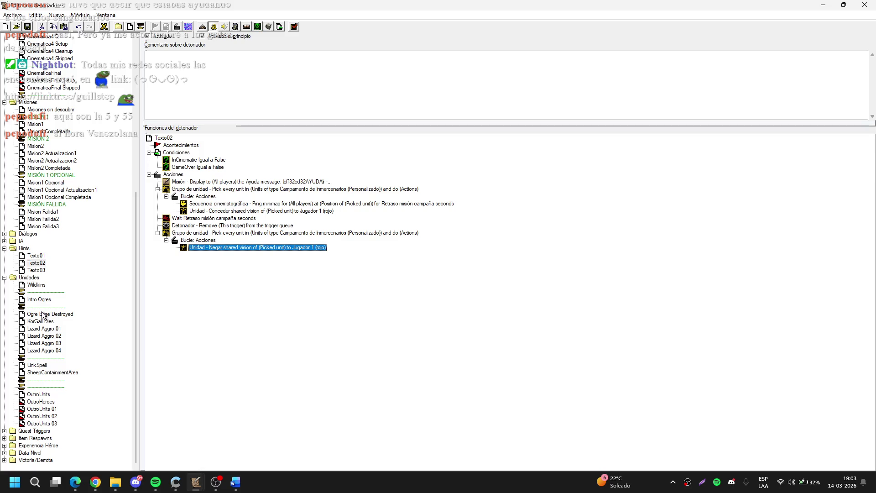
Step: Change KorGall Dies' last queue action to add Texto02 instead of Texto01
{"action": "left_click", "coordinate": [90, 264]}
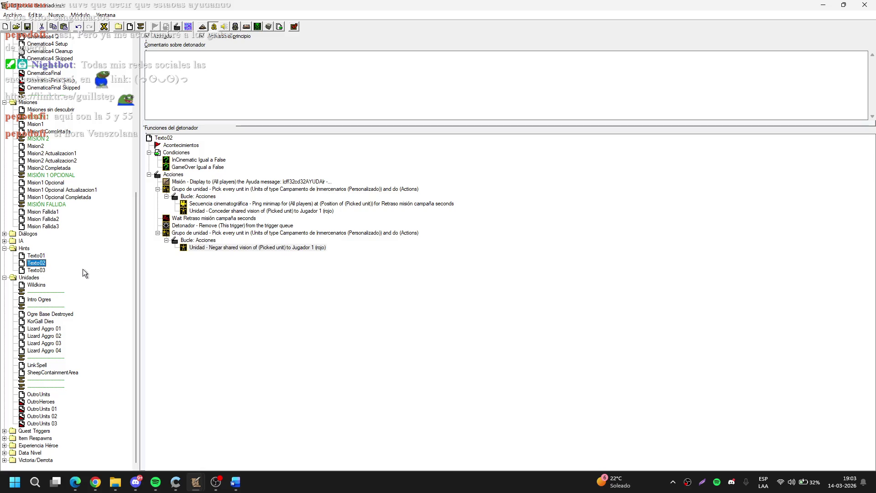
{"action": "left_click", "coordinate": [44, 323]}
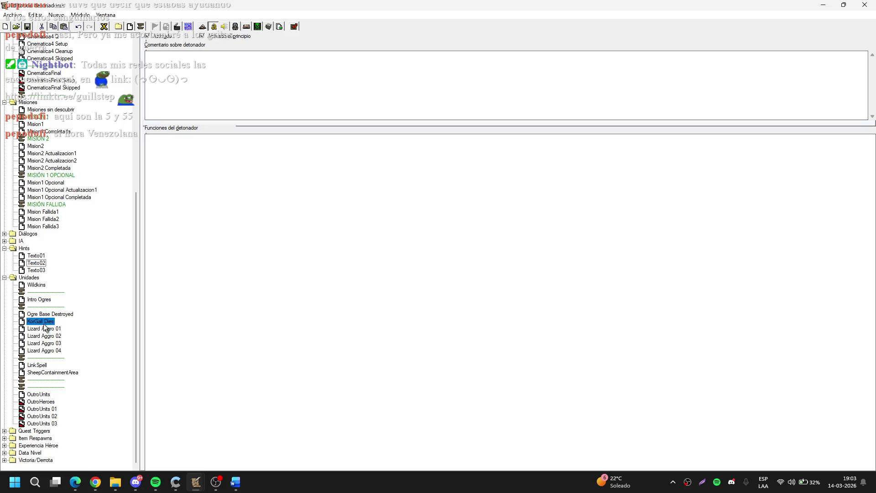
{"action": "double_click", "coordinate": [241, 313]}
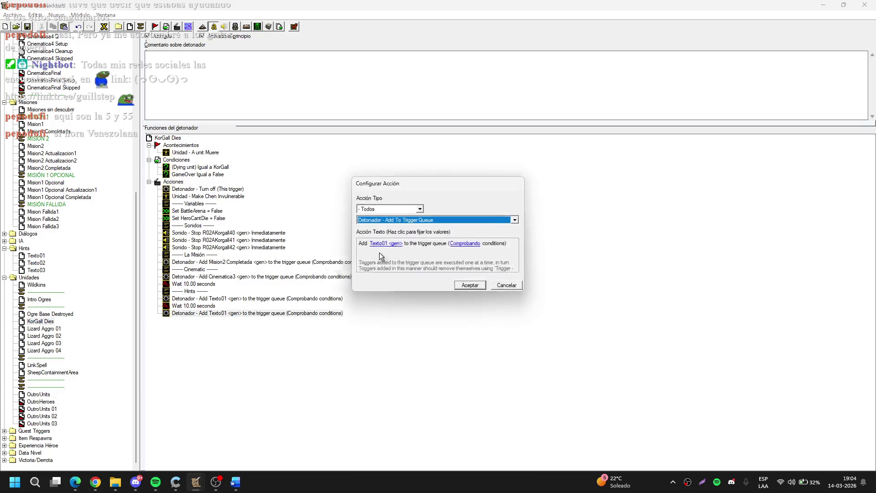
{"action": "left_click", "coordinate": [387, 245]}
{"action": "key", "text": "Down"}
{"action": "key", "text": "Return"}
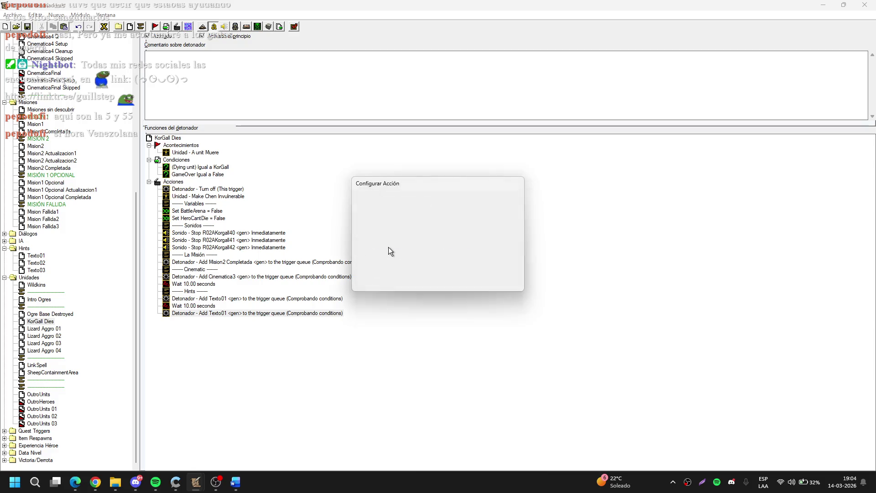
{"action": "key", "text": "Return"}
{"action": "left_click", "coordinate": [101, 287]}
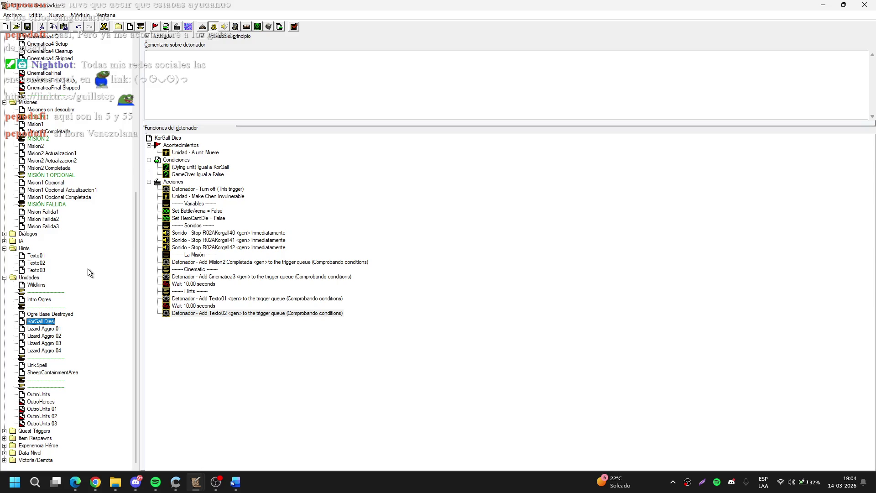
{"action": "scroll", "coordinate": [92, 269], "scroll_direction": "up", "scroll_amount": 8}
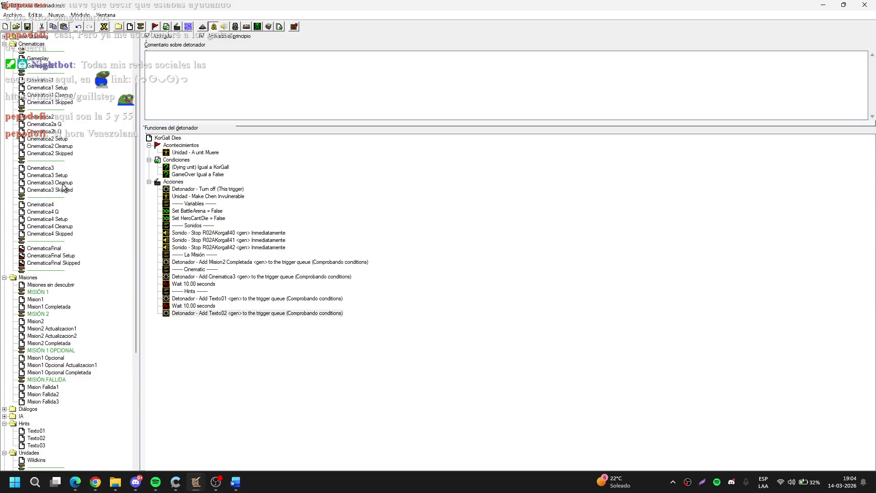
Step: Copy the four Stonemaul availability actions from Jugadores and paste them into Cinematica3 Cleanup
{"action": "scroll", "coordinate": [63, 184], "scroll_direction": "up", "scroll_amount": 3}
{"action": "left_click", "coordinate": [40, 67]}
{"action": "left_click", "coordinate": [40, 74]}
{"action": "left_click_drag", "start_coordinate": [242, 175], "coordinate": [296, 197]}
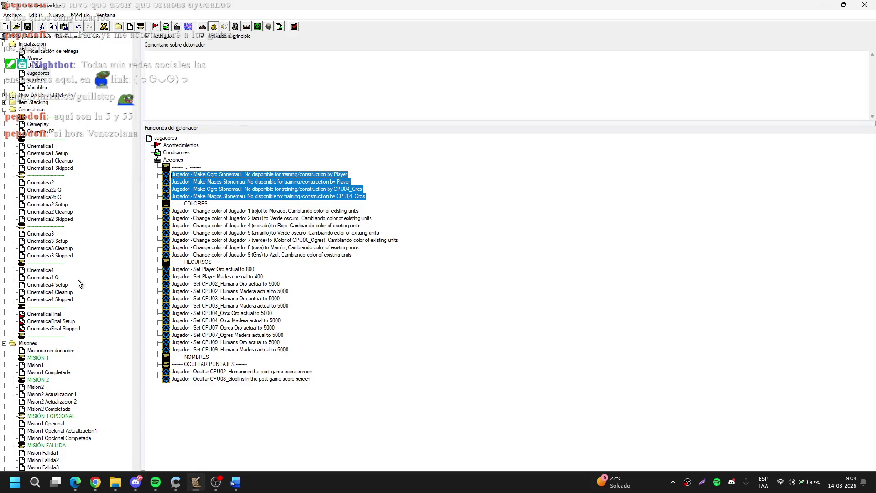
{"action": "left_click", "coordinate": [55, 248]}
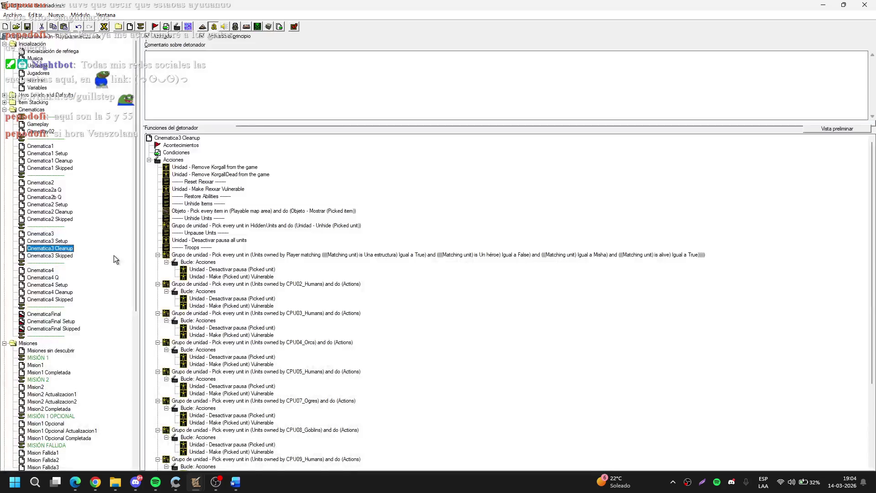
{"action": "scroll", "coordinate": [242, 193], "scroll_direction": "down", "scroll_amount": 6}
{"action": "scroll", "coordinate": [243, 198], "scroll_direction": "up", "scroll_amount": 6}
{"action": "scroll", "coordinate": [243, 203], "scroll_direction": "down", "scroll_amount": 5}
{"action": "left_click", "coordinate": [58, 241]}
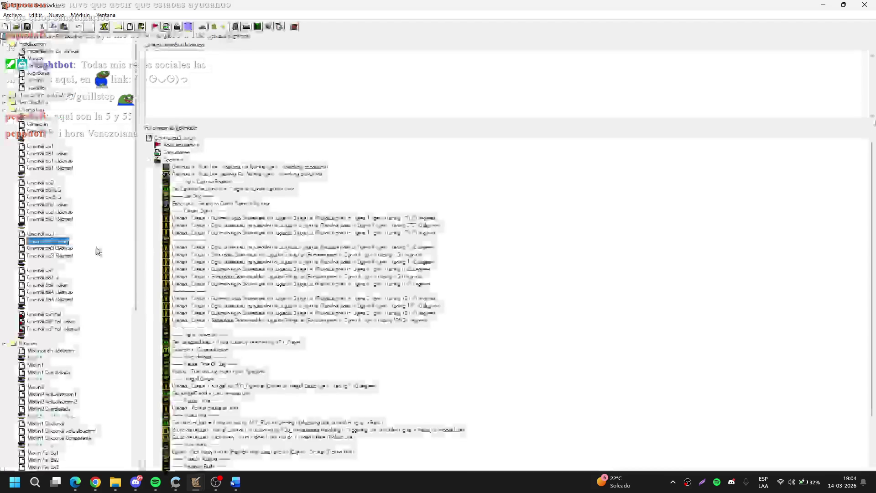
{"action": "scroll", "coordinate": [335, 264], "scroll_direction": "down", "scroll_amount": 10}
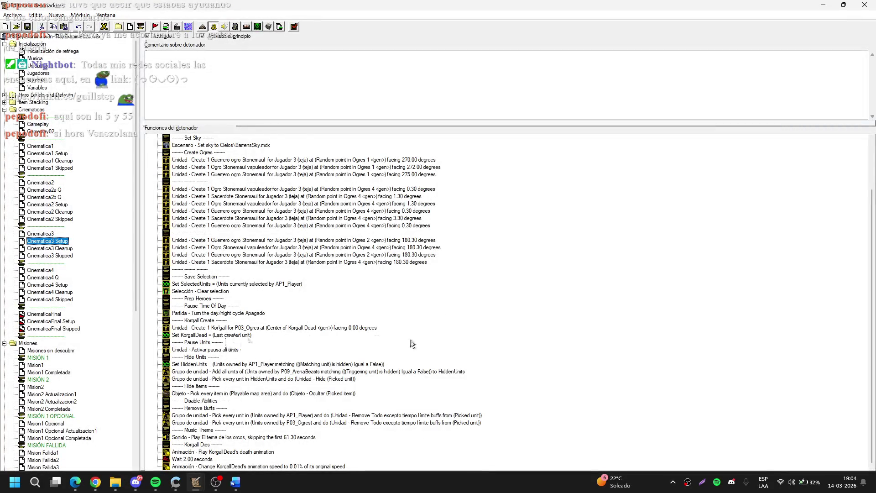
{"action": "scroll", "coordinate": [410, 340], "scroll_direction": "up", "scroll_amount": 3}
{"action": "left_click", "coordinate": [60, 248]}
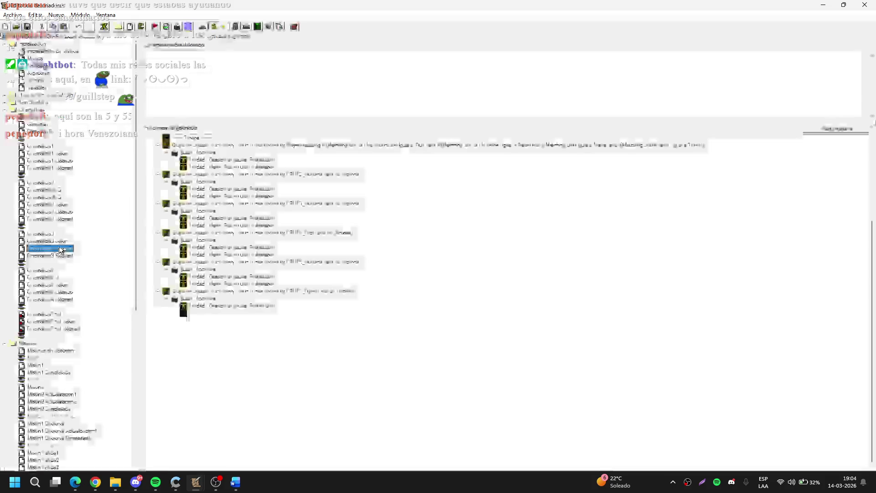
{"action": "left_click", "coordinate": [63, 241]}
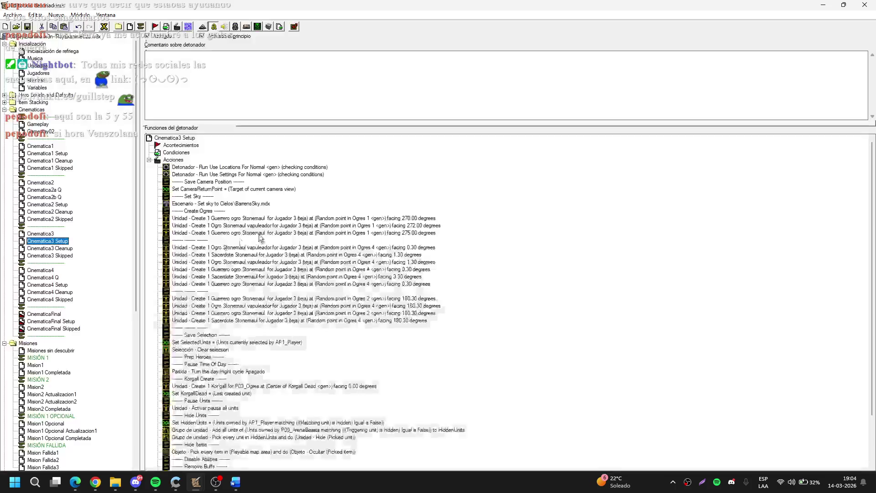
{"action": "left_click", "coordinate": [73, 248]}
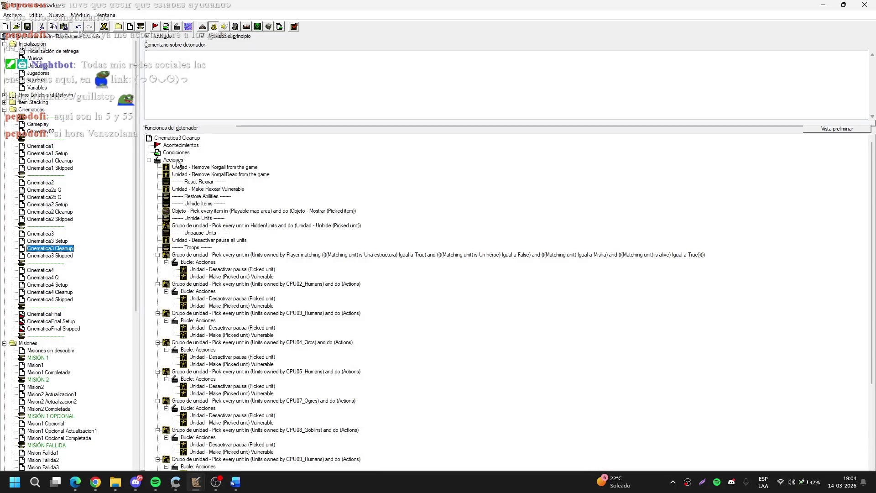
{"action": "left_click", "coordinate": [179, 160]}
{"action": "key", "text": "ctrl+v"}
Step: Set the Player's Ogro Stonemaul and Magos Stonemaul actions to Disponible
{"action": "key", "text": "Up"}
{"action": "key", "text": "Up"}
{"action": "key", "text": "Up"}
{"action": "key", "text": "Return"}
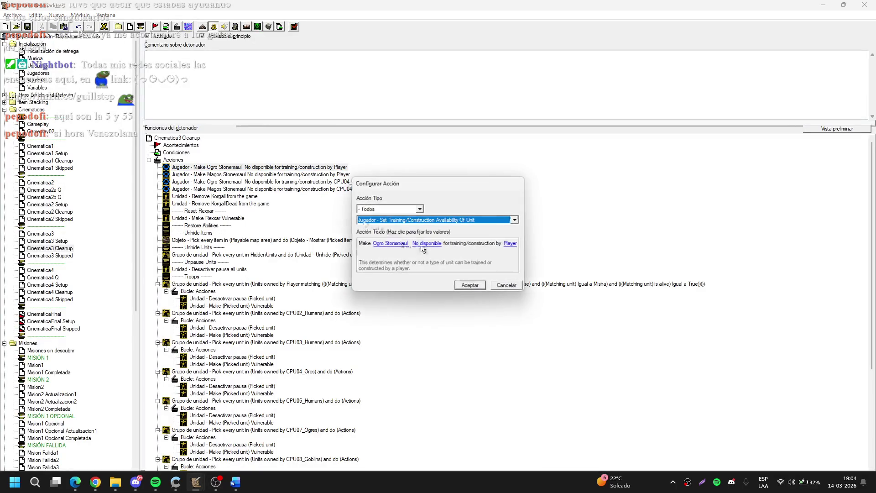
{"action": "left_click", "coordinate": [429, 243]}
{"action": "key", "text": "Return"}
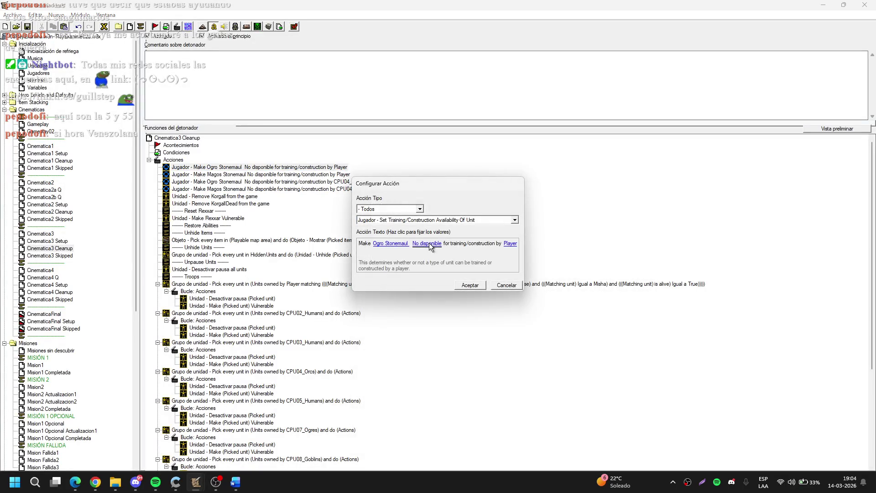
{"action": "left_click", "coordinate": [429, 243]}
{"action": "key", "text": "Up"}
{"action": "key", "text": "Return"}
{"action": "key", "text": "Return"}
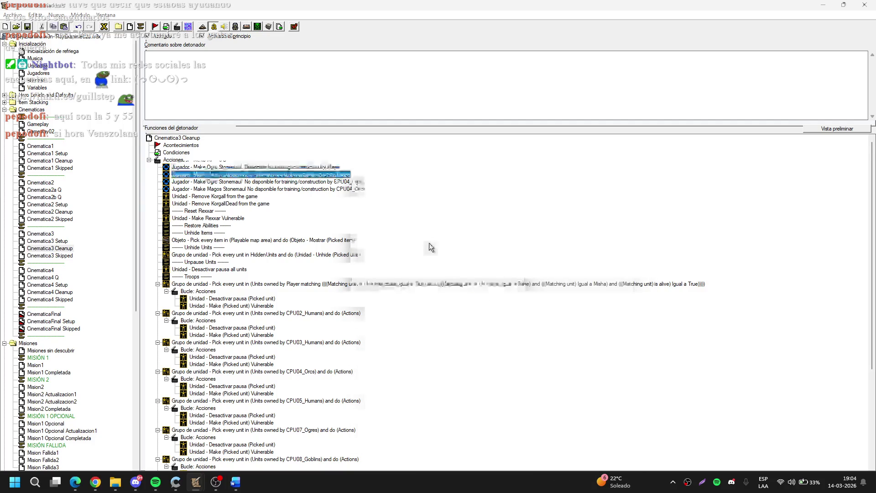
{"action": "key", "text": "Down"}
{"action": "key", "text": "Return"}
{"action": "left_click", "coordinate": [429, 243]}
{"action": "key", "text": "Up"}
{"action": "key", "text": "Return"}
{"action": "key", "text": "Return"}
Step: Set CPU04_Orcs' Ogro and Magos Stonemaul actions to Disponible and return to the map
{"action": "key", "text": "Down"}
{"action": "key", "text": "Return"}
{"action": "left_click", "coordinate": [429, 243]}
{"action": "key", "text": "Up"}
{"action": "key", "text": "Return"}
{"action": "key", "text": "Return"}
{"action": "key", "text": "Down"}
{"action": "key", "text": "Return"}
{"action": "left_click", "coordinate": [429, 243]}
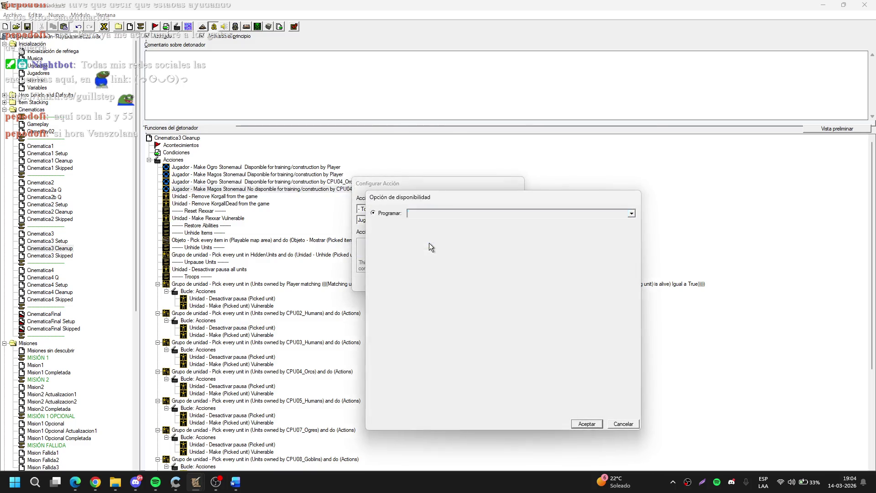
{"action": "key", "text": "Up"}
{"action": "key", "text": "Return"}
{"action": "key", "text": "Return"}
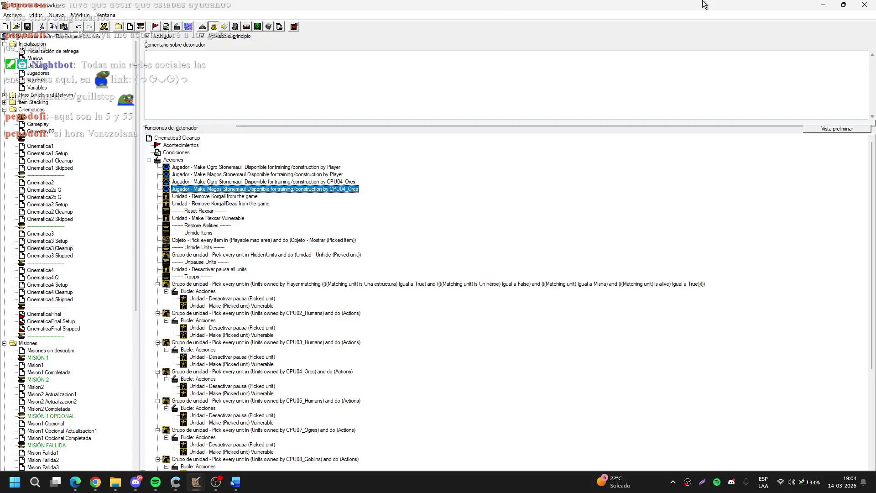
{"action": "left_click", "coordinate": [824, 5]}
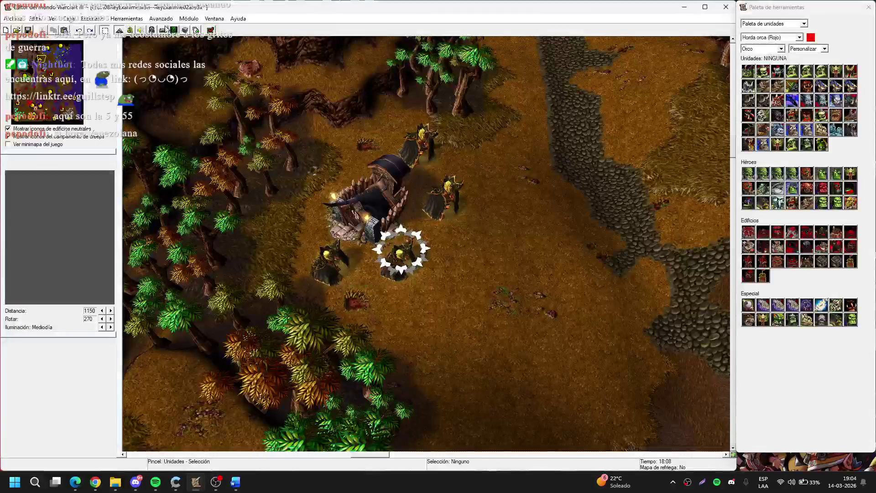
Step: In the Object Editor, browse the orc buildings and inspect the Cuartel (Orco) trained units
{"action": "left_click", "coordinate": [152, 30]}
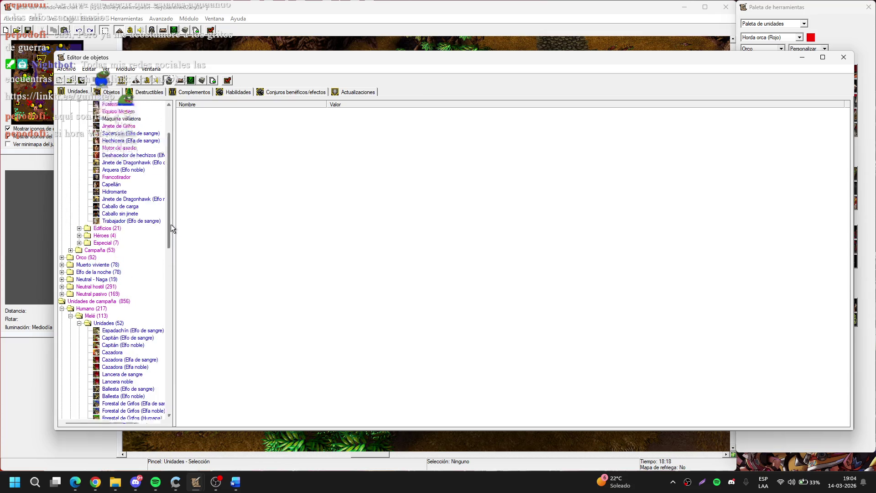
{"action": "left_click", "coordinate": [62, 250]}
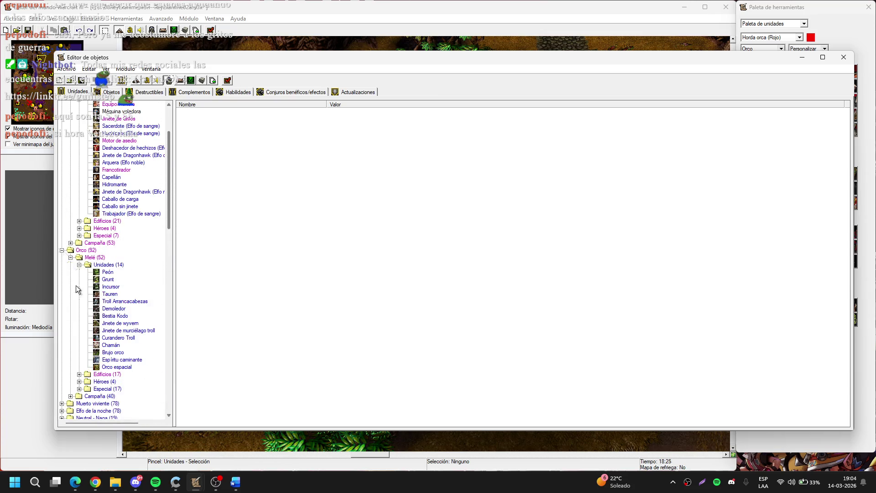
{"action": "scroll", "coordinate": [76, 286], "scroll_direction": "down", "scroll_amount": 4}
{"action": "left_click", "coordinate": [61, 360]}
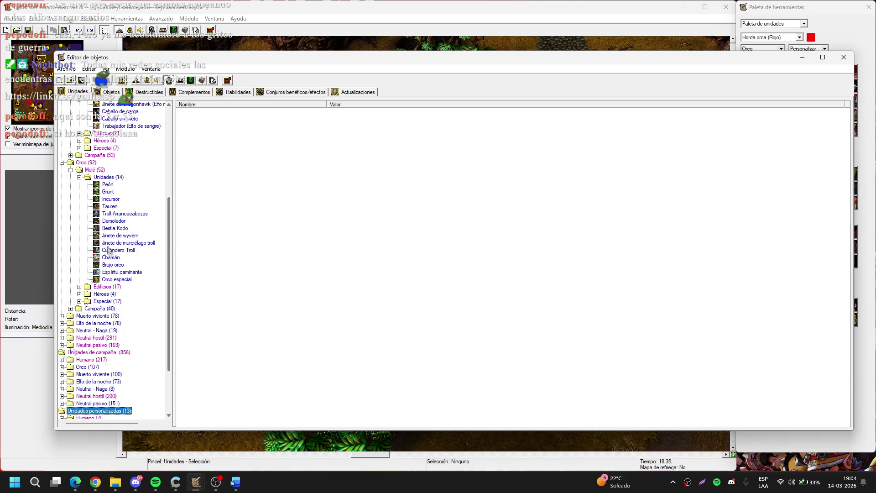
{"action": "left_click", "coordinate": [80, 287]}
{"action": "left_click", "coordinate": [110, 323]}
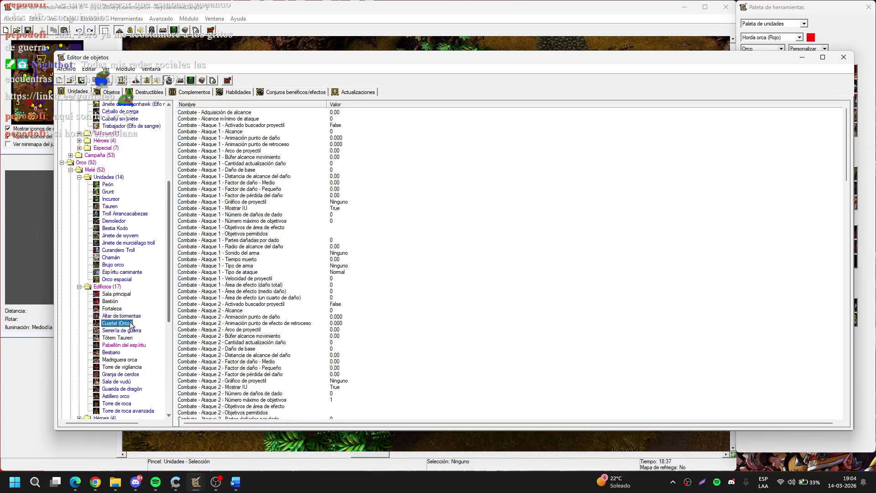
{"action": "left_click_drag", "start_coordinate": [845, 143], "coordinate": [845, 374]}
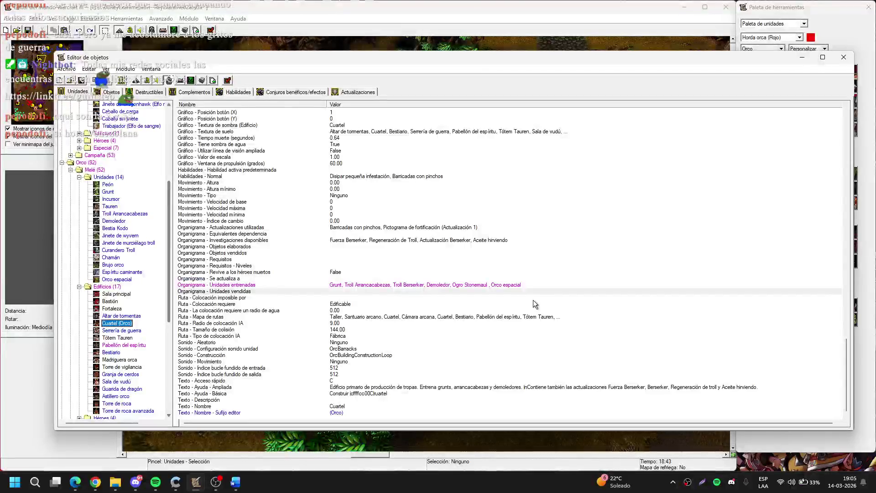
{"action": "left_click", "coordinate": [492, 289]}
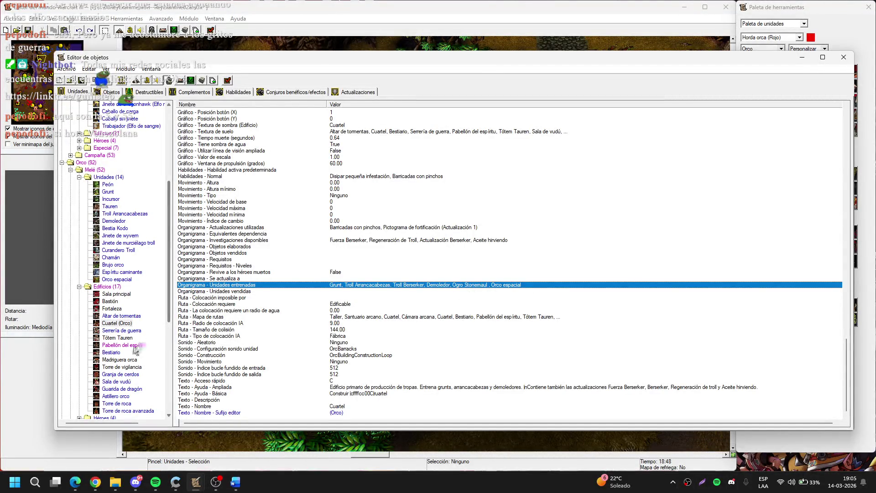
Step: Add Magos Stonemaul to Pabellón del espíritu's trained units and jump the map to the orc base
{"action": "left_click", "coordinate": [135, 345]}
{"action": "left_click", "coordinate": [488, 285]}
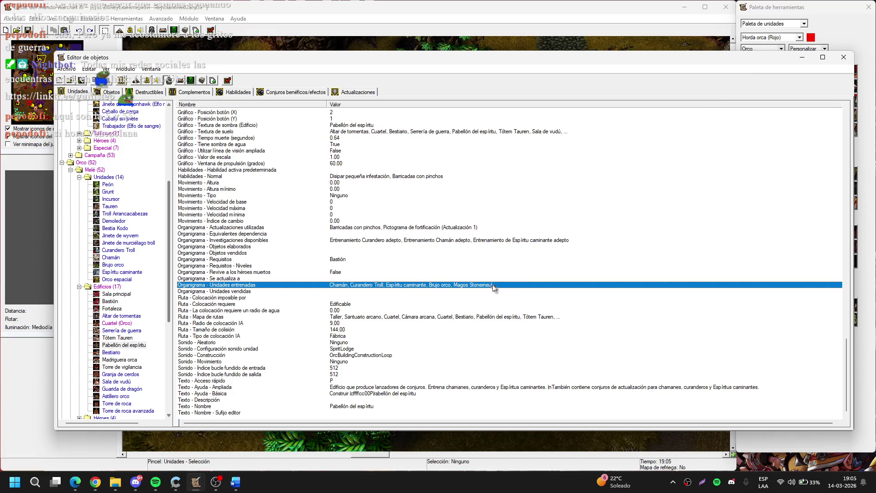
{"action": "double_click", "coordinate": [492, 285]}
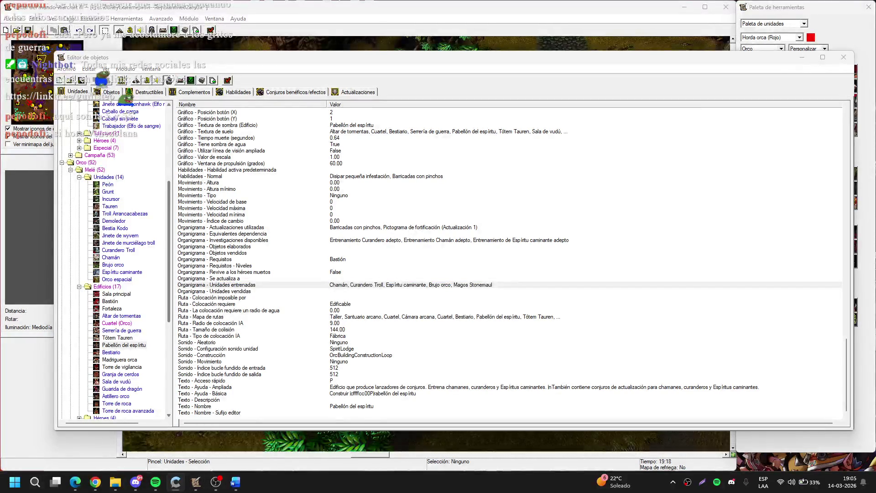
{"action": "left_click", "coordinate": [661, 251]}
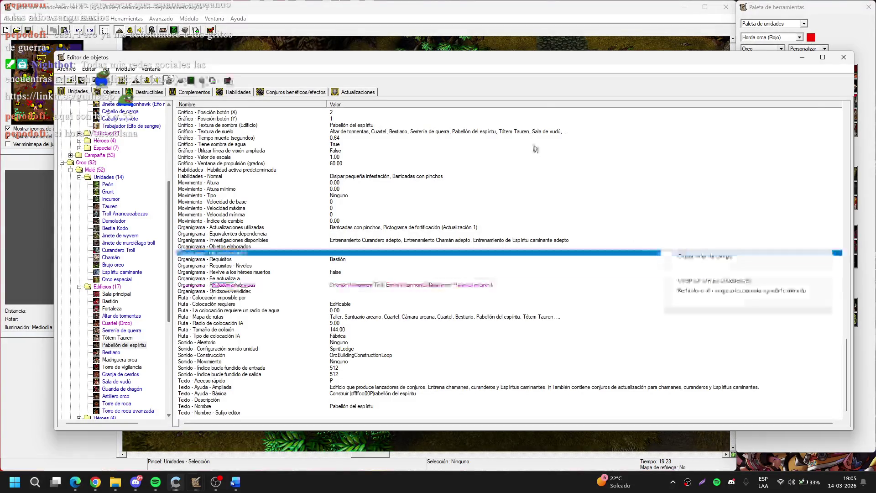
{"action": "right_click", "coordinate": [577, 104]}
{"action": "left_click", "coordinate": [552, 95]}
{"action": "left_click", "coordinate": [802, 57]}
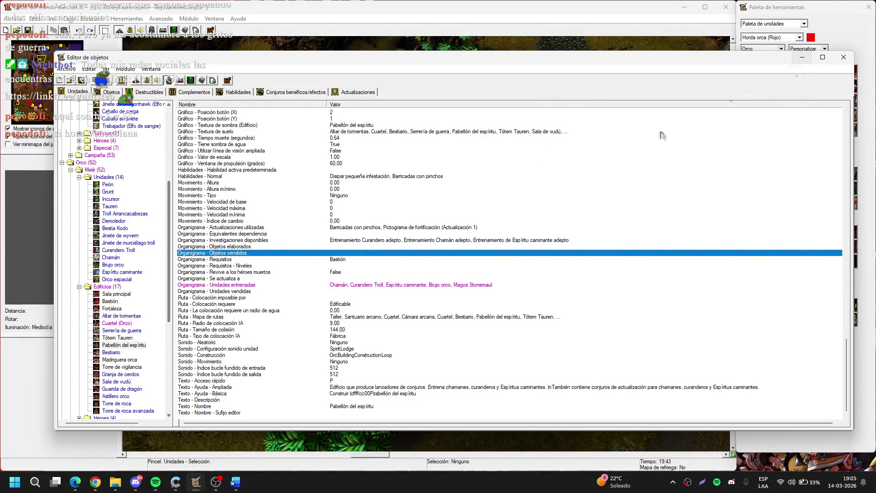
{"action": "key", "text": "Down"}
{"action": "key", "text": "Down"}
{"action": "key", "text": "Down"}
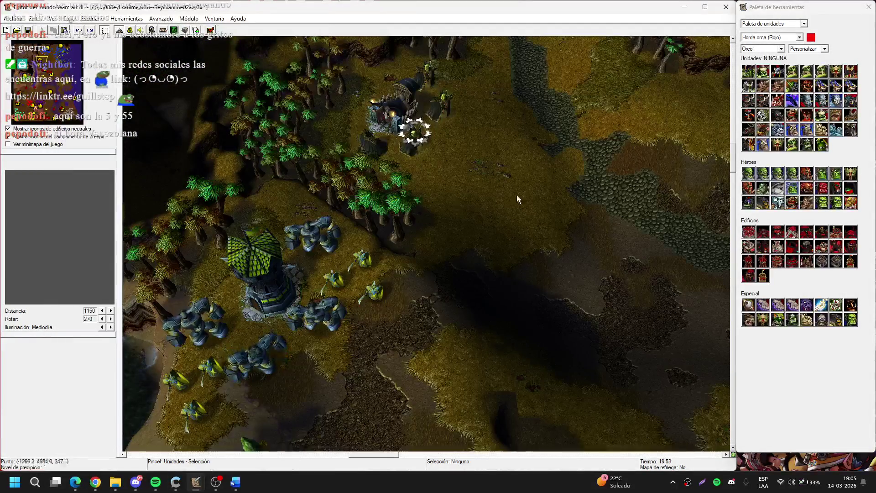
Step: Check the CPU04_Orcs Magos Stonemaul availability action in the Trigger Editor, then return to the map
{"action": "left_click", "coordinate": [196, 482]}
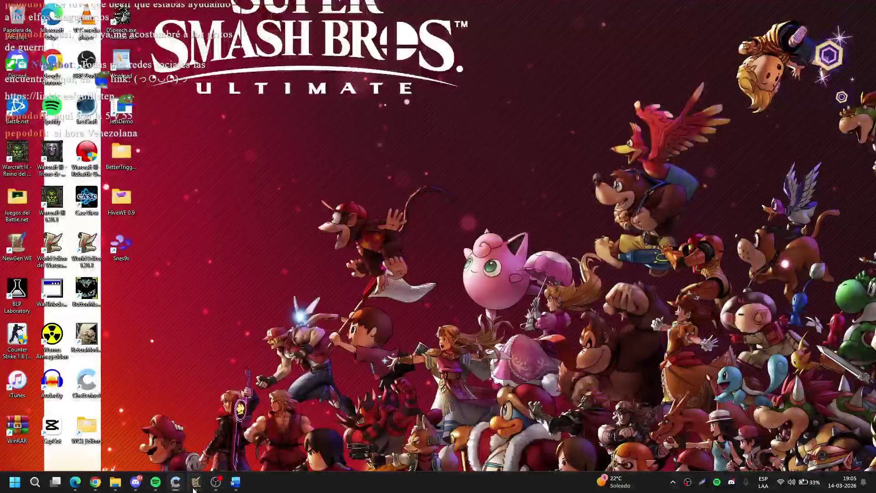
{"action": "mouse_move", "coordinate": [196, 482]}
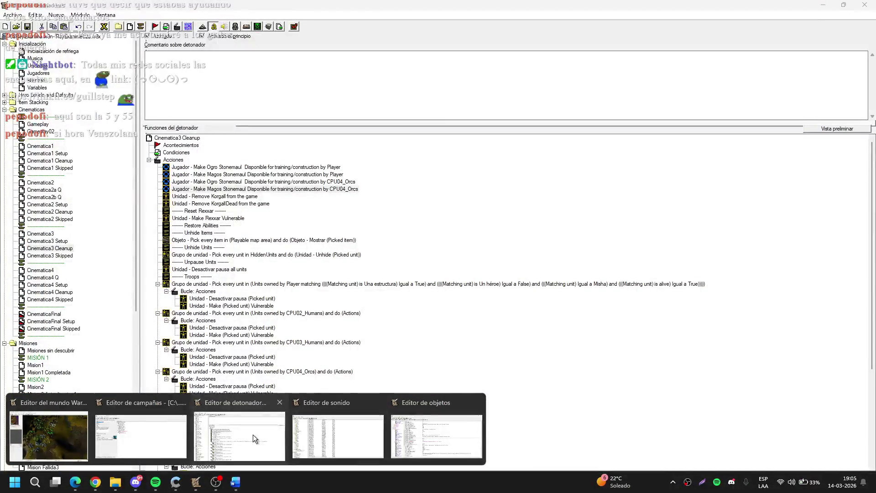
{"action": "left_click", "coordinate": [253, 435]}
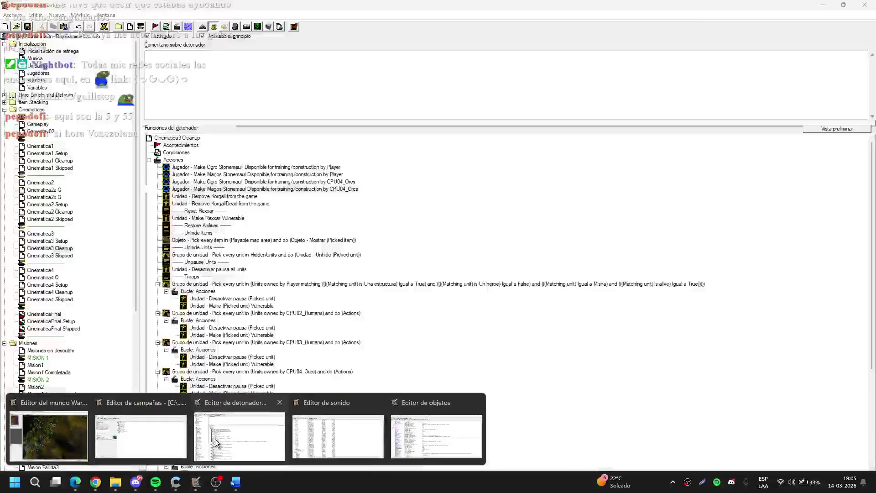
{"action": "left_click", "coordinate": [215, 439]}
{"action": "left_click", "coordinate": [274, 189]}
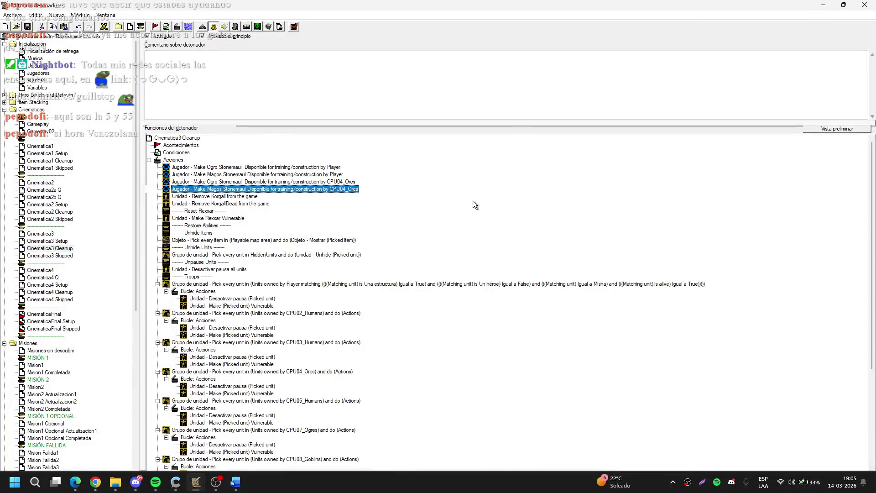
{"action": "key", "text": "F3"}
Step: Select the mercenary camp on the map and review its unit properties and abilities
{"action": "scroll", "coordinate": [368, 264], "scroll_direction": "up", "scroll_amount": 3}
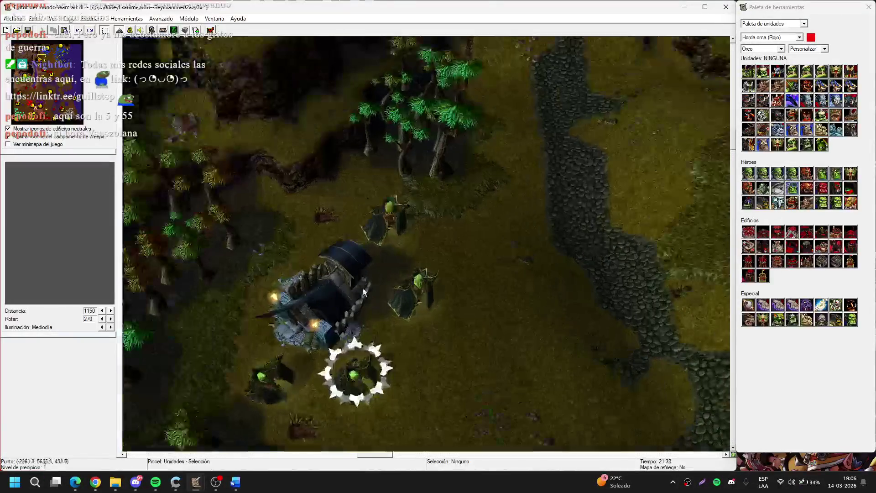
{"action": "left_click", "coordinate": [343, 300]}
{"action": "scroll", "coordinate": [456, 342], "scroll_direction": "up", "scroll_amount": 2}
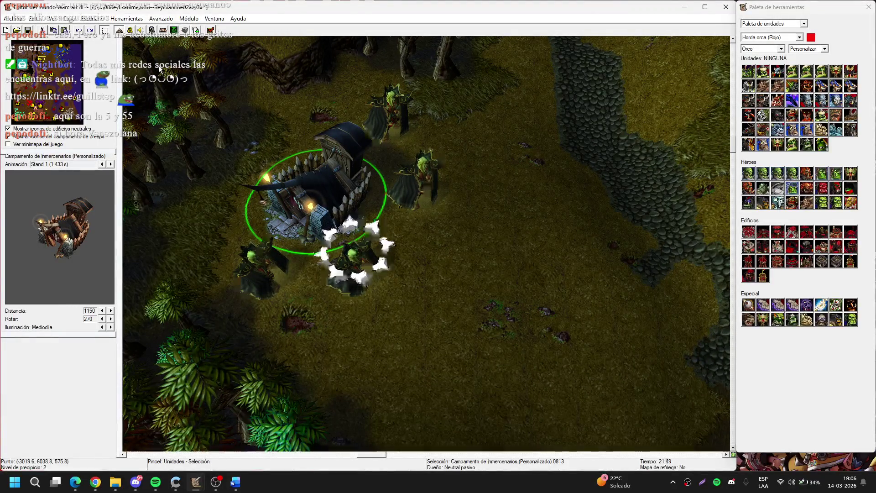
{"action": "double_click", "coordinate": [327, 206]}
{"action": "left_click", "coordinate": [326, 205]}
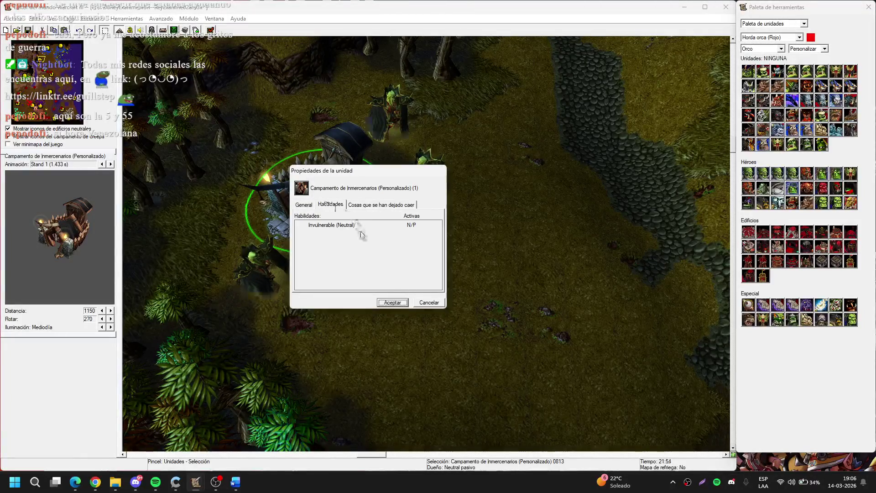
{"action": "key", "text": "Escape"}
Step: In the Object Editor, change the camp's 'Texto - Nombre - Sufijo editor' from Personalizado to Ogros
{"action": "key", "text": "F6"}
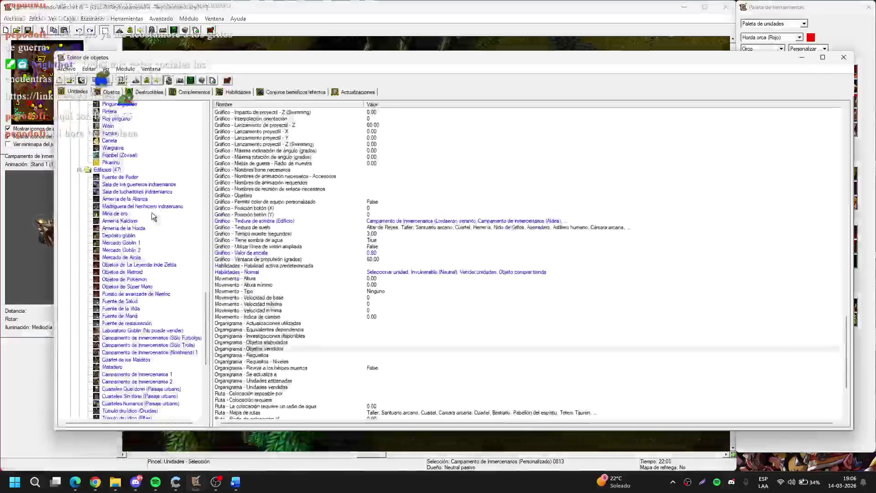
{"action": "scroll", "coordinate": [170, 184], "scroll_direction": "down", "scroll_amount": 4}
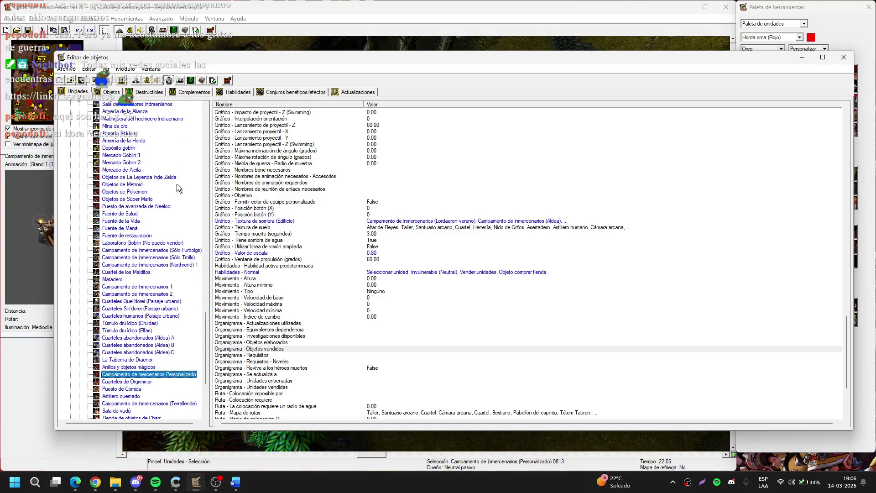
{"action": "scroll", "coordinate": [176, 182], "scroll_direction": "down", "scroll_amount": 2}
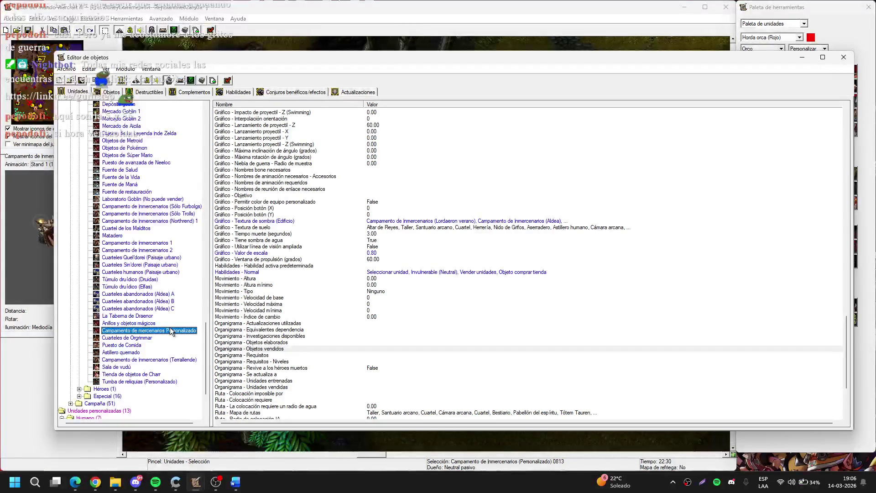
{"action": "scroll", "coordinate": [454, 305], "scroll_direction": "down", "scroll_amount": 5}
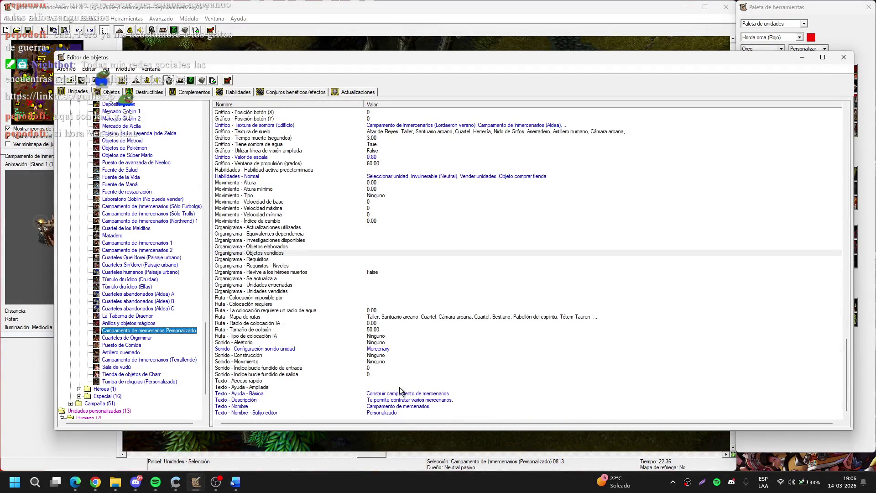
{"action": "double_click", "coordinate": [405, 413]}
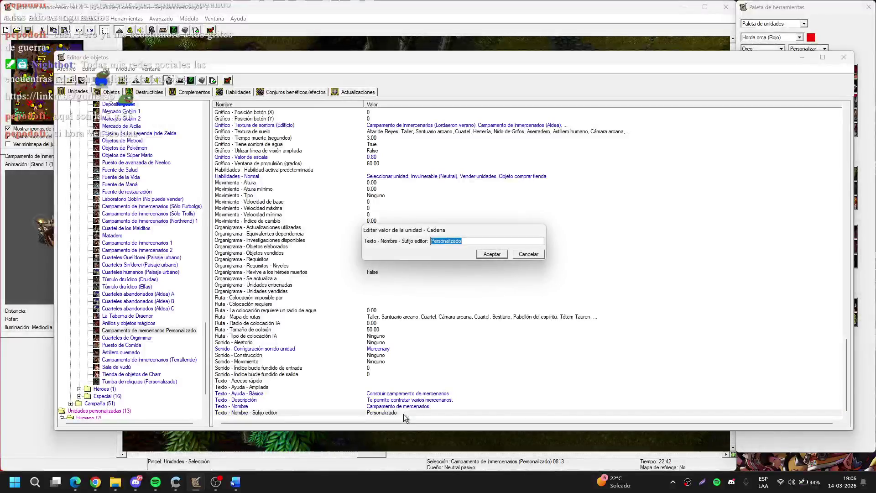
{"action": "key", "text": "End"}
{"action": "type", "text": ")"}
{"action": "key", "text": "Escape"}
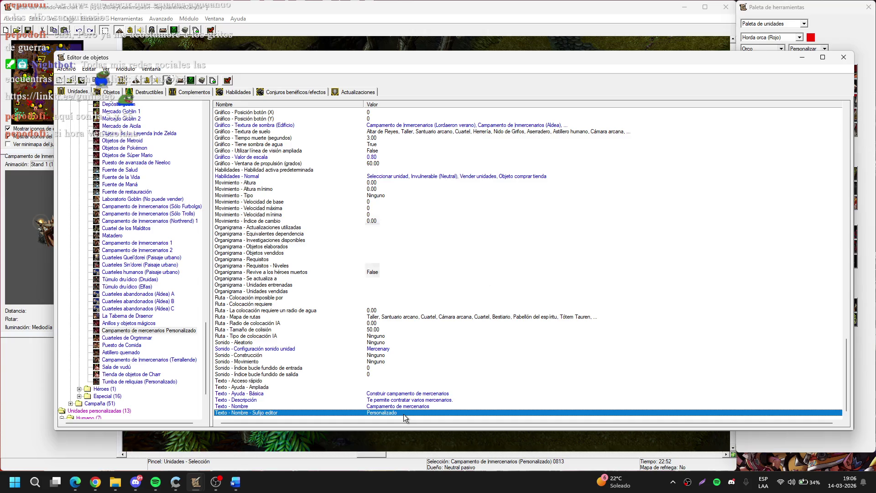
{"action": "double_click", "coordinate": [404, 413]}
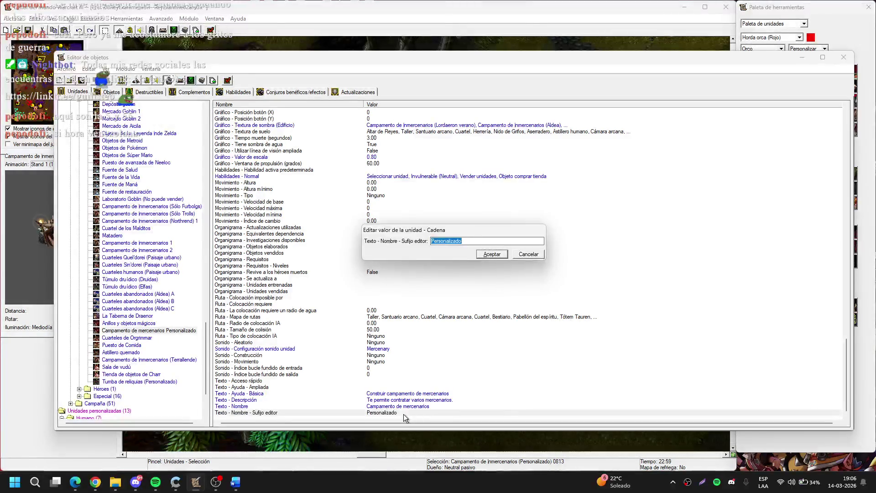
{"action": "type", "text": "Ogros"}
{"action": "key", "text": "Return"}
Step: Recheck the map's mercenary camp properties and abilities without changing anything
{"action": "left_click", "coordinate": [844, 57]}
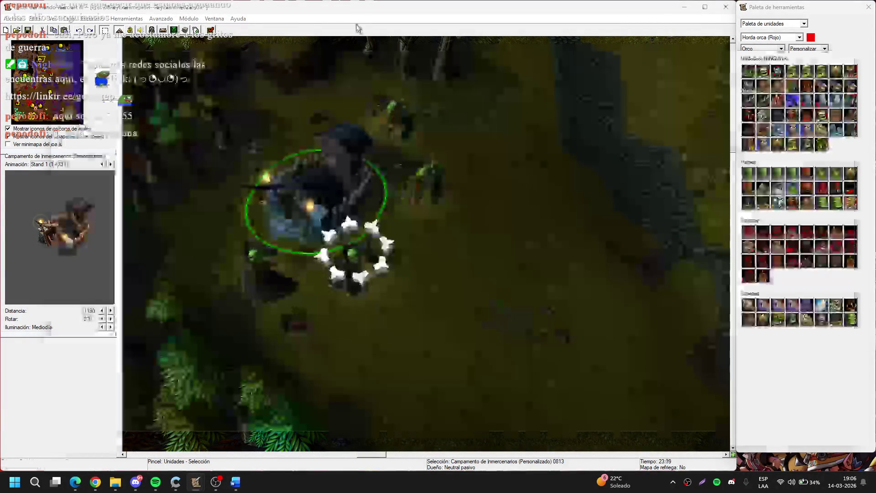
{"action": "double_click", "coordinate": [300, 181]}
{"action": "left_click", "coordinate": [316, 206]}
{"action": "left_click", "coordinate": [308, 205]}
{"action": "left_click", "coordinate": [327, 206]}
{"action": "left_click", "coordinate": [419, 302]}
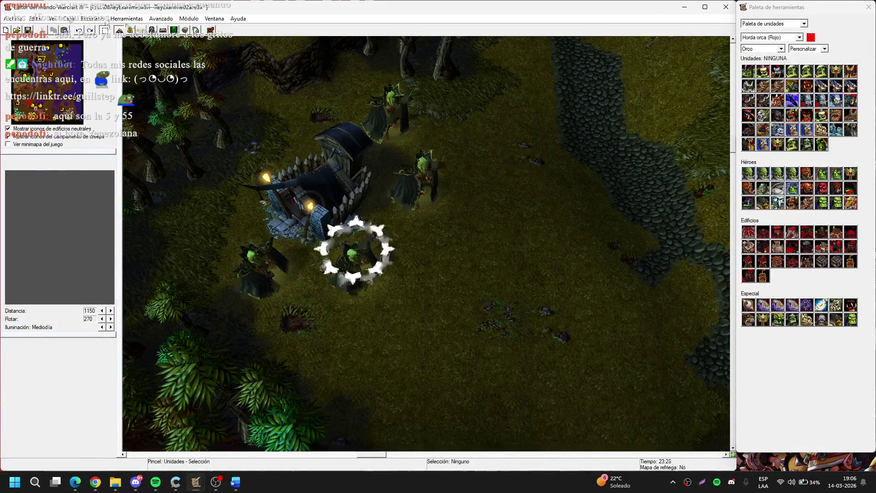
{"action": "key", "text": "F6"}
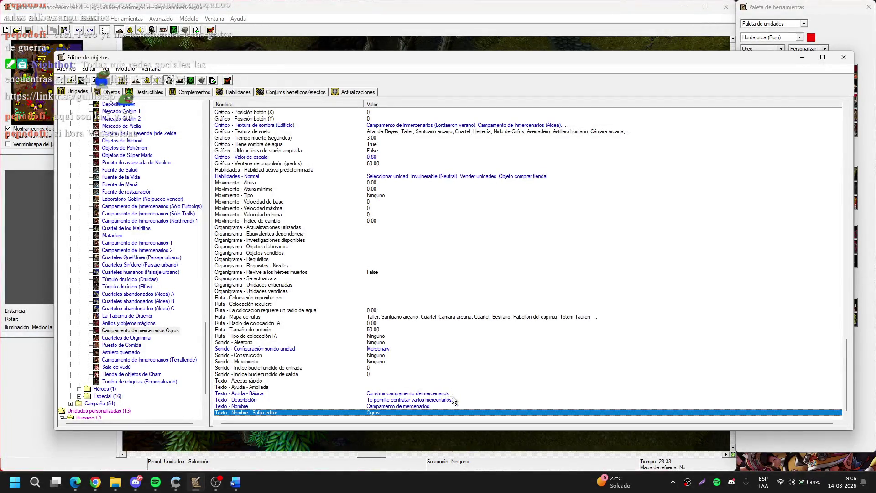
Step: Select Campamento de mercenarios Ogros in the Units tree and scroll through its properties
{"action": "left_click", "coordinate": [187, 378]}
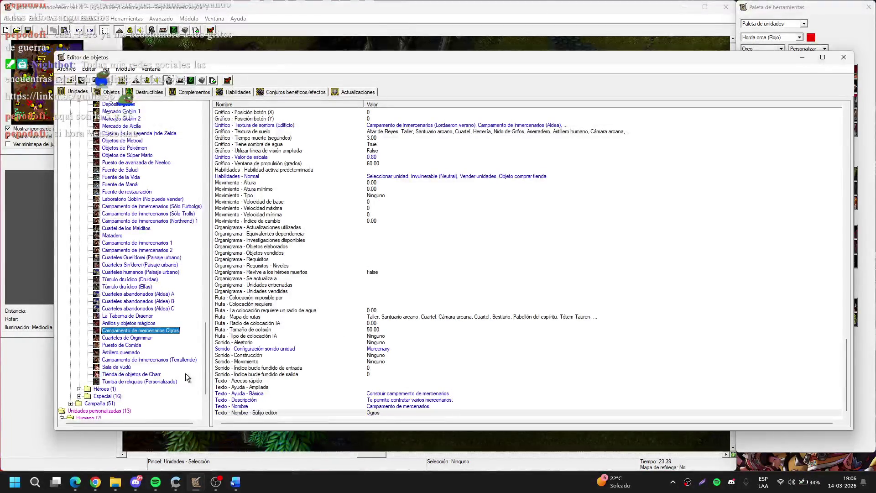
{"action": "scroll", "coordinate": [187, 377], "scroll_direction": "up", "scroll_amount": 2}
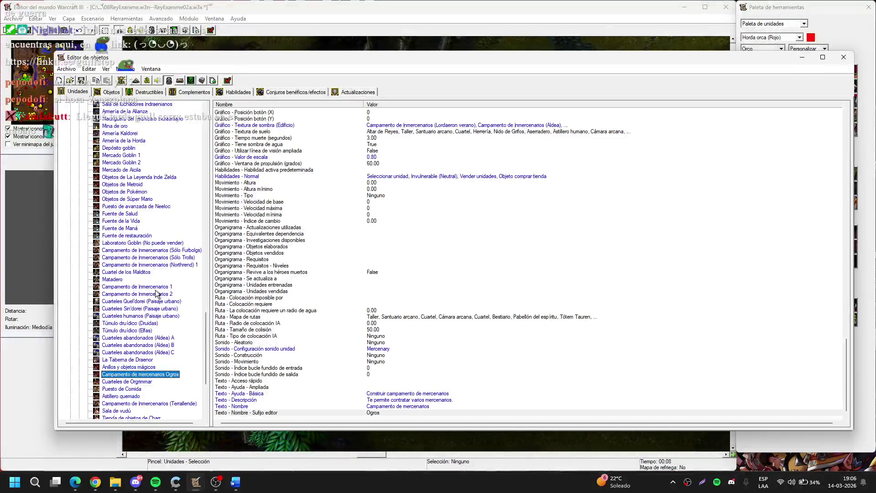
{"action": "scroll", "coordinate": [171, 303], "scroll_direction": "up", "scroll_amount": 2}
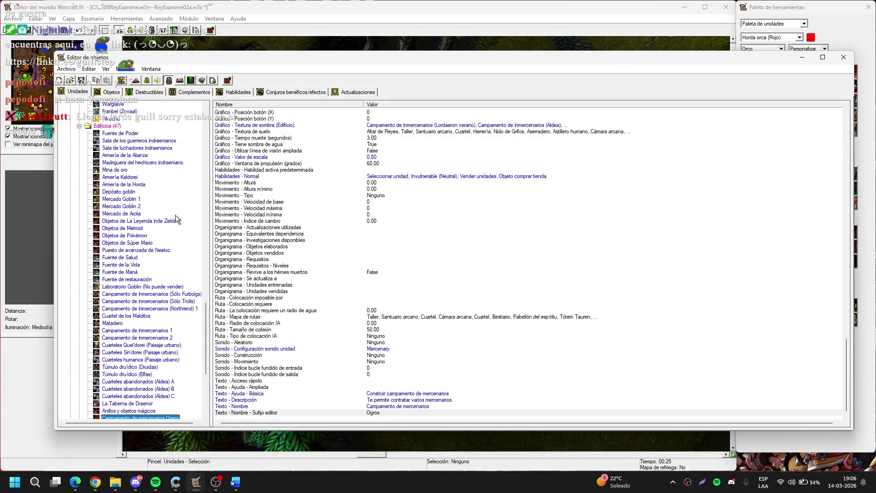
{"action": "scroll", "coordinate": [158, 247], "scroll_direction": "down", "scroll_amount": 2}
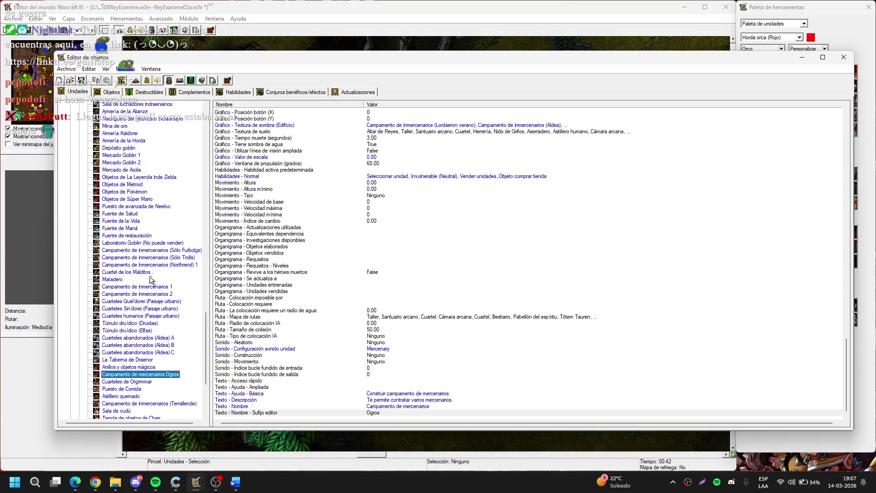
{"action": "scroll", "coordinate": [151, 280], "scroll_direction": "down", "scroll_amount": 1}
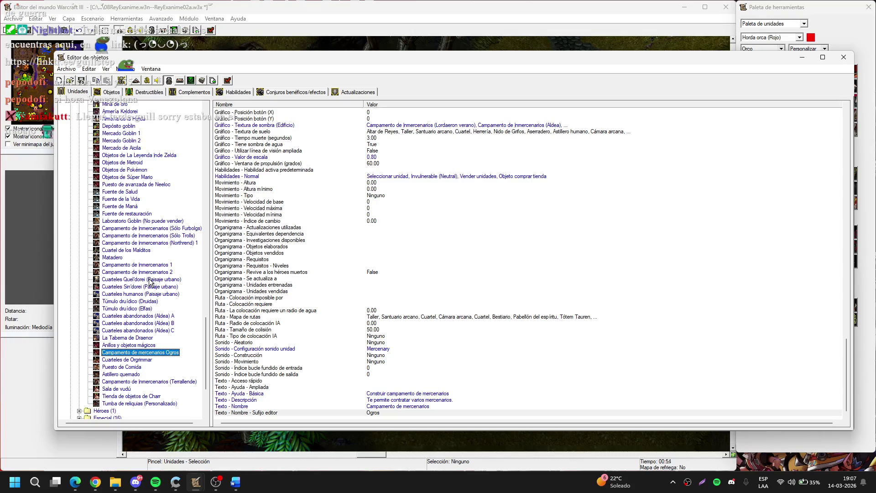
{"action": "left_click", "coordinate": [155, 482]}
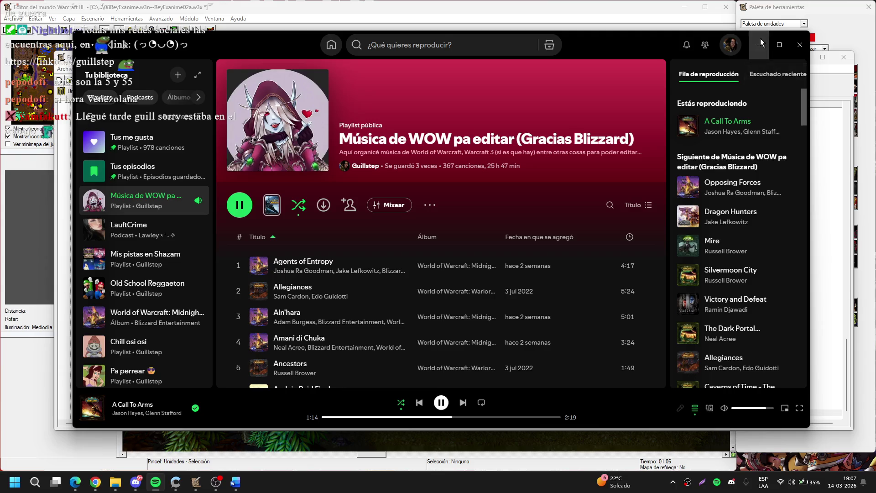
{"action": "left_click", "coordinate": [760, 45]}
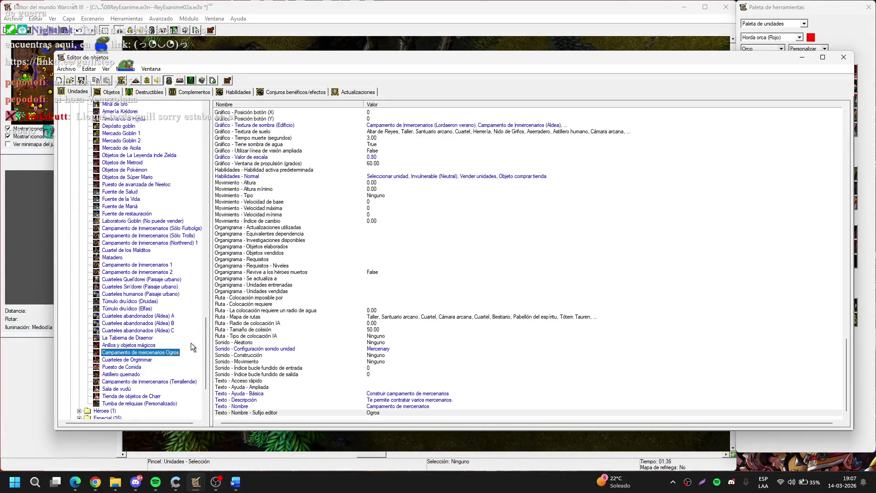
{"action": "scroll", "coordinate": [191, 347], "scroll_direction": "down", "scroll_amount": 1}
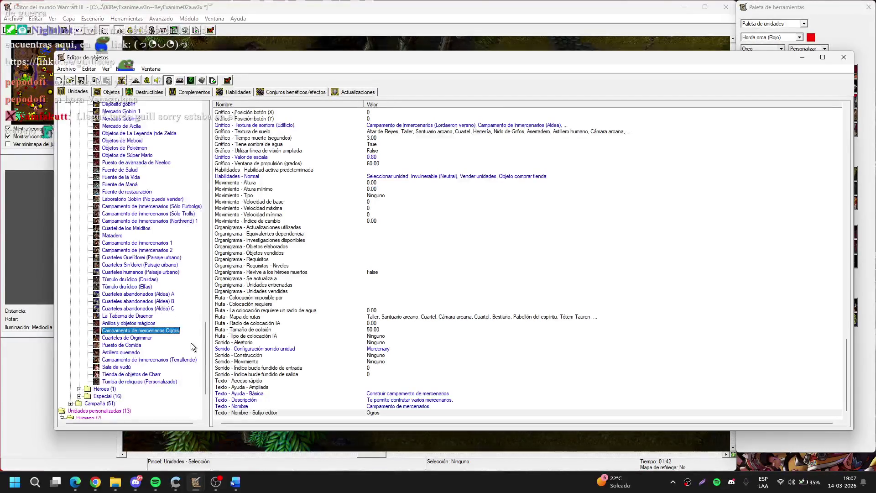
Step: Expand the Campaña buildings and show the custom mercenary camp's properties
{"action": "left_click", "coordinate": [71, 403]}
{"action": "scroll", "coordinate": [83, 382], "scroll_direction": "down", "scroll_amount": 12}
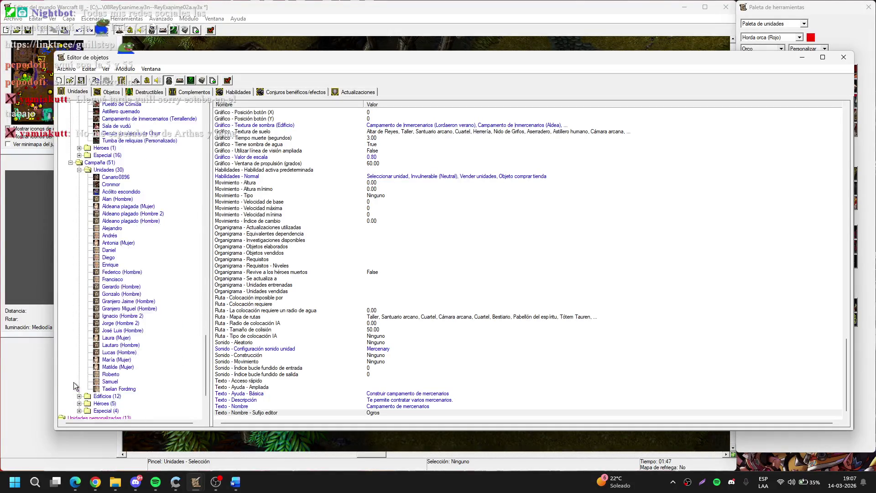
{"action": "left_click", "coordinate": [80, 353]}
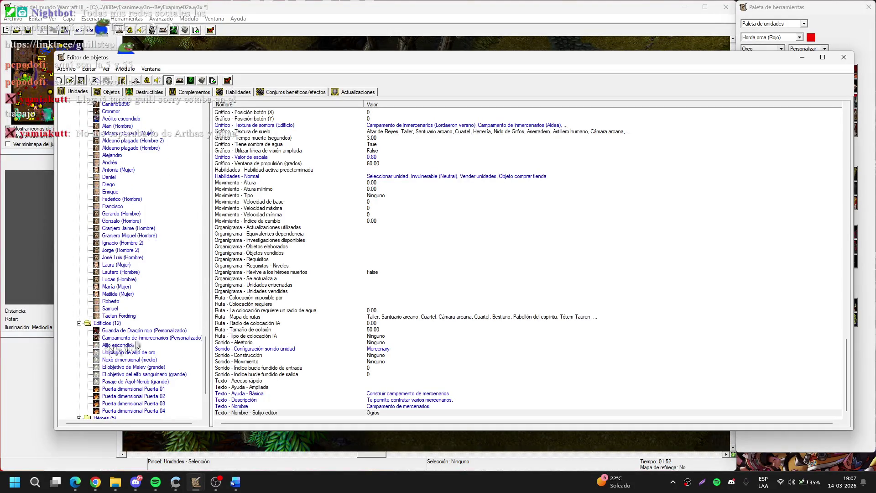
{"action": "left_click", "coordinate": [157, 339]}
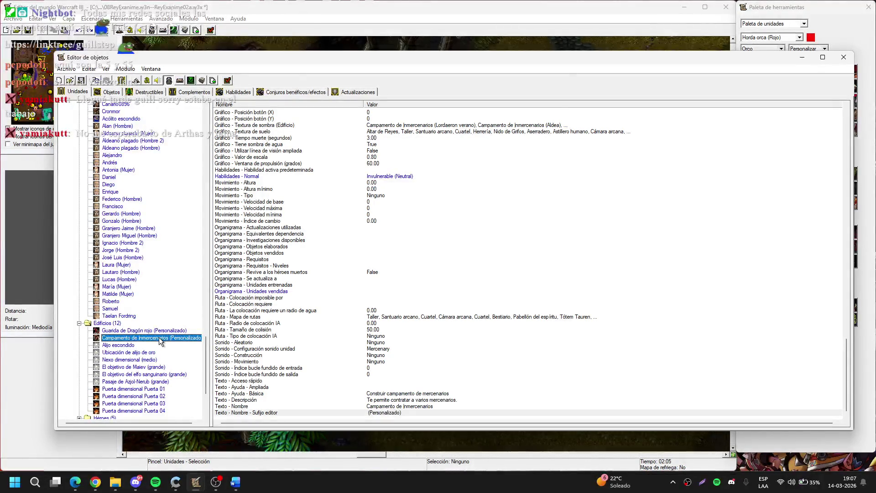
{"action": "scroll", "coordinate": [174, 369], "scroll_direction": "down", "scroll_amount": 1}
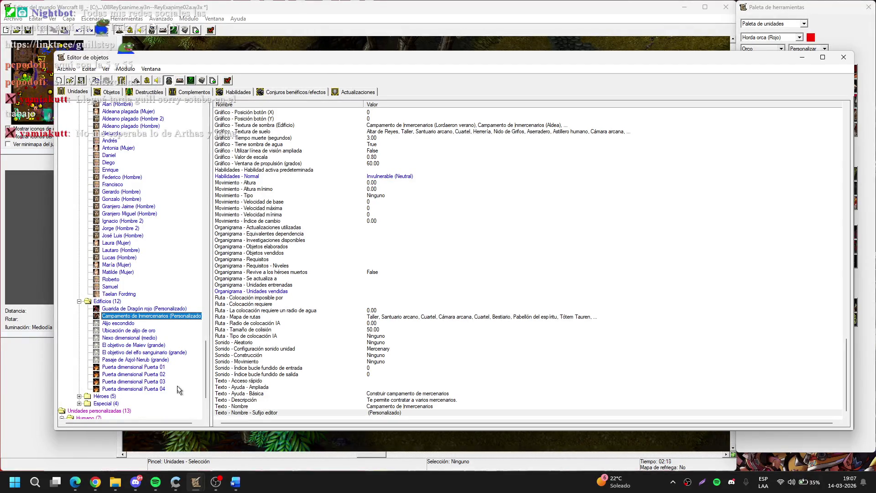
{"action": "scroll", "coordinate": [177, 387], "scroll_direction": "up", "scroll_amount": 10}
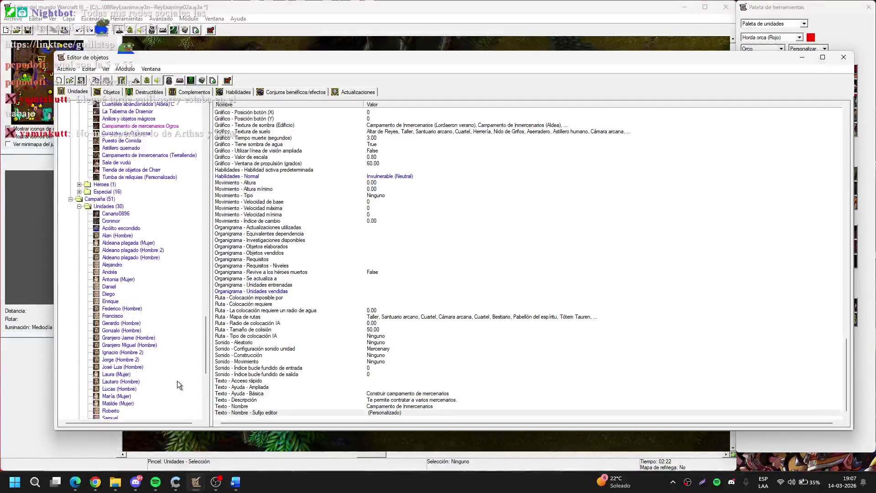
Step: Reset Campamento de mercenarios Ogros with 'Restablecer valores predeterminados', confirming the warning
{"action": "right_click", "coordinate": [156, 214]}
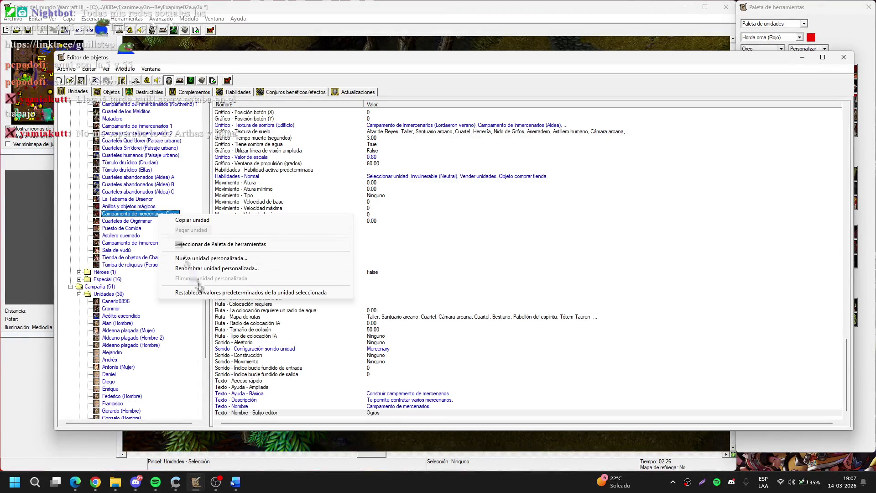
{"action": "left_click", "coordinate": [246, 294]}
{"action": "left_click", "coordinate": [458, 269]}
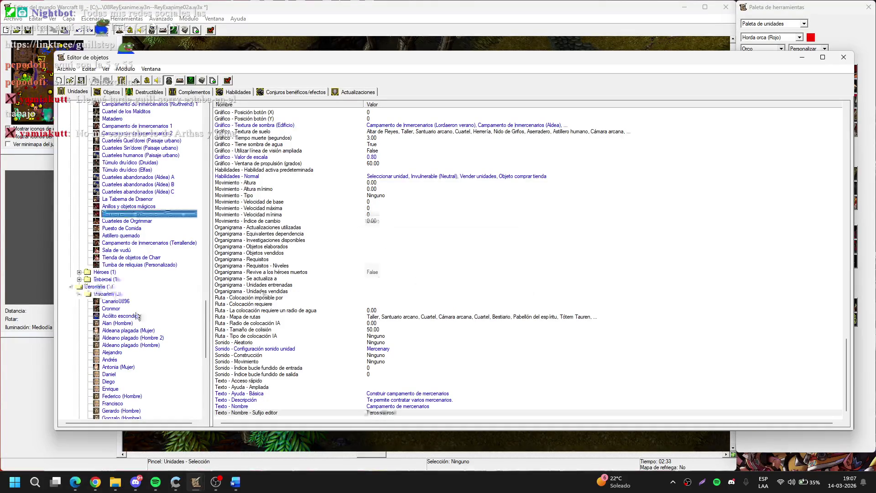
{"action": "scroll", "coordinate": [151, 311], "scroll_direction": "down", "scroll_amount": 12}
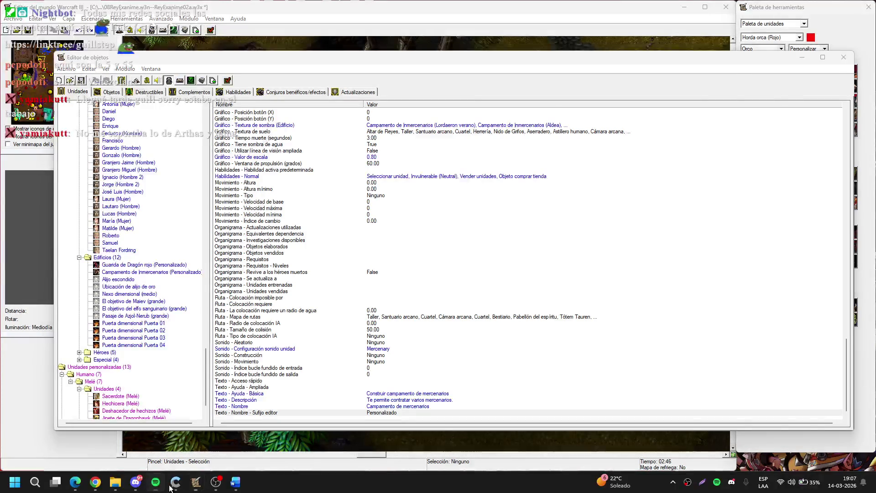
Step: Lower the music player's volume, then start editing the campaign mercenary camp's editor suffix
{"action": "left_click", "coordinate": [156, 482]}
{"action": "left_click_drag", "start_coordinate": [766, 408], "coordinate": [754, 408]}
{"action": "left_click", "coordinate": [760, 44]}
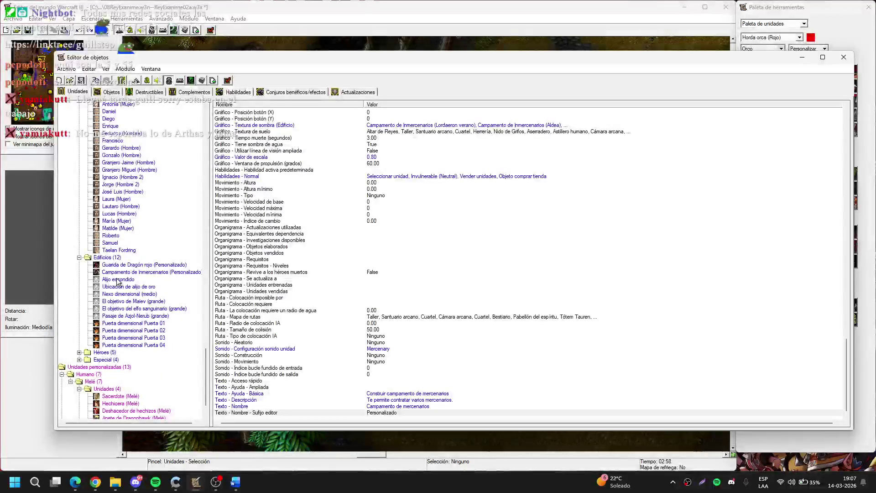
{"action": "left_click", "coordinate": [142, 273]}
{"action": "double_click", "coordinate": [390, 412]}
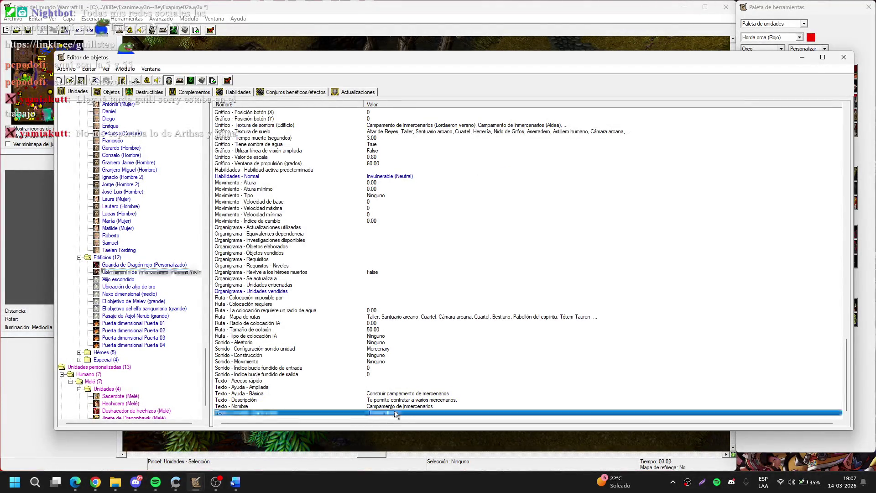
Step: Set the campaign mercenary camp's editor suffix to (Ogros) and review its abilities and units sold
{"action": "key", "text": "BackSpace"}
{"action": "type", "text": "(Ogros)"}
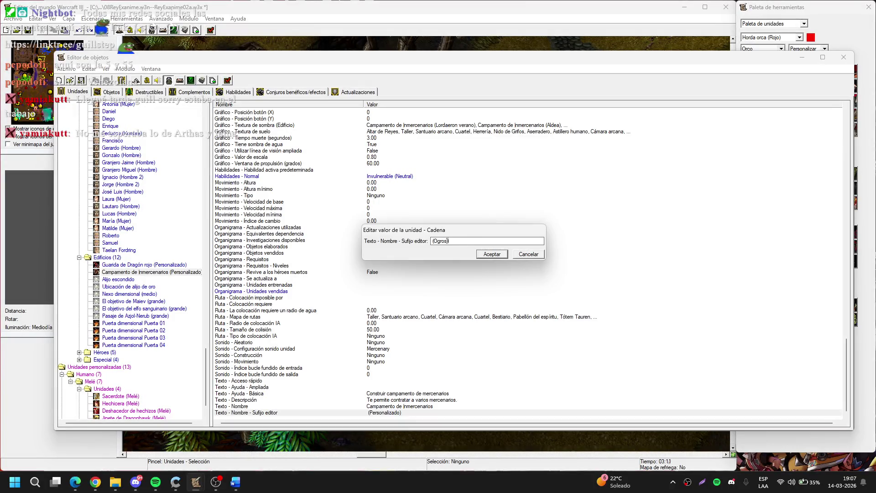
{"action": "key", "text": "Return"}
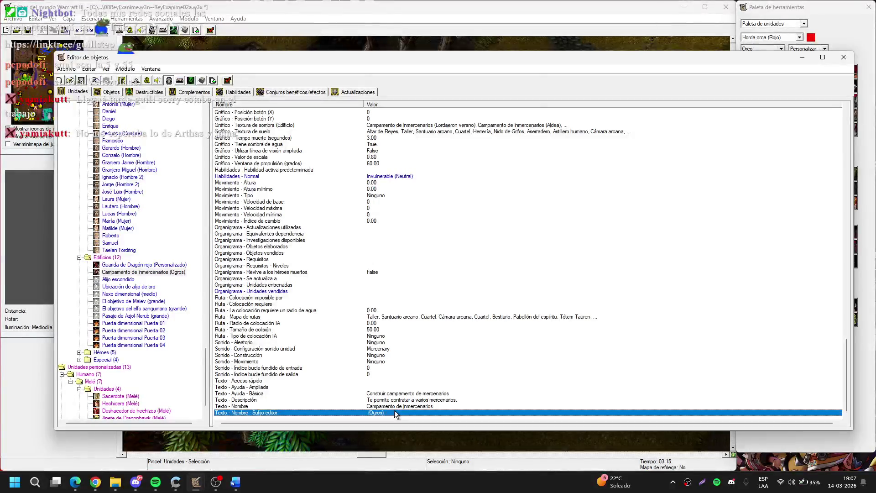
{"action": "left_click", "coordinate": [403, 178]}
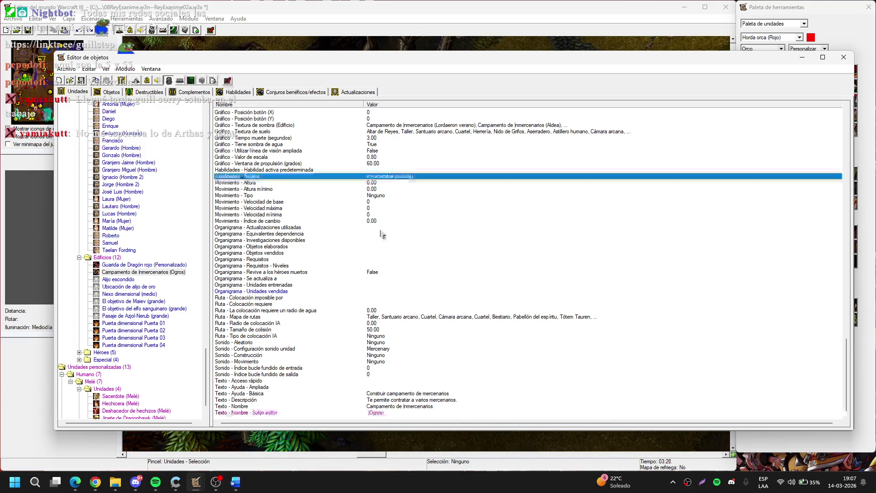
{"action": "left_click", "coordinate": [381, 293]}
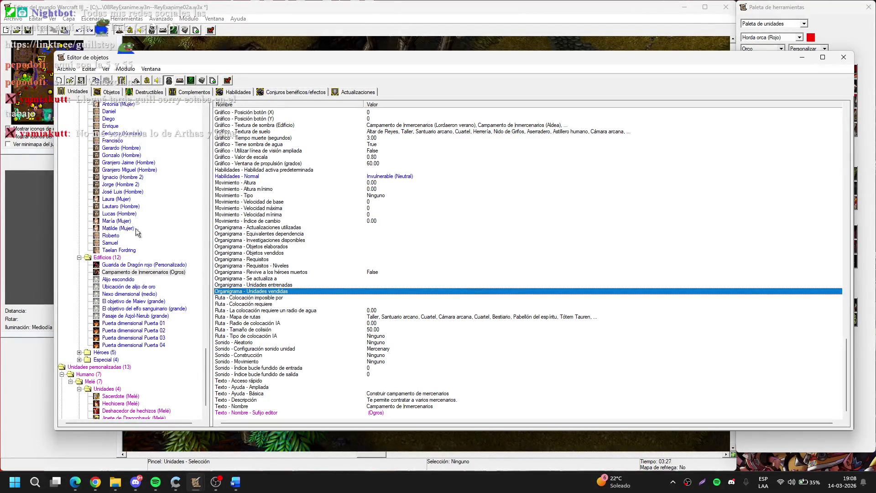
{"action": "scroll", "coordinate": [147, 233], "scroll_direction": "up", "scroll_amount": 5}
{"action": "scroll", "coordinate": [146, 233], "scroll_direction": "down", "scroll_amount": 1}
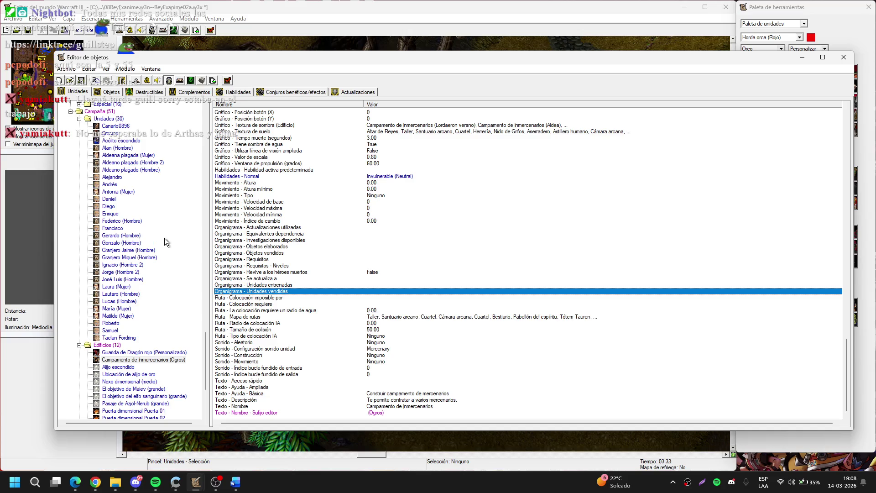
{"action": "scroll", "coordinate": [165, 242], "scroll_direction": "up", "scroll_amount": 5}
{"action": "scroll", "coordinate": [168, 260], "scroll_direction": "down", "scroll_amount": 8}
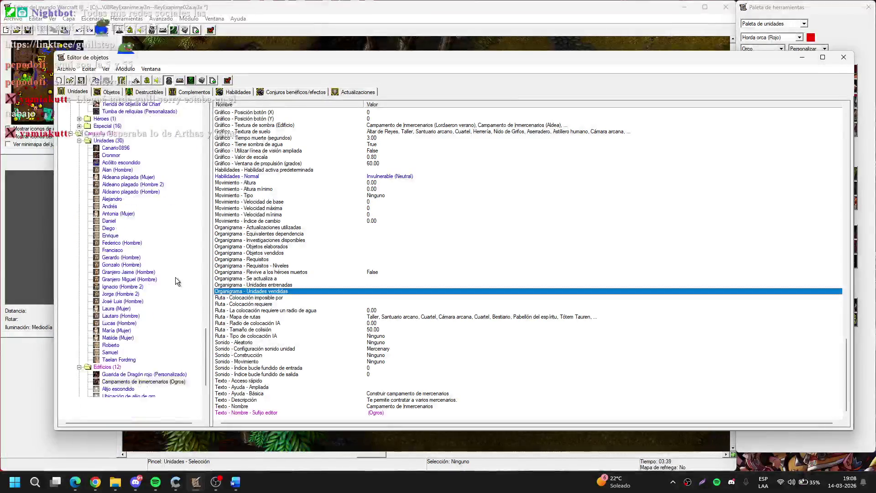
Step: Copy the neutral mercenary camp's 'Habilidades - Normal' and paste them onto the (Ogros) camp
{"action": "left_click", "coordinate": [170, 310]}
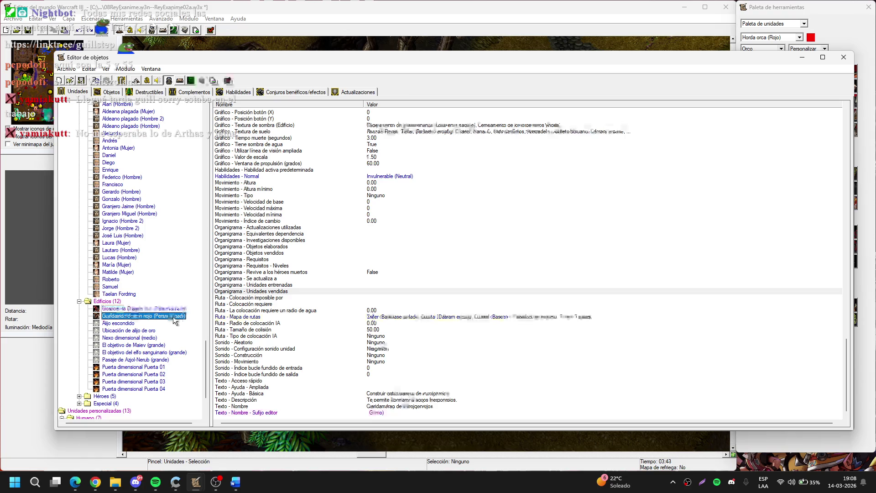
{"action": "scroll", "coordinate": [173, 292], "scroll_direction": "up", "scroll_amount": 9}
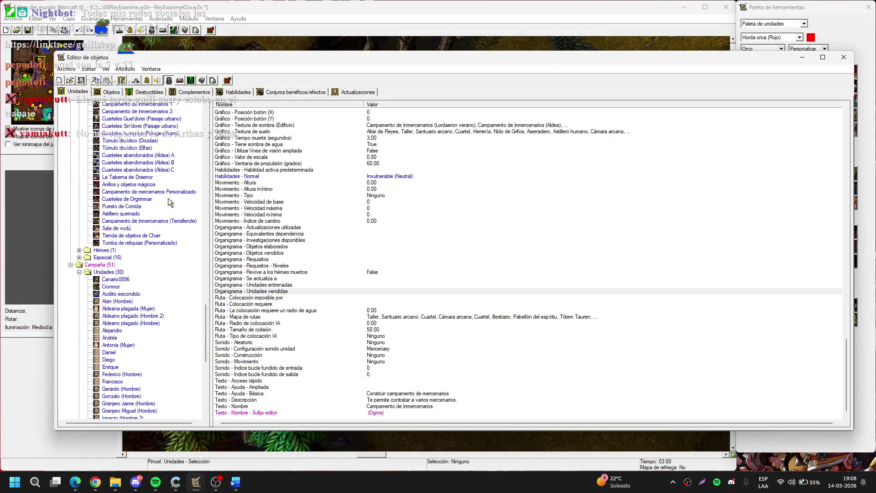
{"action": "left_click", "coordinate": [168, 197]}
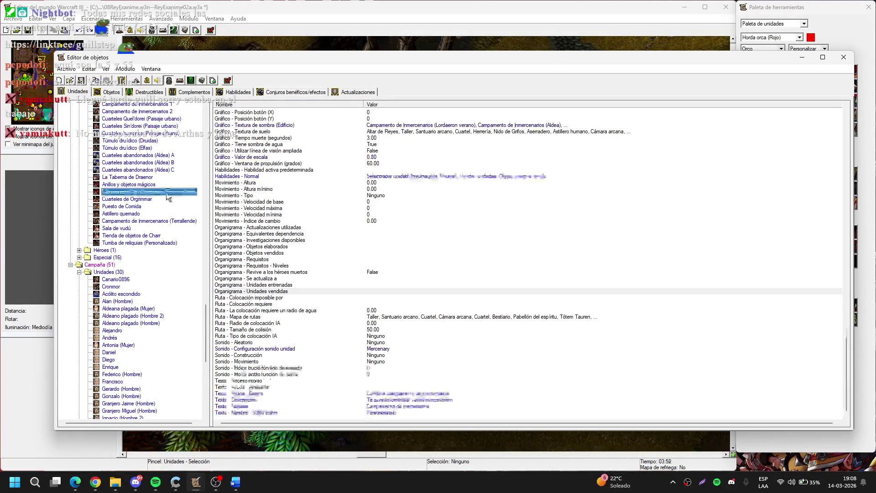
{"action": "left_click", "coordinate": [426, 177]}
{"action": "right_click", "coordinate": [426, 177]}
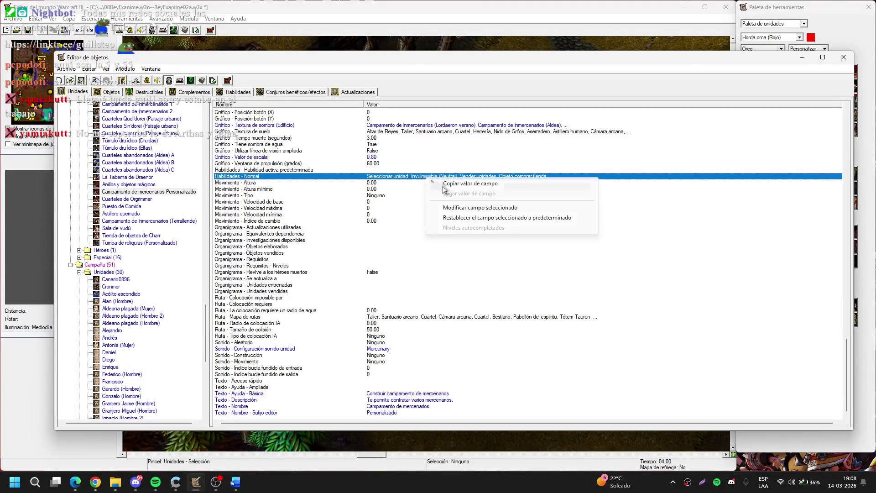
{"action": "left_click", "coordinate": [447, 184]}
{"action": "scroll", "coordinate": [156, 325], "scroll_direction": "down", "scroll_amount": 9}
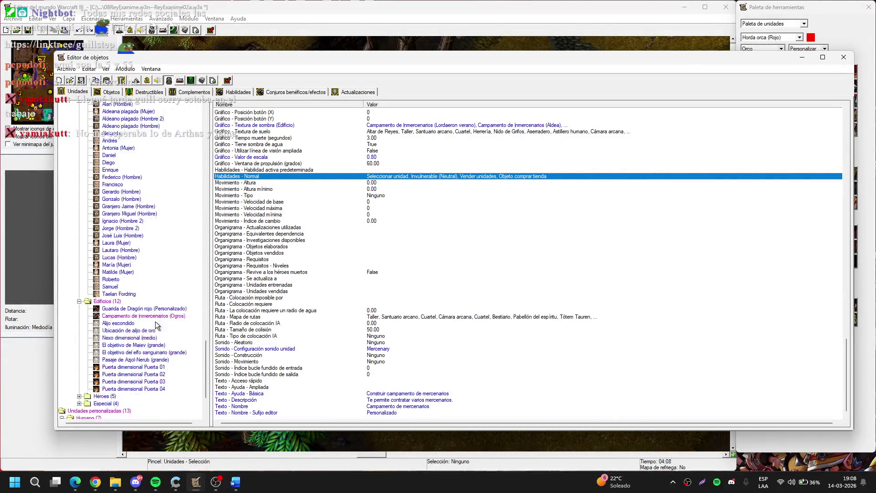
{"action": "left_click", "coordinate": [159, 316]}
{"action": "right_click", "coordinate": [422, 178]}
{"action": "left_click", "coordinate": [455, 188]}
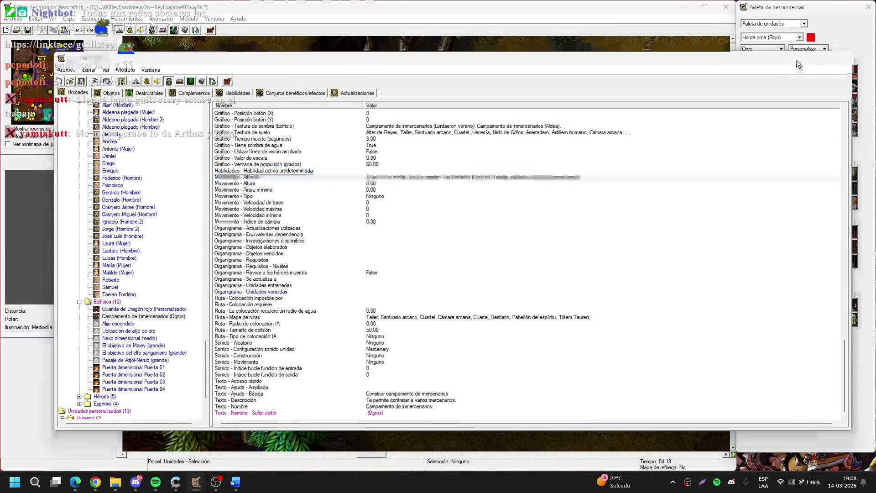
Step: Close the Object Editor and return to the Trigger Editor showing Cinematica3 Cleanup
{"action": "left_click", "coordinate": [799, 59]}
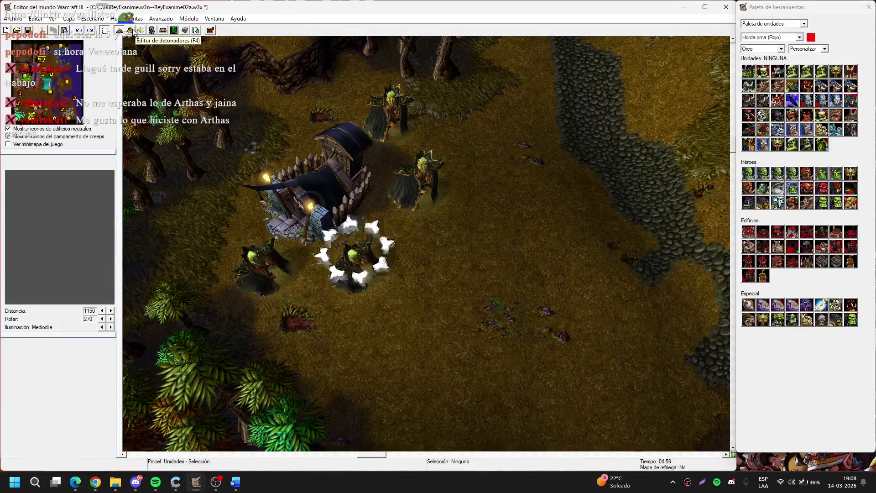
{"action": "left_click", "coordinate": [130, 30]}
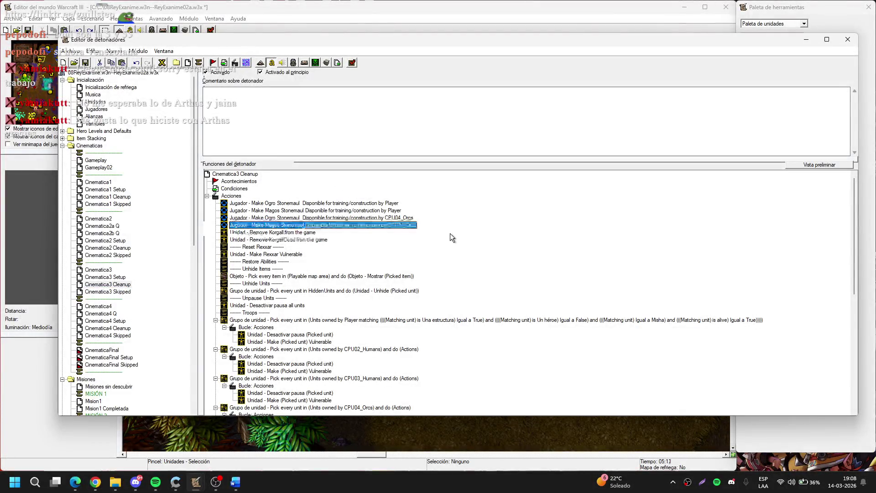
Step: Open the campaign map UndeadX03.w3x from the Campaign folder
{"action": "key", "text": "ctrl+o"}
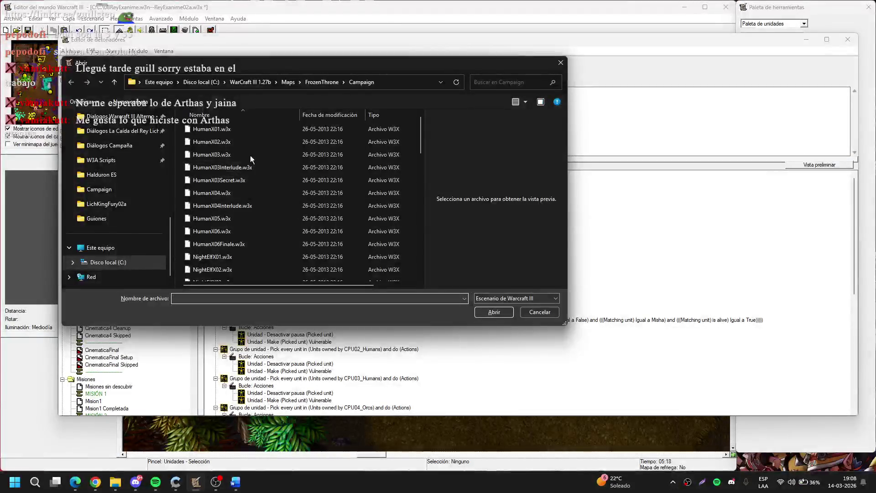
{"action": "scroll", "coordinate": [259, 157], "scroll_direction": "down", "scroll_amount": 5}
{"action": "scroll", "coordinate": [246, 164], "scroll_direction": "down", "scroll_amount": 5}
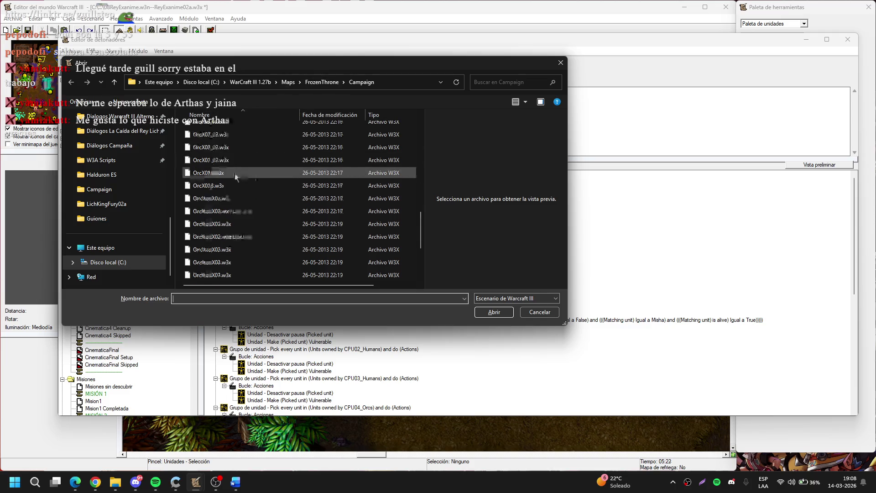
{"action": "left_click", "coordinate": [215, 249]}
{"action": "left_click", "coordinate": [495, 312]}
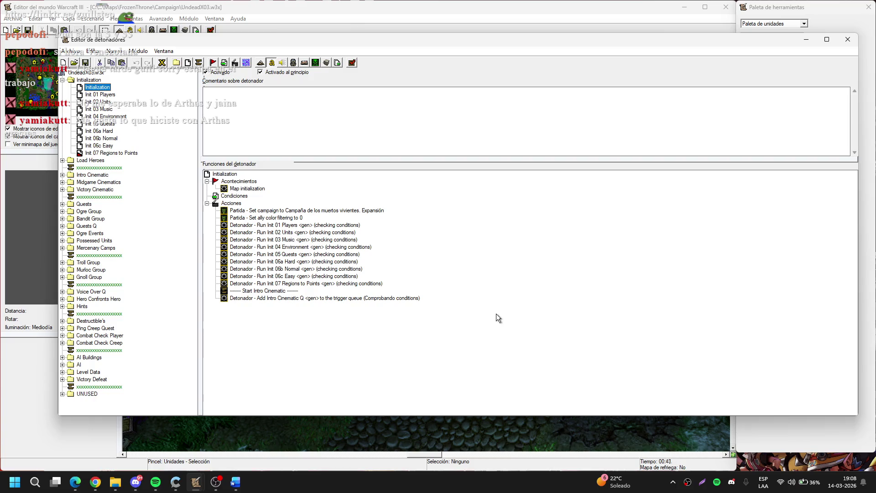
Step: From UndeadX03's Initialization trigger, bring up the Object Editor's unit data
{"action": "left_click", "coordinate": [476, 228]}
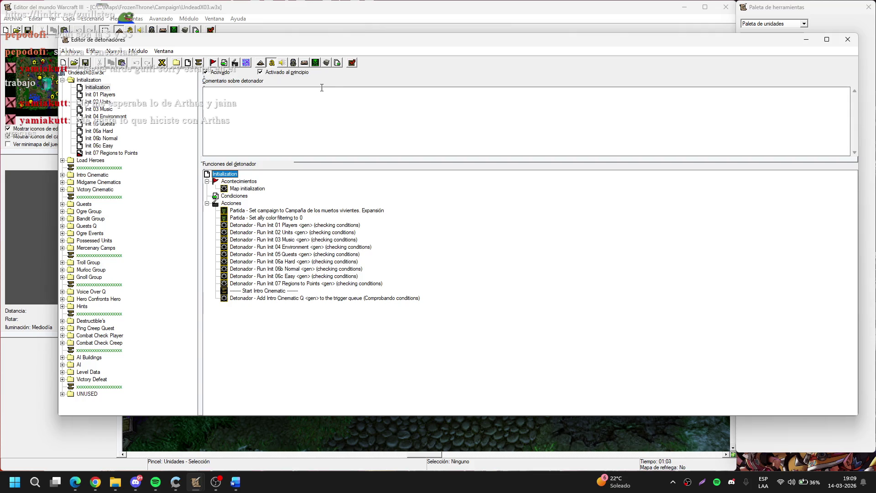
{"action": "left_click", "coordinate": [314, 64]}
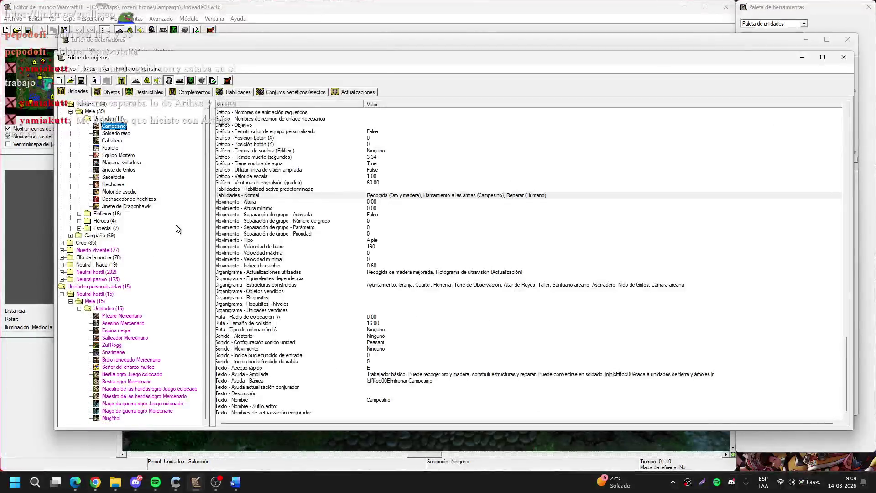
Step: Expand the neutral passive buildings and view the Aldea mercenary camp's properties
{"action": "left_click", "coordinate": [62, 279]}
{"action": "left_click", "coordinate": [79, 265]}
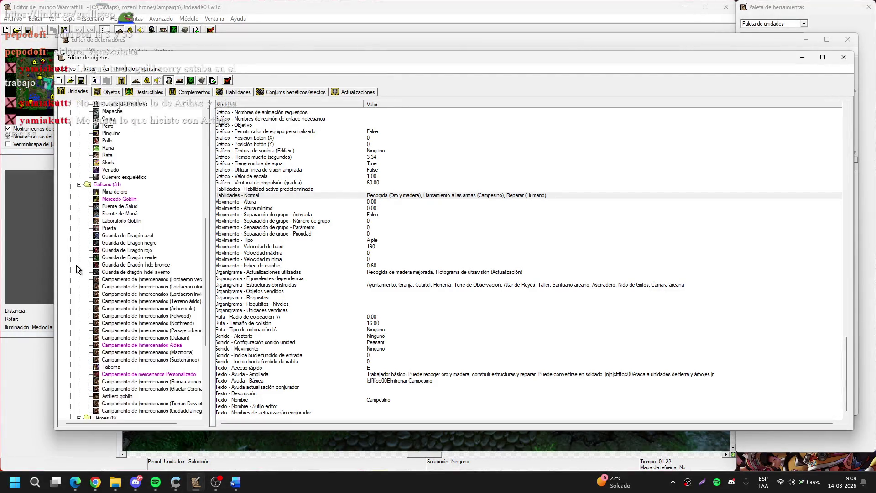
{"action": "scroll", "coordinate": [84, 270], "scroll_direction": "down", "scroll_amount": 3}
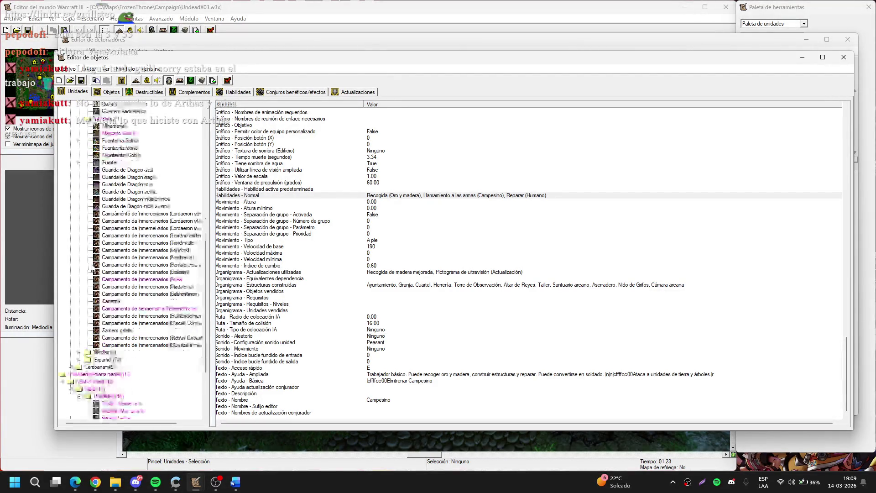
{"action": "left_click", "coordinate": [143, 280]}
Step: Check the custom mercenary camp's water placement radius and normal abilities, then minimize both editors
{"action": "scroll", "coordinate": [316, 271], "scroll_direction": "down", "scroll_amount": 2}
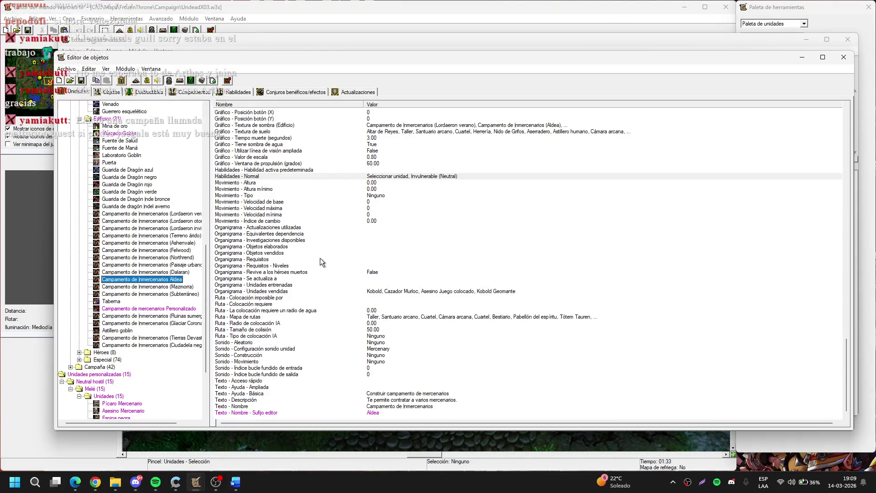
{"action": "left_click", "coordinate": [169, 309]}
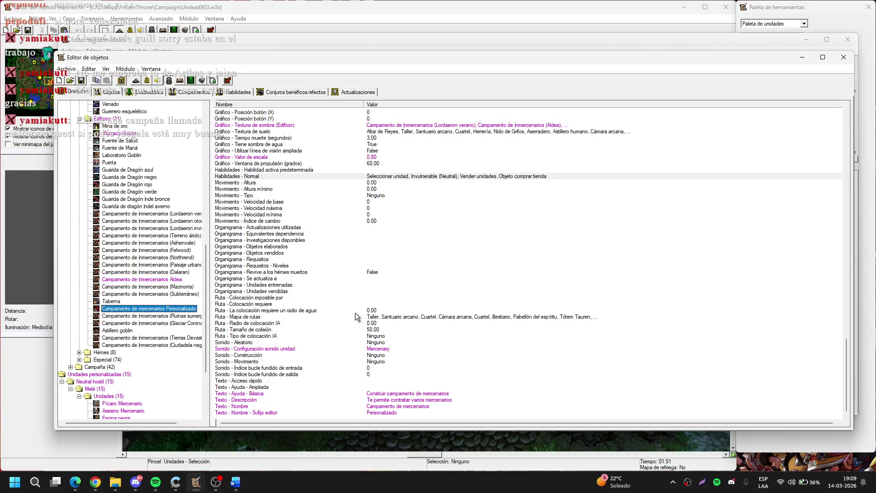
{"action": "left_click", "coordinate": [165, 281]}
{"action": "left_click", "coordinate": [167, 309]}
{"action": "left_click", "coordinate": [378, 312]}
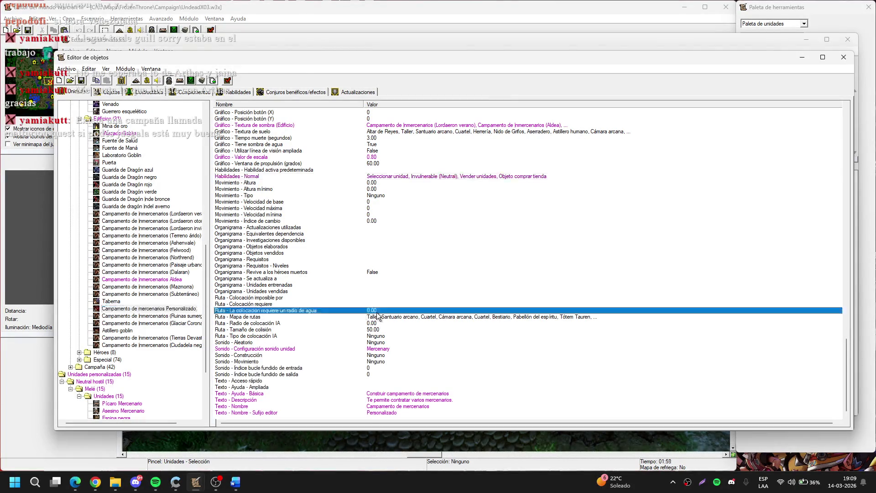
{"action": "left_click", "coordinate": [180, 309]}
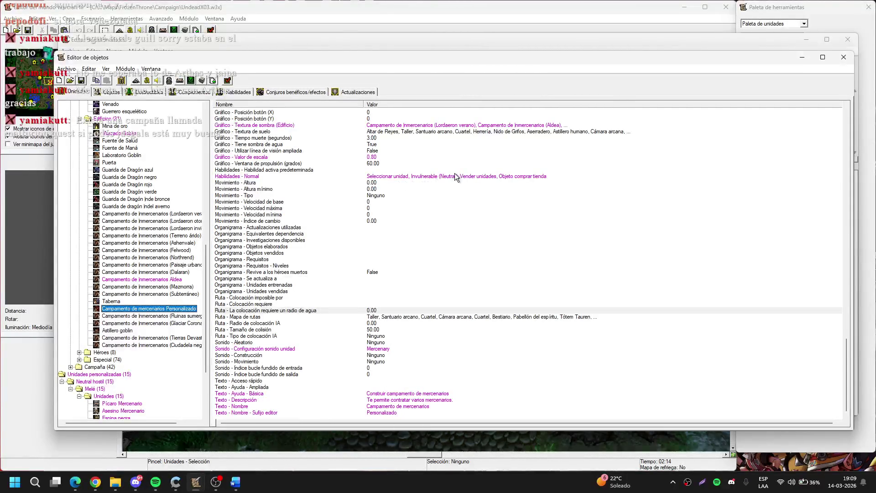
{"action": "left_click", "coordinate": [497, 178]}
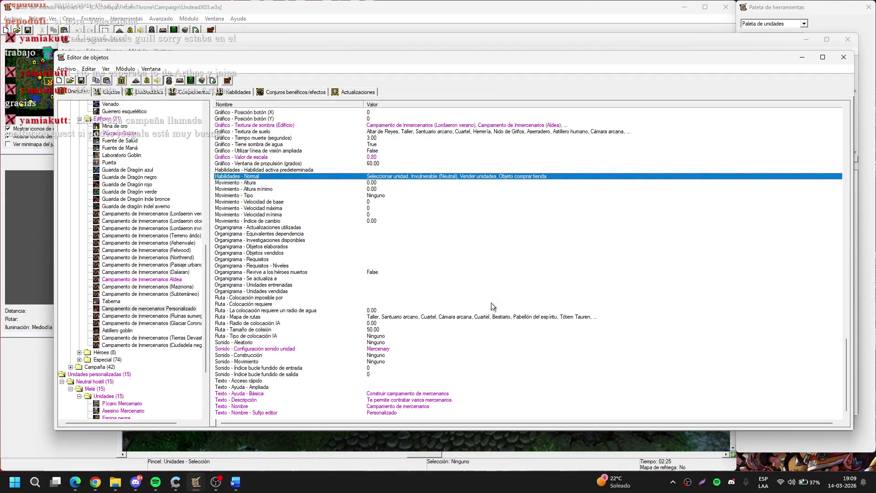
{"action": "left_click", "coordinate": [799, 58]}
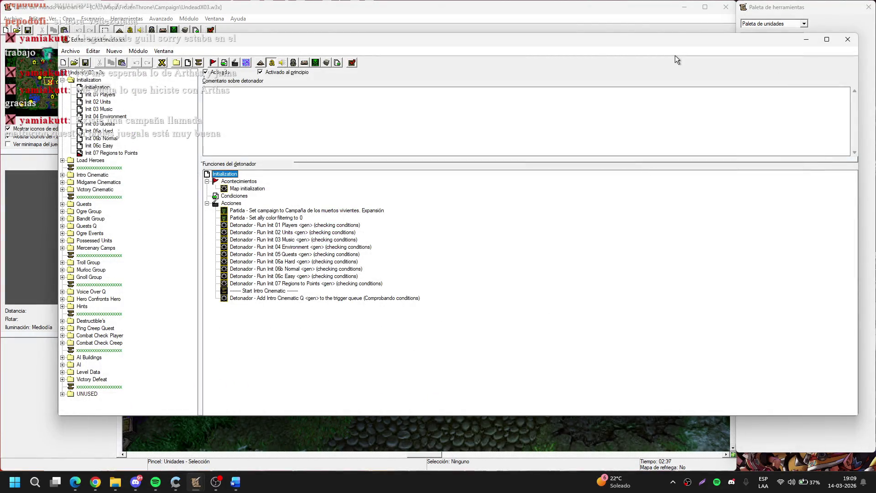
{"action": "left_click", "coordinate": [519, 22]}
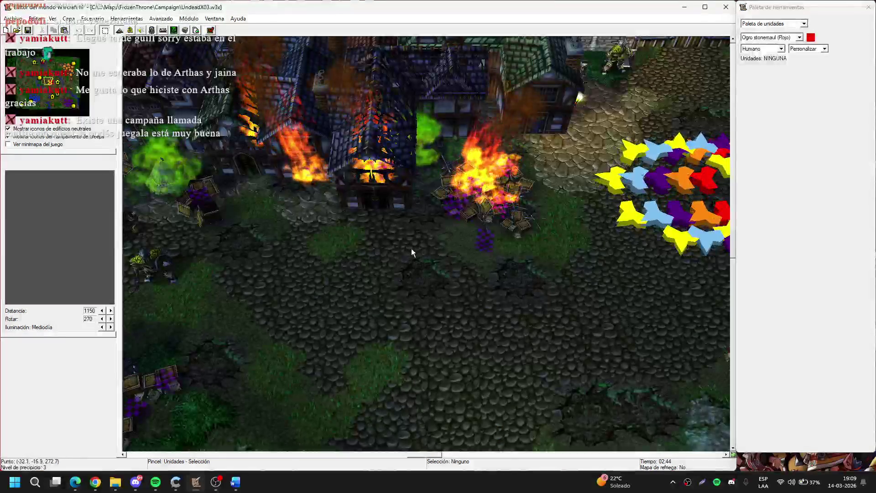
Step: Pan to the mercenary camp building, select it, and show its Object Editor entry
{"action": "key", "text": "Right"}
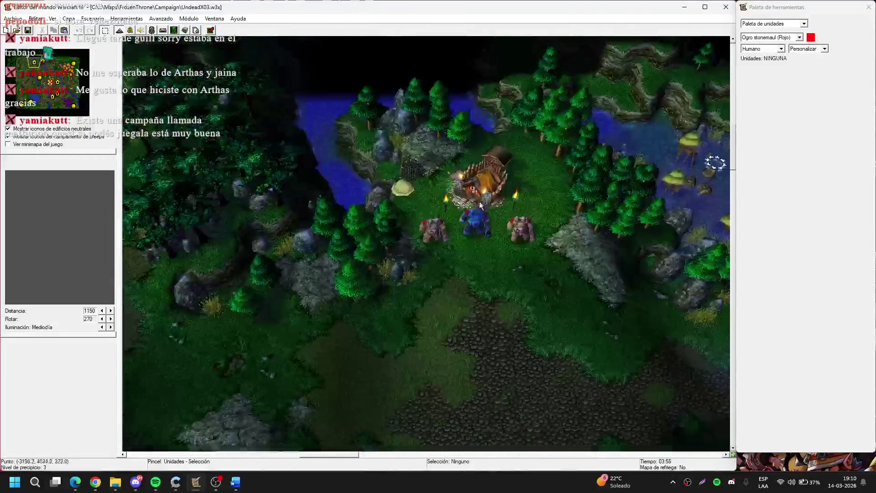
{"action": "left_click", "coordinate": [480, 194]}
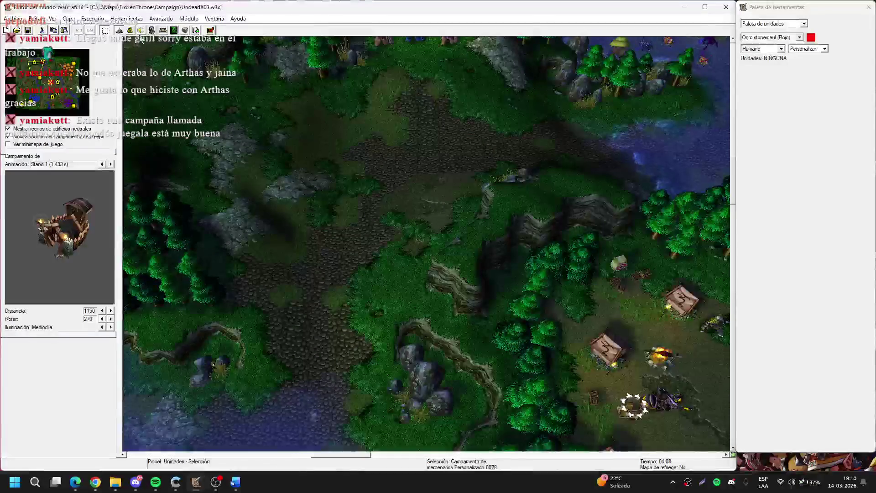
{"action": "left_click", "coordinate": [131, 31]}
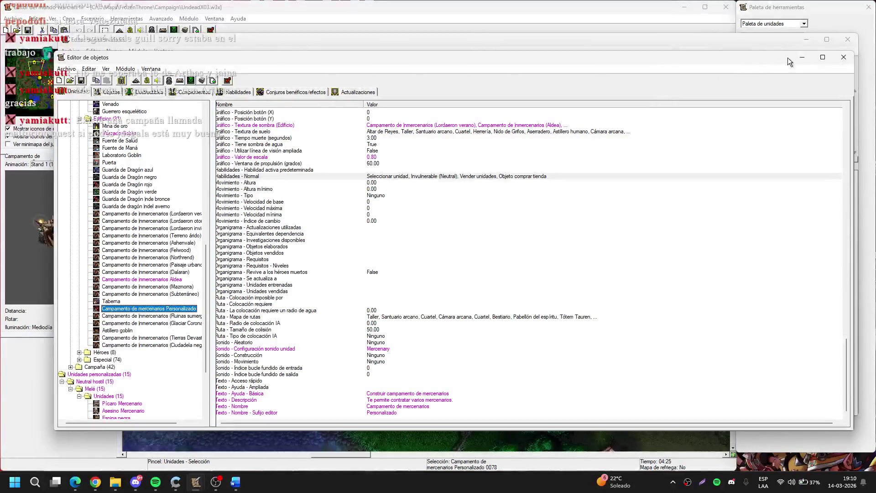
Step: Review Init 02 Units' two actions adding Troll del bosque to camps 01 and 02, then minimize the editors
{"action": "left_click", "coordinate": [800, 56]}
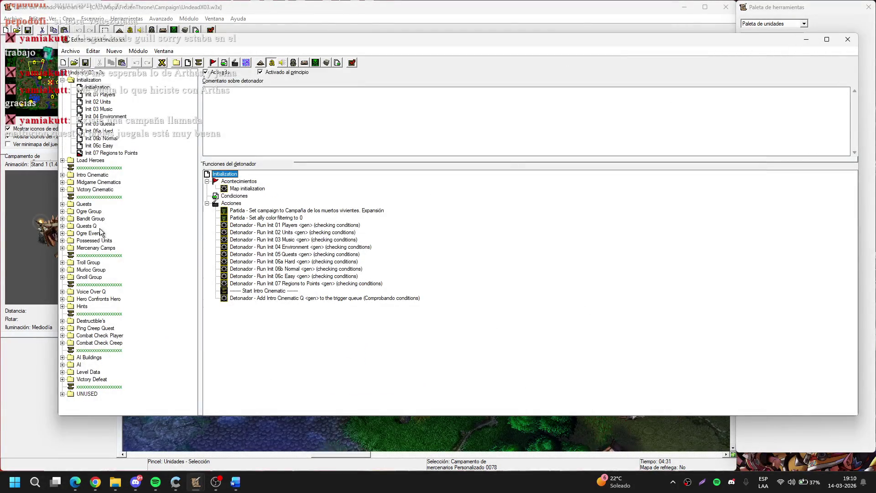
{"action": "left_click", "coordinate": [109, 95]}
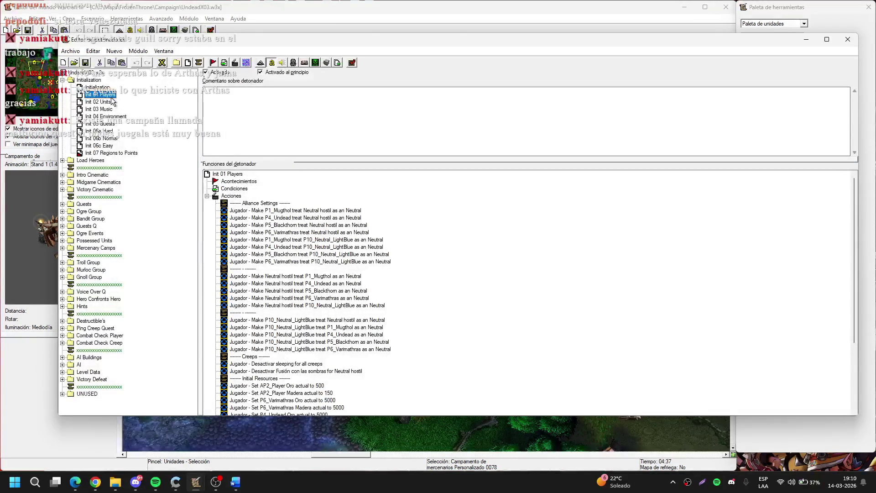
{"action": "left_click", "coordinate": [111, 101]}
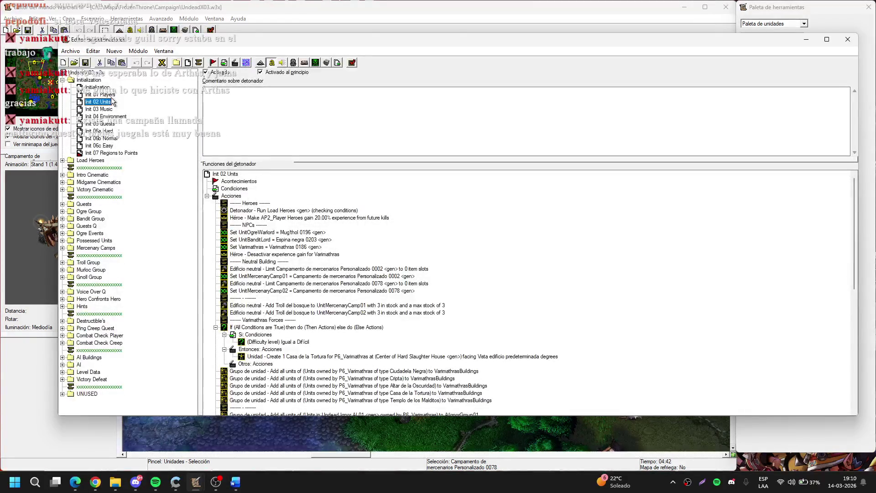
{"action": "scroll", "coordinate": [596, 283], "scroll_direction": "down", "scroll_amount": 5}
{"action": "scroll", "coordinate": [597, 284], "scroll_direction": "up", "scroll_amount": 5}
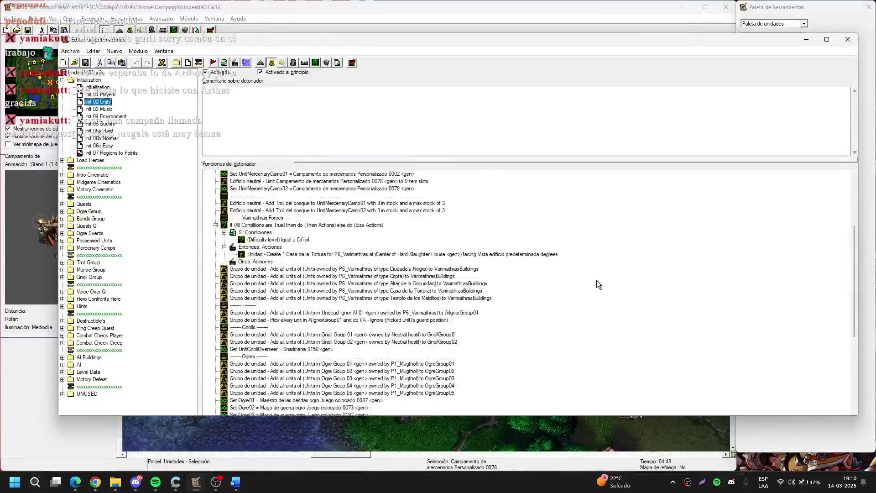
{"action": "left_click", "coordinate": [346, 307]}
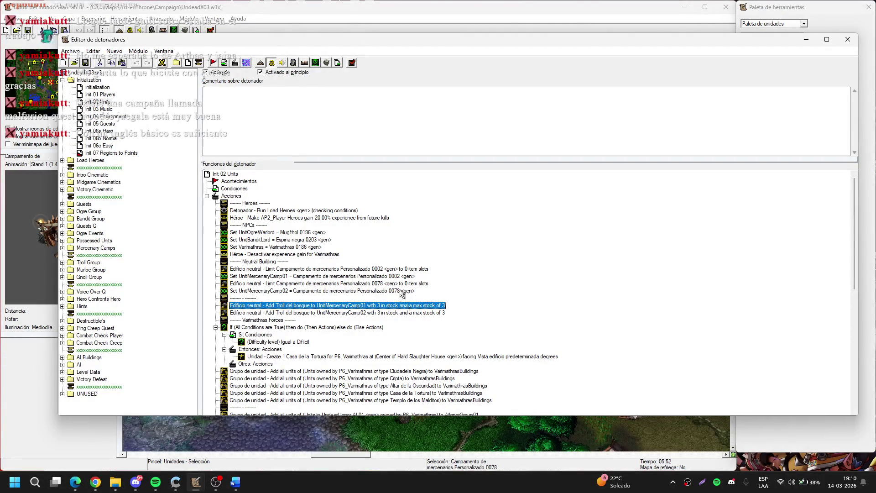
{"action": "scroll", "coordinate": [403, 286], "scroll_direction": "down", "scroll_amount": 4}
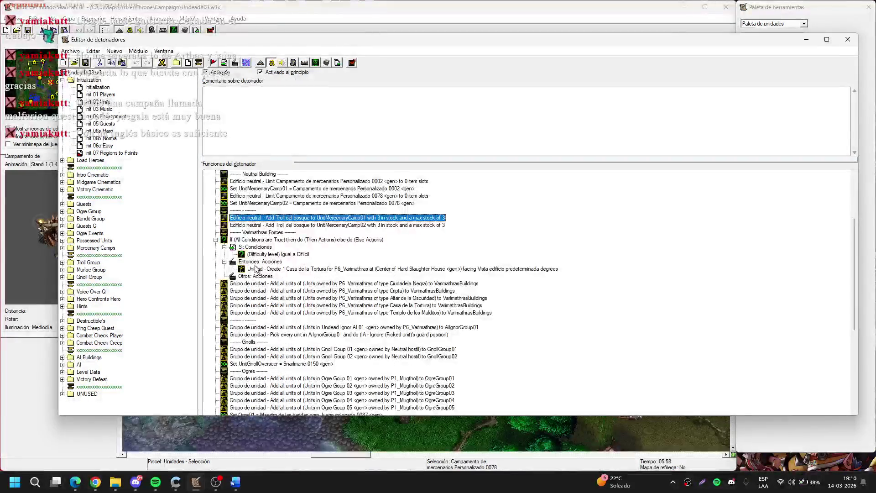
{"action": "scroll", "coordinate": [322, 270], "scroll_direction": "up", "scroll_amount": 2}
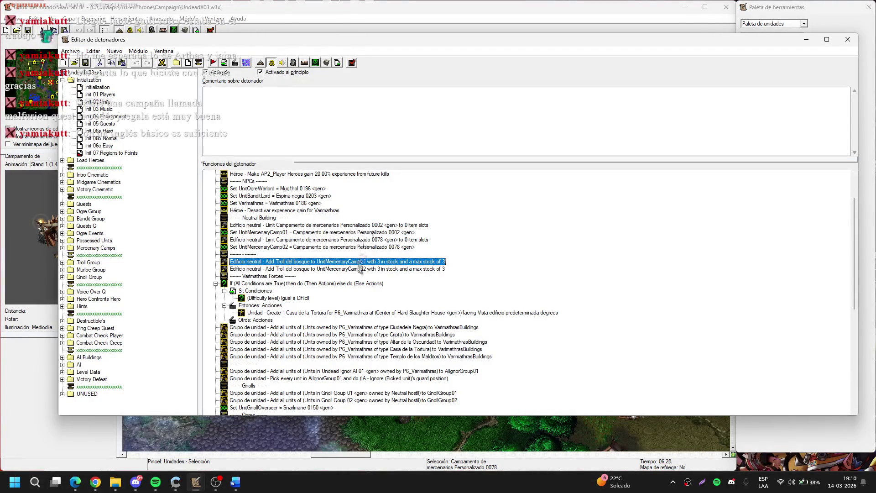
{"action": "left_click", "coordinate": [358, 270], "text": "shift"}
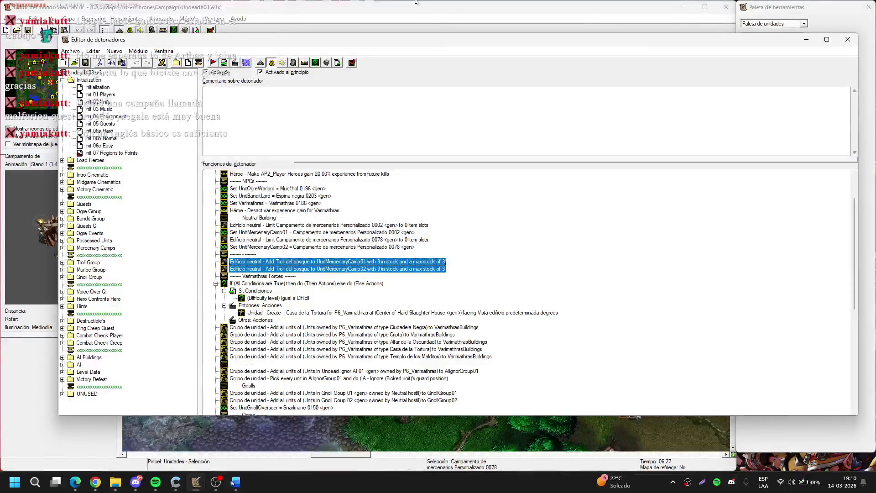
{"action": "left_click", "coordinate": [806, 40]}
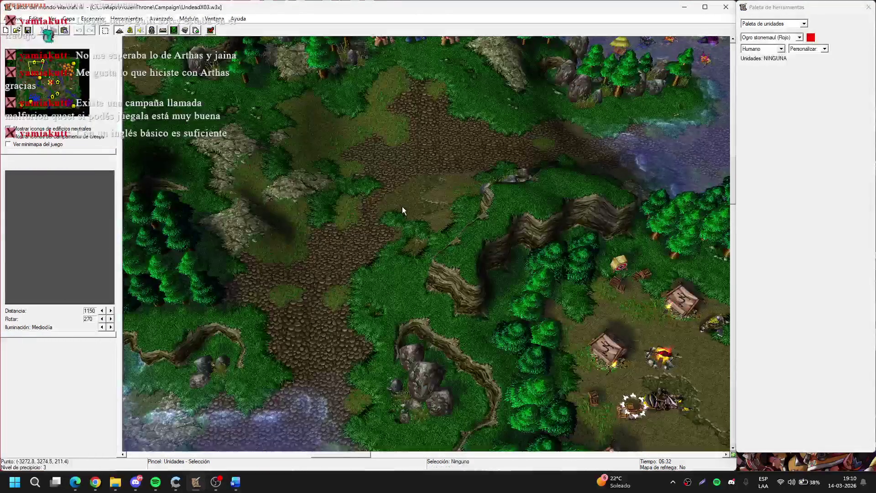
Step: Pan north over the orc base and open that map's Object Editor
{"action": "key", "text": "Up"}
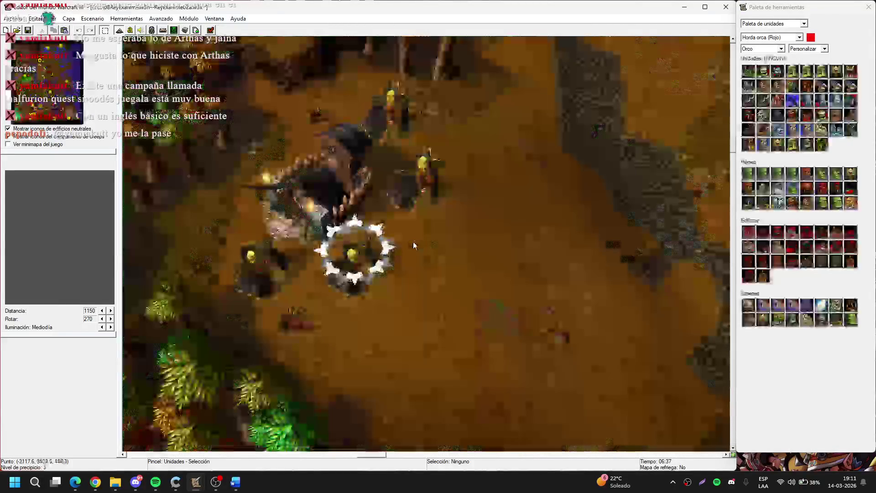
{"action": "left_click", "coordinate": [152, 31]}
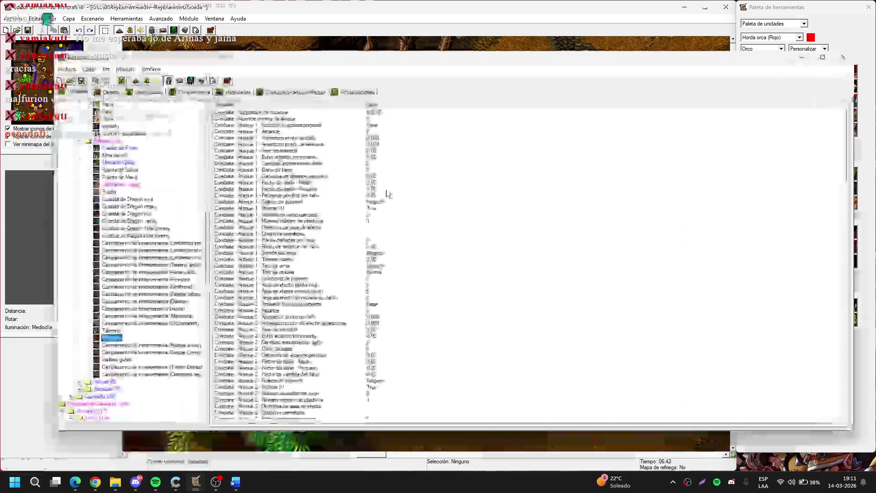
Step: Show the Campamento de mercenarios (Ogros) properties under neutral passive Campaña buildings
{"action": "scroll", "coordinate": [178, 322], "scroll_direction": "down", "scroll_amount": 20}
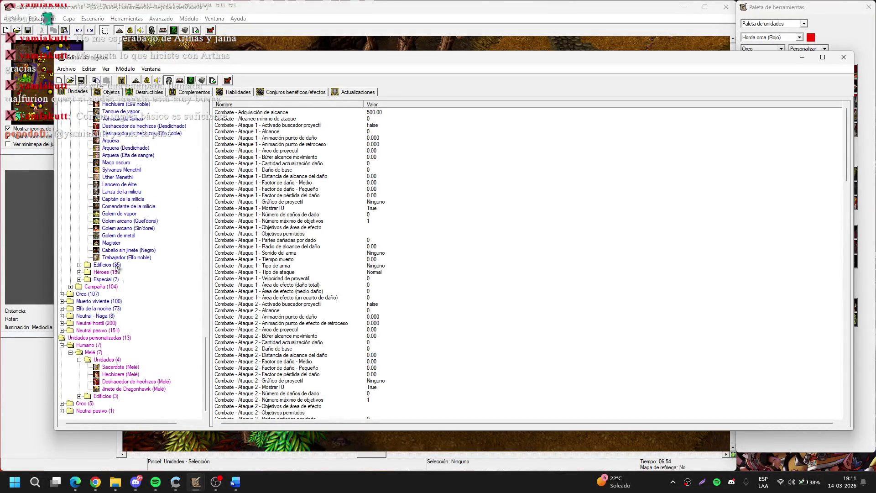
{"action": "left_click", "coordinate": [62, 330]}
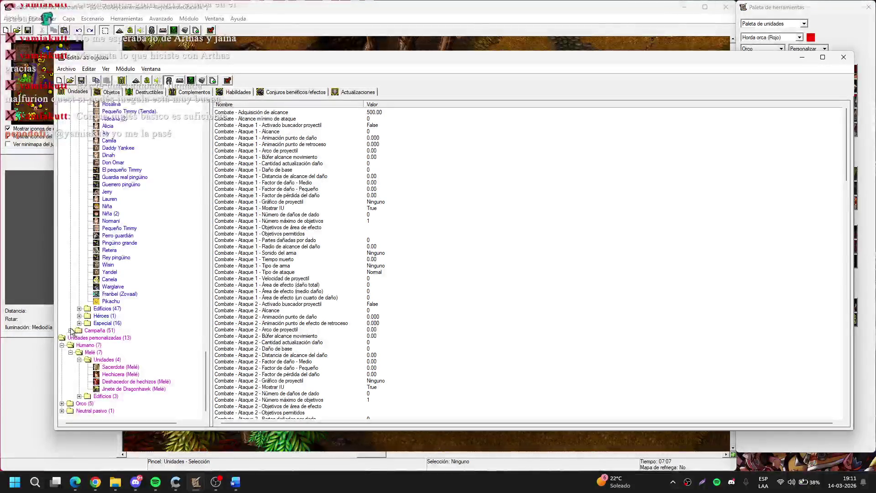
{"action": "left_click", "coordinate": [71, 330]}
{"action": "left_click", "coordinate": [80, 396]}
{"action": "left_click", "coordinate": [144, 338]}
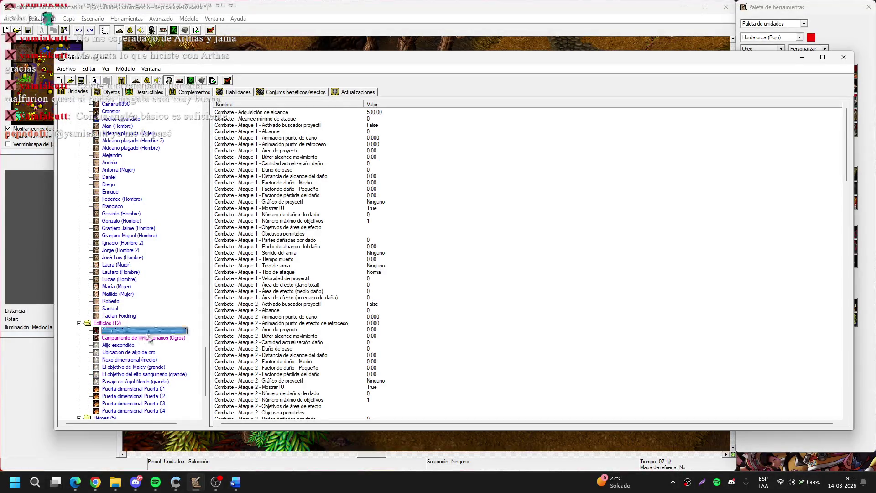
{"action": "left_click_drag", "start_coordinate": [845, 136], "coordinate": [812, 370]}
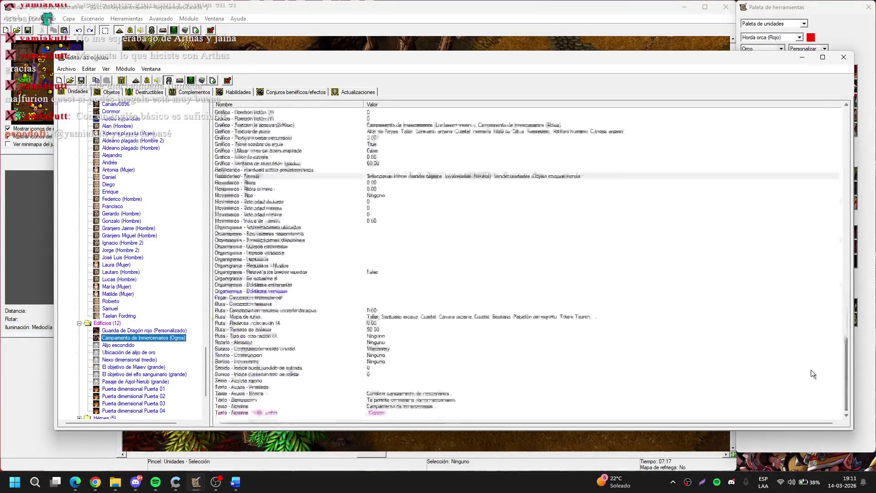
Step: Remove Vender objetos and Objeto comprar tienda from its normal abilities, then switch to the Trigger Editor
{"action": "double_click", "coordinate": [443, 176]}
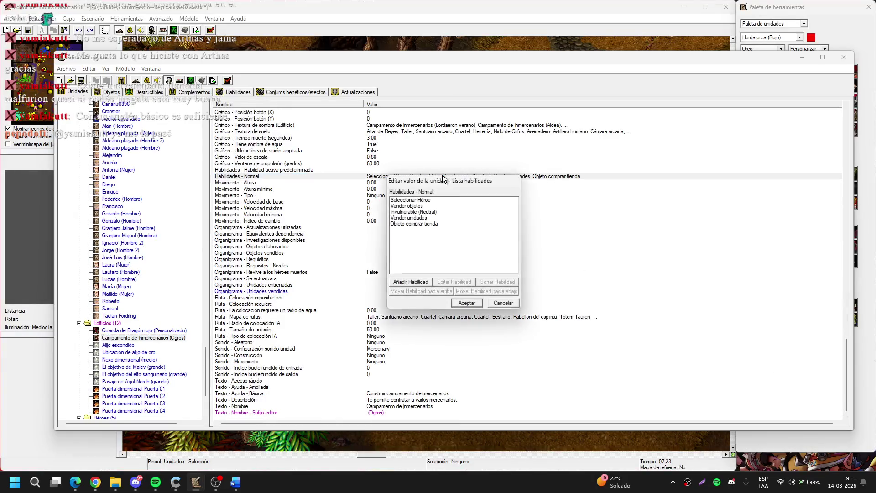
{"action": "left_click", "coordinate": [422, 212]}
{"action": "left_click", "coordinate": [422, 206]}
{"action": "left_click", "coordinate": [496, 281]}
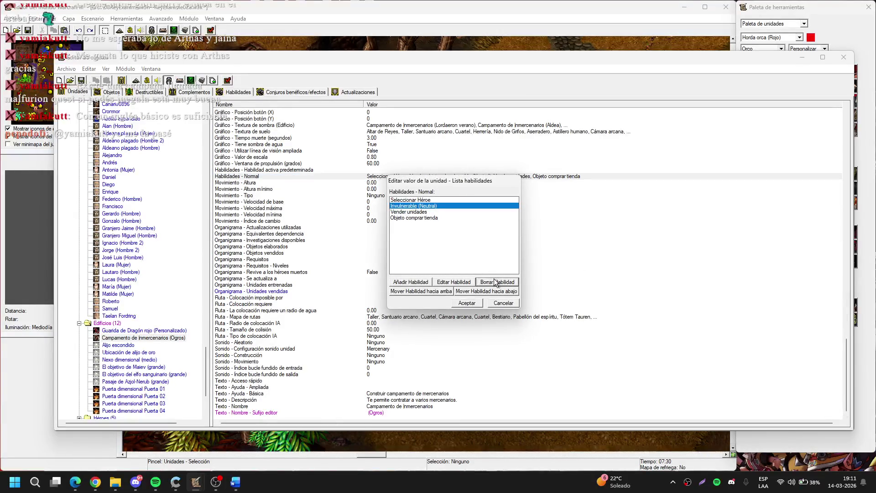
{"action": "left_click", "coordinate": [431, 220]}
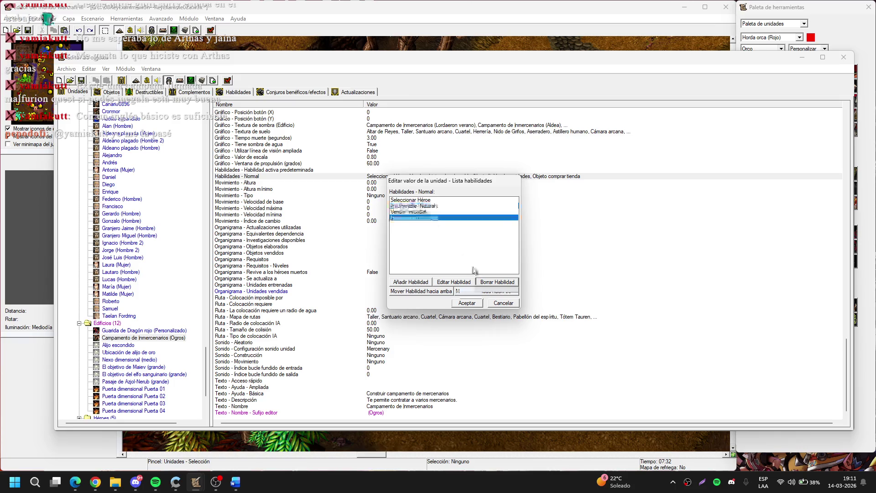
{"action": "left_click", "coordinate": [497, 283]}
{"action": "left_click", "coordinate": [465, 303]}
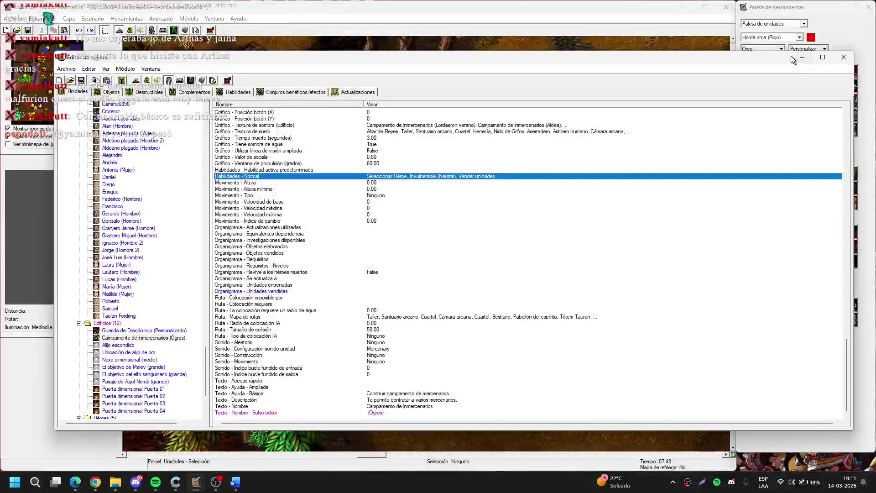
{"action": "left_click", "coordinate": [798, 61]}
{"action": "left_click", "coordinate": [130, 30]}
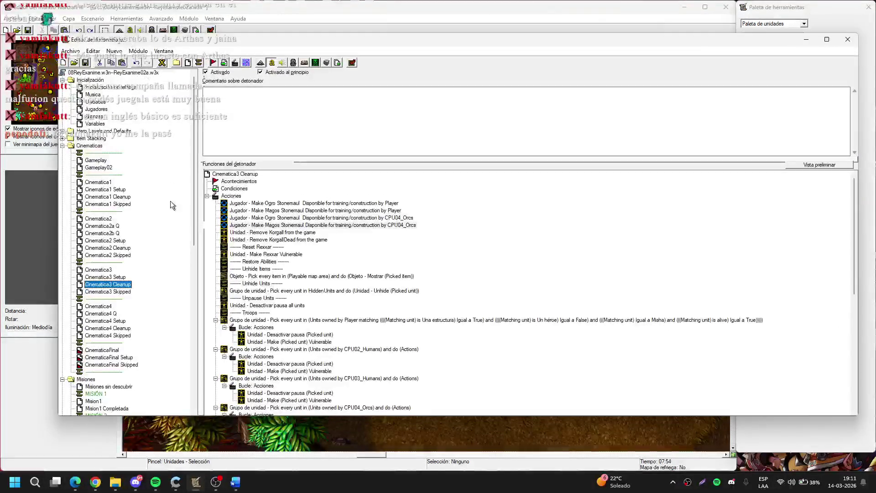
Step: Open the Texto02 trigger and select its Edificio neutral troll-selling actions
{"action": "scroll", "coordinate": [120, 291], "scroll_direction": "down", "scroll_amount": 15}
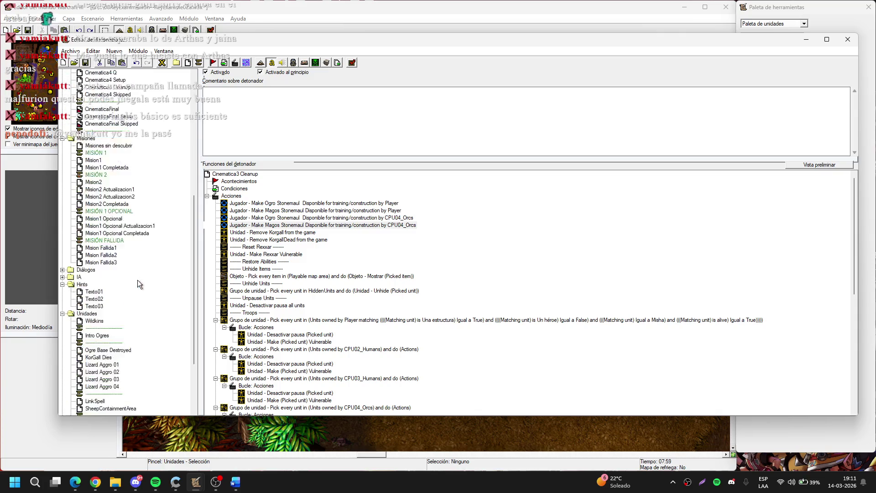
{"action": "scroll", "coordinate": [100, 274], "scroll_direction": "up", "scroll_amount": 4}
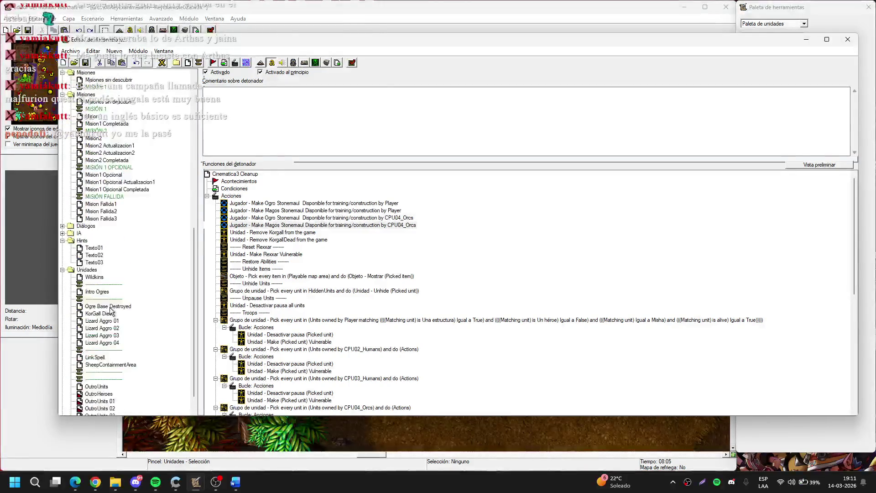
{"action": "left_click", "coordinate": [98, 299]}
{"action": "left_click", "coordinate": [96, 291]}
{"action": "left_click", "coordinate": [95, 299]}
{"action": "left_click", "coordinate": [231, 211]}
{"action": "left_click", "coordinate": [381, 224]}
{"action": "left_click", "coordinate": [381, 218]}
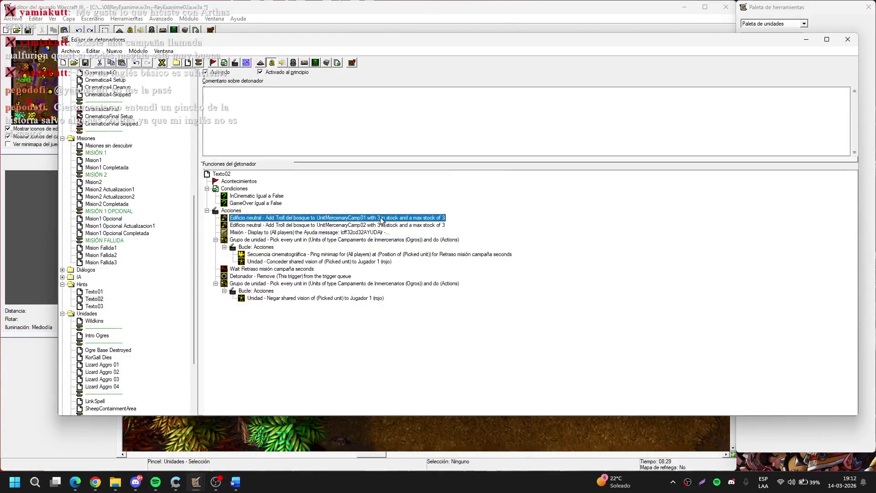
Step: Delete the UnitMercenaryCamp01 and UnitMercenaryCamp02 variables, then edit the first troll-selling action's building
{"action": "left_click", "coordinate": [162, 64]}
{"action": "scroll", "coordinate": [383, 272], "scroll_direction": "down", "scroll_amount": 10}
{"action": "scroll", "coordinate": [382, 272], "scroll_direction": "down", "scroll_amount": 10}
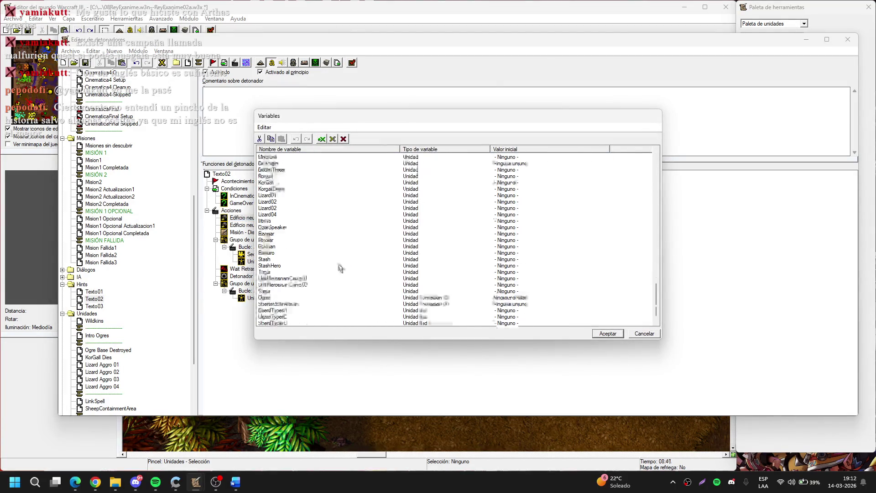
{"action": "left_click", "coordinate": [316, 265]}
{"action": "key", "text": "Delete"}
{"action": "key", "text": "Return"}
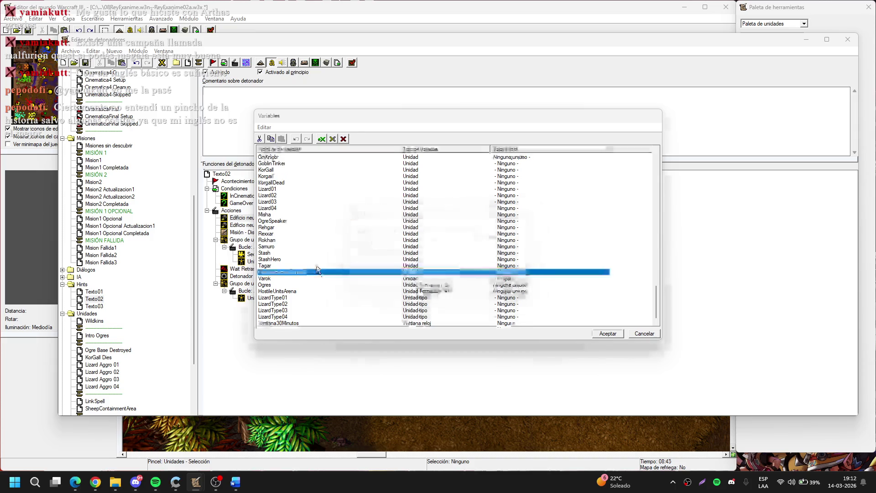
{"action": "key", "text": "Delete"}
{"action": "key", "text": "Return"}
{"action": "left_click", "coordinate": [529, 314]}
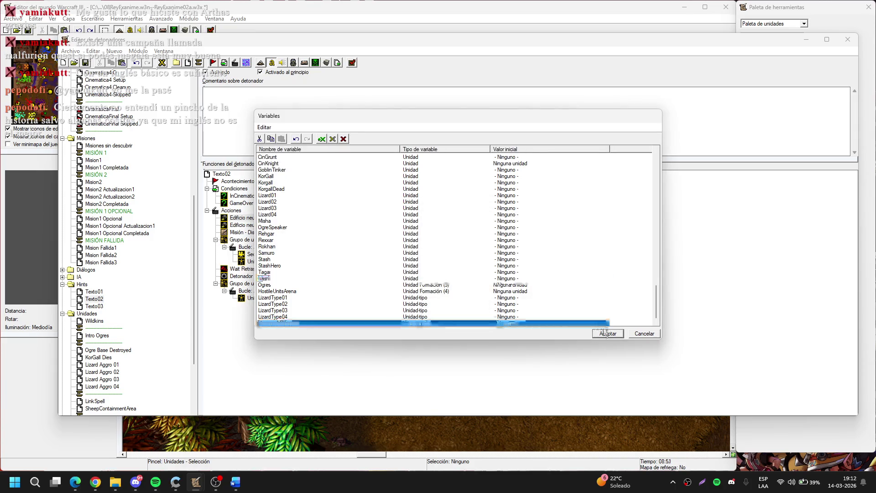
{"action": "key", "text": "Delete"}
{"action": "left_click", "coordinate": [499, 281]}
{"action": "left_click", "coordinate": [499, 279]}
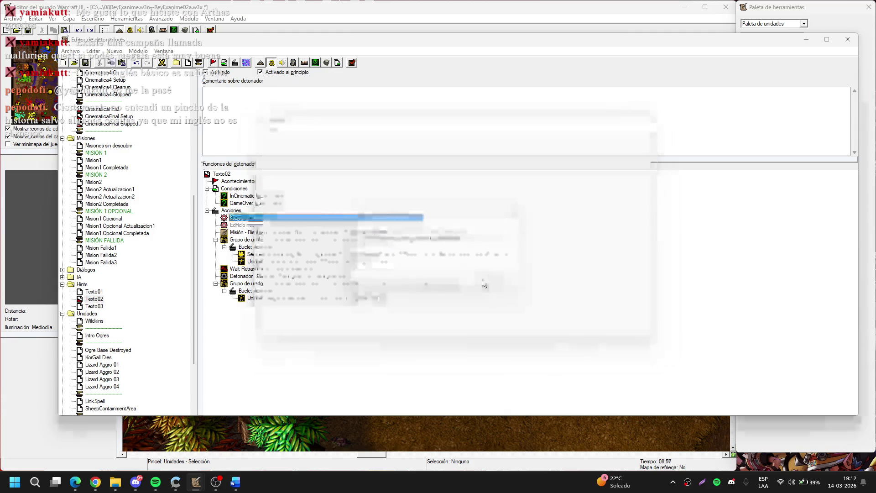
{"action": "double_click", "coordinate": [309, 218]}
{"action": "left_click", "coordinate": [454, 235]}
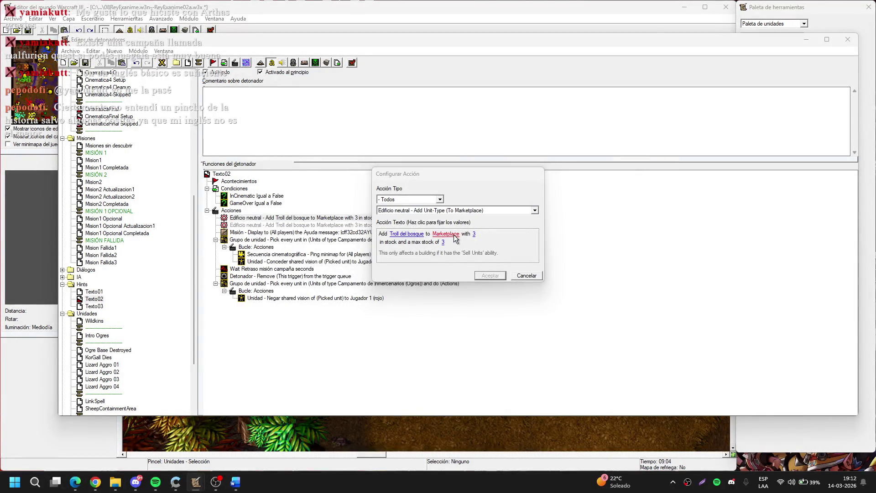
Step: Retarget both troll-selling actions to the Ogros mercenary camp 0813 picked on the map
{"action": "left_click", "coordinate": [560, 212]}
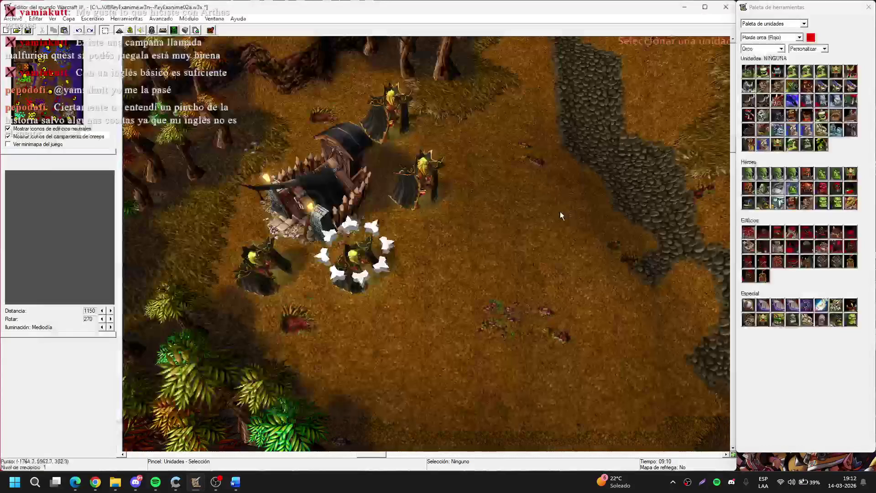
{"action": "left_click", "coordinate": [284, 180]}
{"action": "key", "text": "Return"}
{"action": "key", "text": "Return"}
{"action": "double_click", "coordinate": [320, 225]}
{"action": "left_click", "coordinate": [458, 238]}
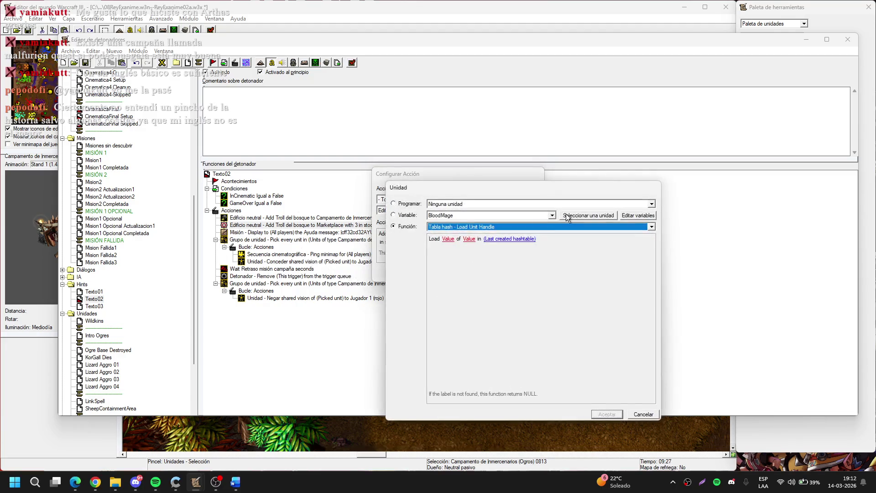
{"action": "left_click", "coordinate": [566, 214]}
{"action": "left_click", "coordinate": [280, 188]}
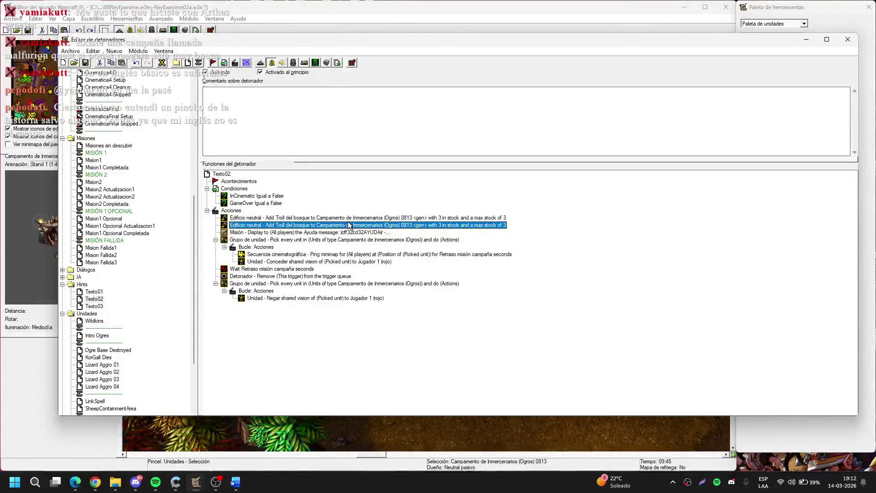
Step: Move the Misión display action to the top and delete the duplicate troll action
{"action": "left_click_drag", "start_coordinate": [348, 234], "coordinate": [340, 216]}
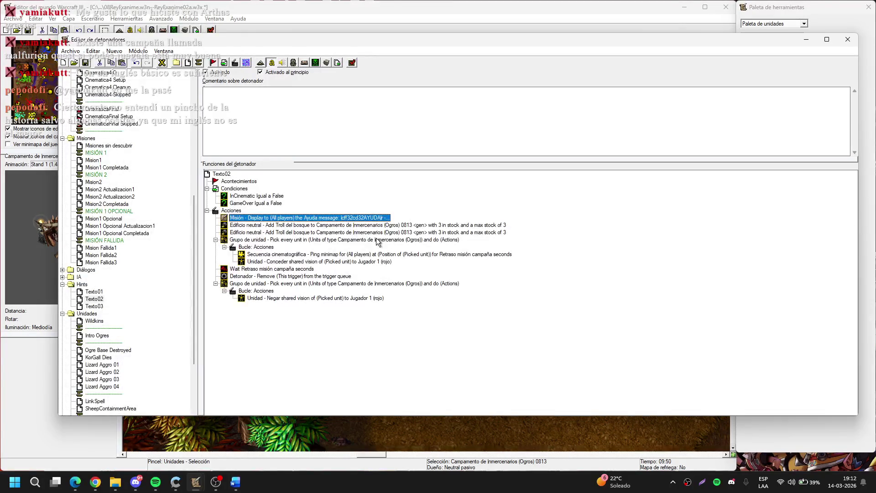
{"action": "left_click", "coordinate": [401, 225]}
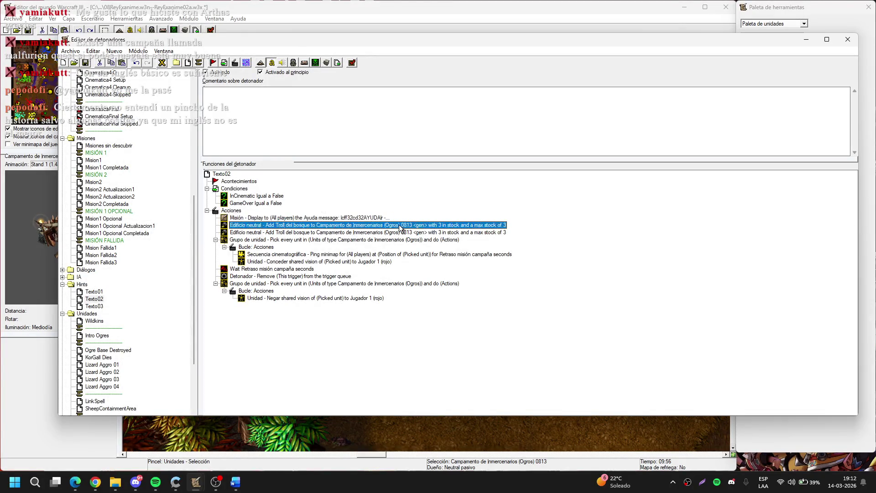
{"action": "key", "text": "Delete"}
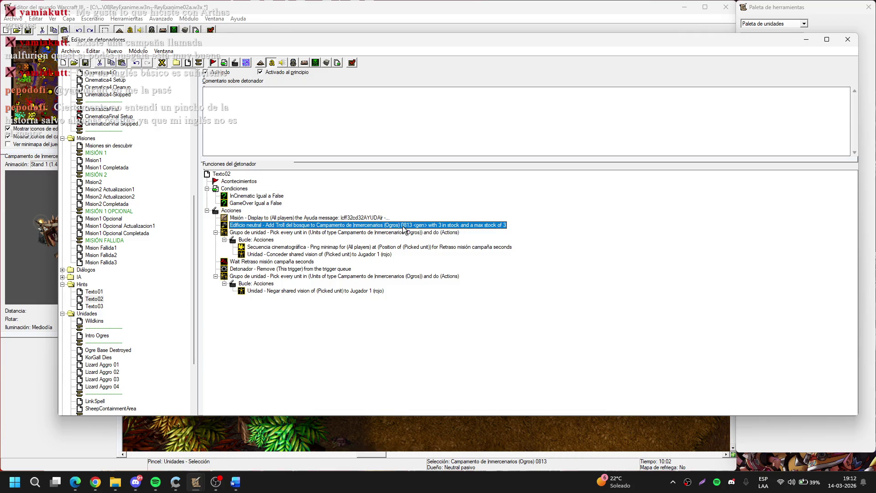
Step: Open the remaining troll action's unit choice and filter the unit list to the Barrens tileset
{"action": "double_click", "coordinate": [402, 226]}
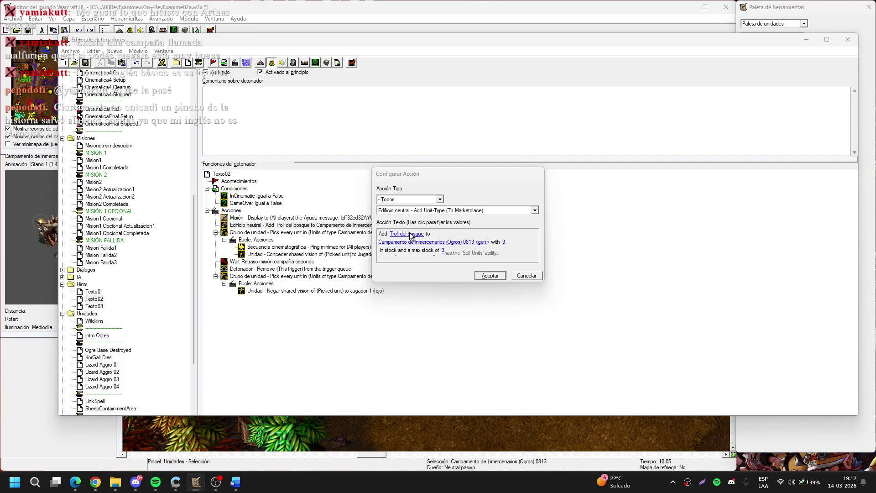
{"action": "left_click", "coordinate": [410, 234]}
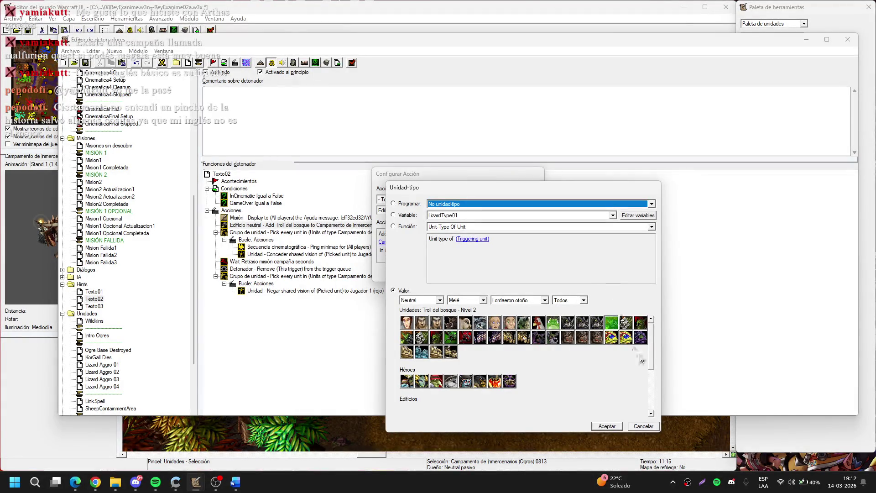
{"action": "left_click", "coordinate": [650, 352]}
{"action": "mouse_move", "coordinate": [650, 352]}
{"action": "left_mouse_down"}
{"action": "mouse_move", "coordinate": [652, 397]}
{"action": "mouse_move", "coordinate": [644, 311]}
{"action": "left_mouse_up"}
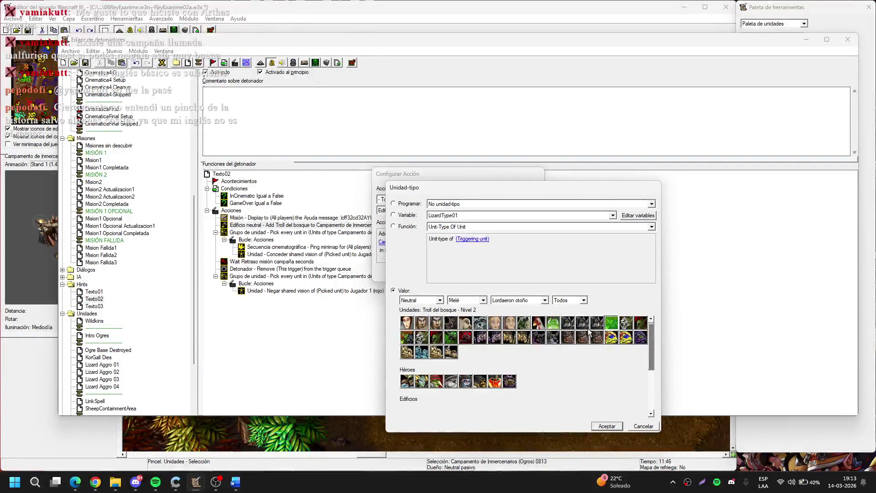
{"action": "left_click", "coordinate": [466, 304]}
{"action": "left_click", "coordinate": [498, 301]}
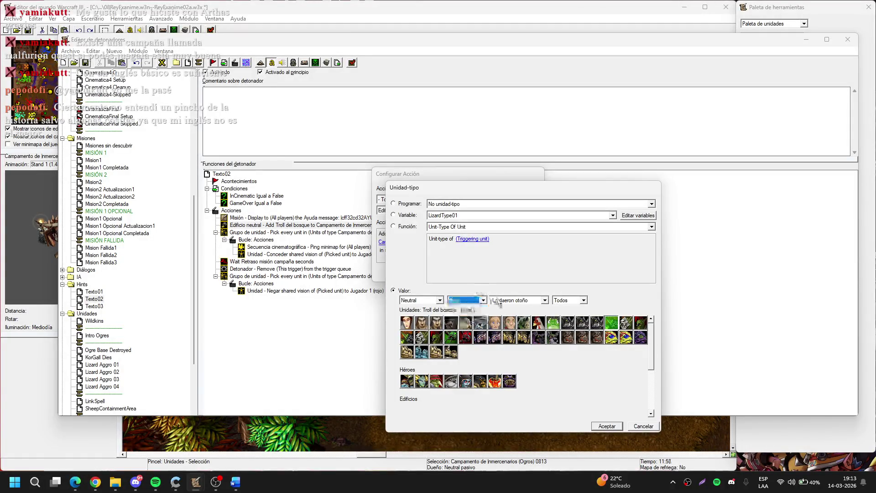
{"action": "left_click", "coordinate": [498, 301]}
{"action": "left_click", "coordinate": [510, 314]}
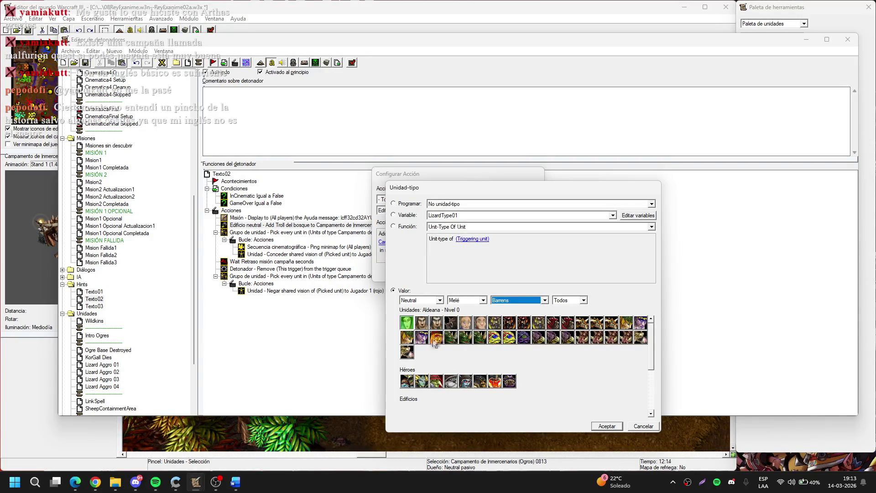
Step: Switch to campaign units and make Torturador Stonemaul the unit sold, with stock 1
{"action": "left_click", "coordinate": [467, 300]}
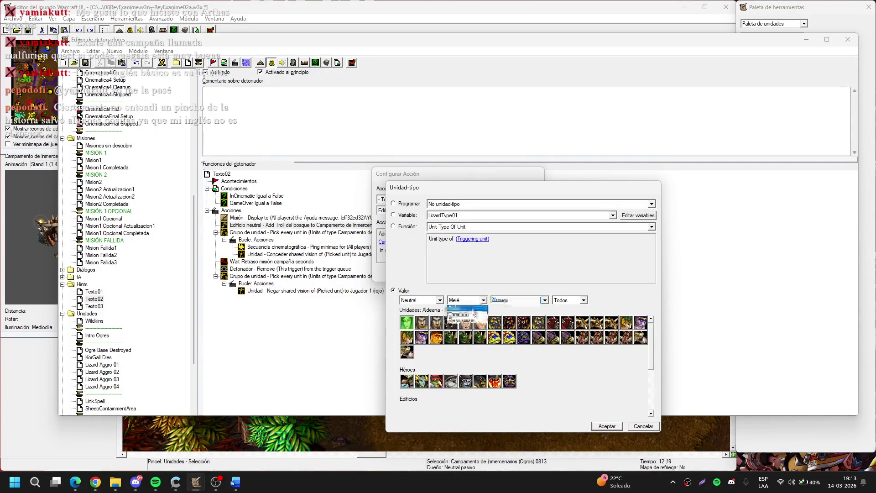
{"action": "left_click", "coordinate": [474, 315]}
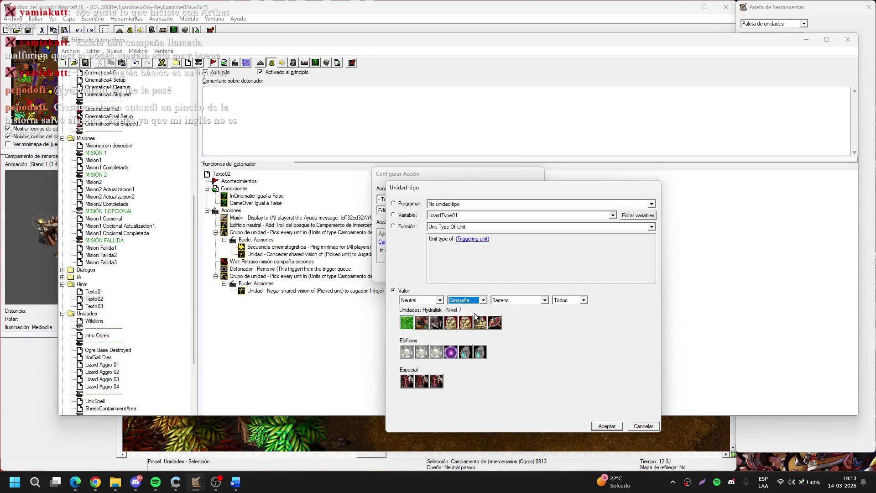
{"action": "double_click", "coordinate": [478, 322]}
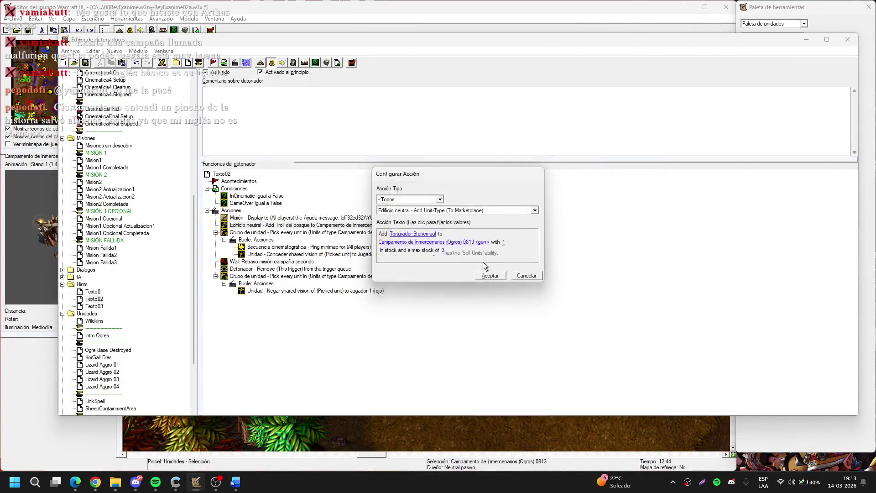
{"action": "left_click", "coordinate": [443, 251]}
{"action": "type", "text": "1"}
{"action": "key", "text": "Return"}
{"action": "key", "text": "Return"}
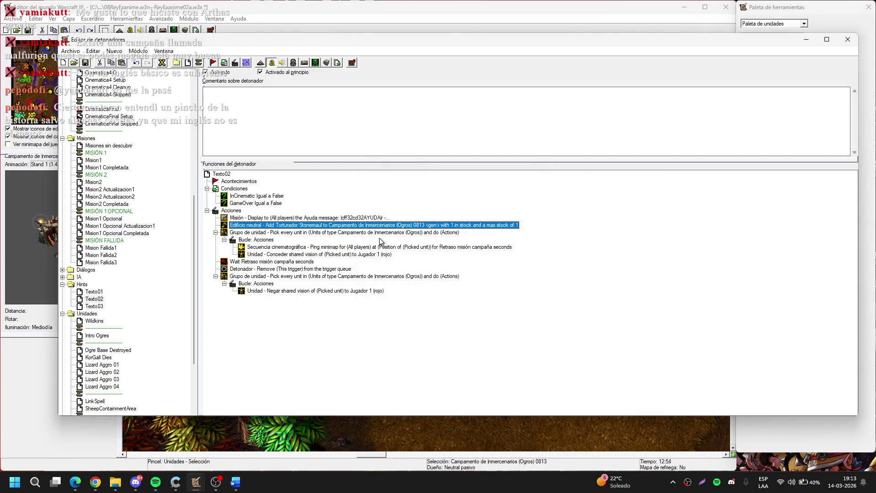
Step: Duplicate the Torturador action and change the copy's unit to Guerrero ogro Stonemaul from custom units
{"action": "key", "text": "F4"}
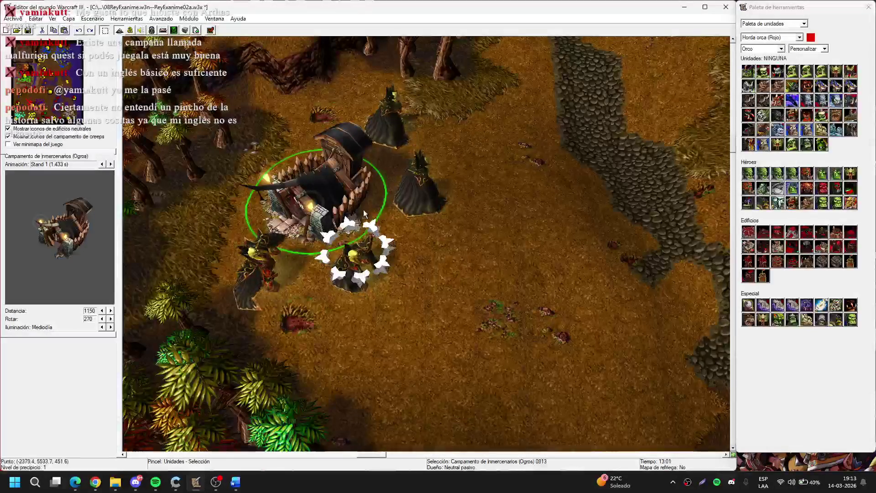
{"action": "key", "text": "F4"}
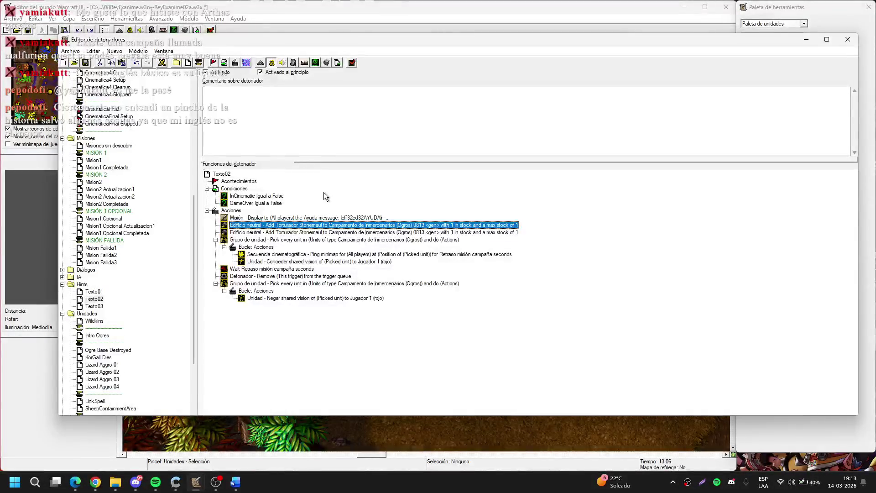
{"action": "key", "text": "Return"}
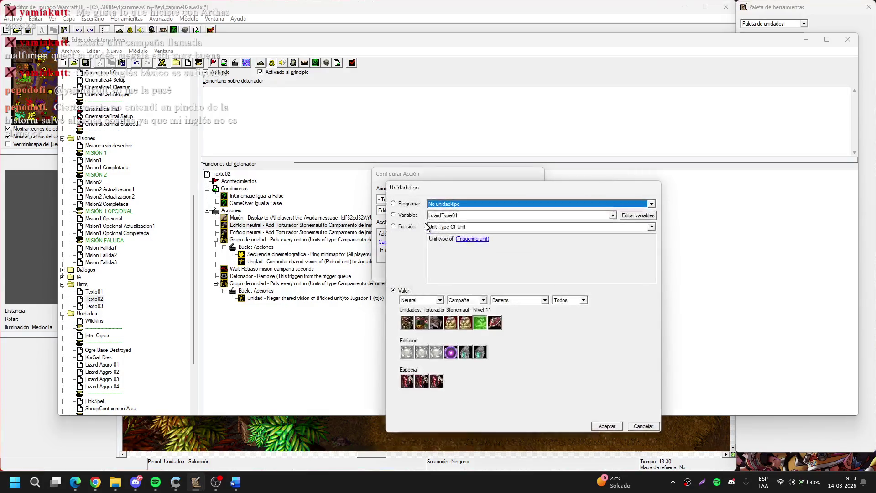
{"action": "left_click", "coordinate": [481, 302]}
{"action": "left_click", "coordinate": [473, 323]}
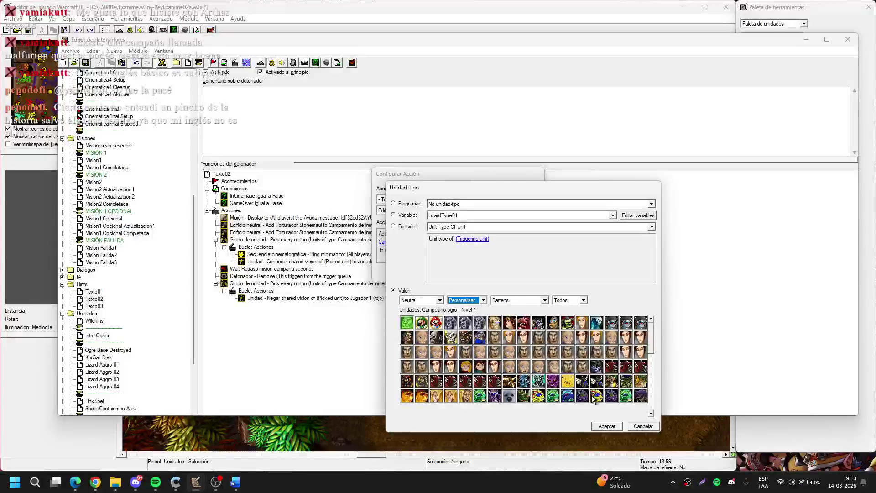
{"action": "left_click_drag", "start_coordinate": [651, 342], "coordinate": [650, 349]}
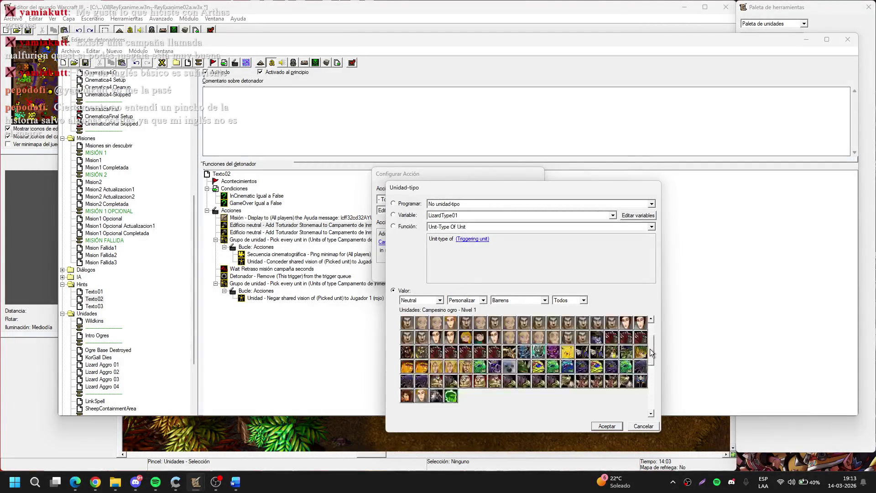
{"action": "left_click", "coordinate": [437, 381]}
{"action": "double_click", "coordinate": [440, 382]}
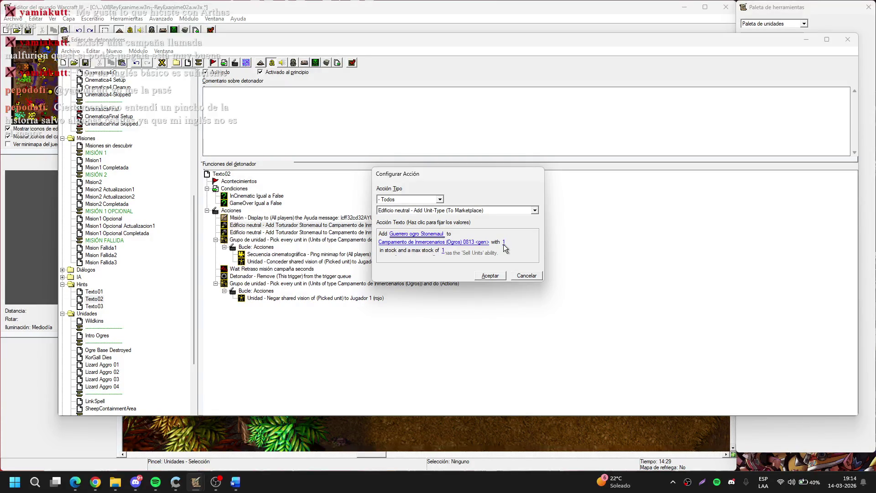
Step: Give the Guerrero ogro Stonemaul action stock 5 and max stock 5, and confirm it
{"action": "left_click", "coordinate": [503, 244]}
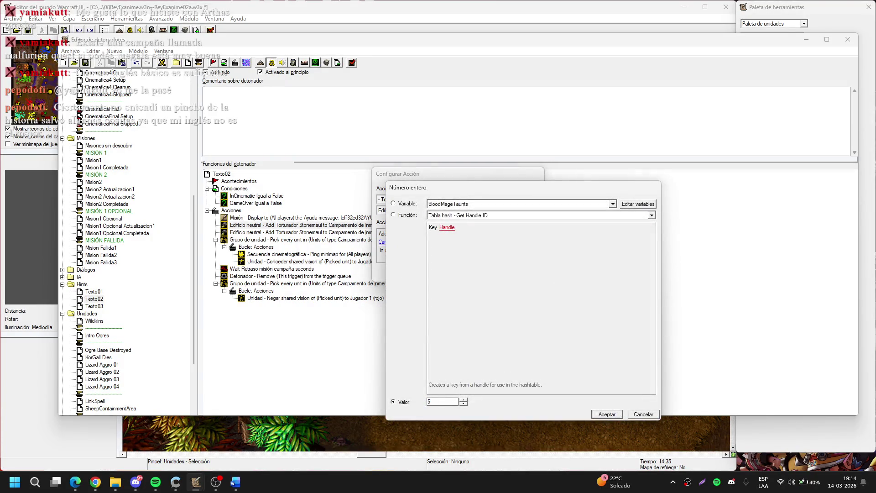
{"action": "key", "text": "Escape"}
{"action": "left_click", "coordinate": [504, 250]}
{"action": "key", "text": "Return"}
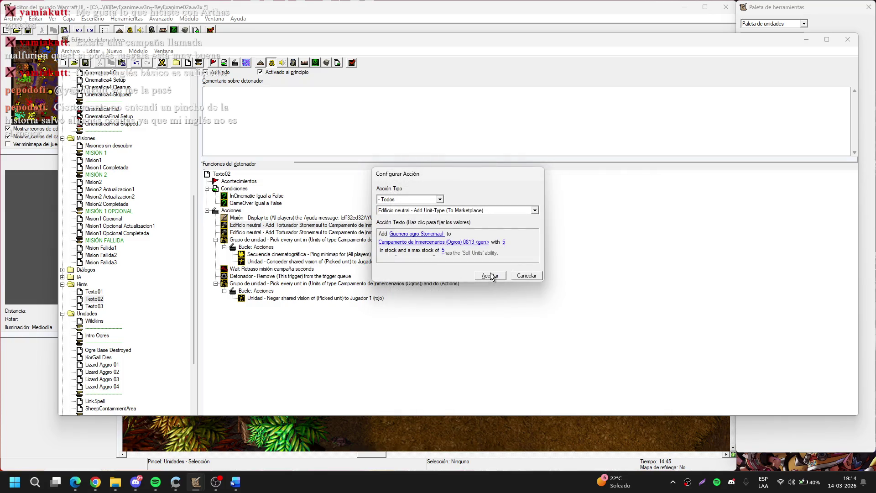
{"action": "left_click_drag", "start_coordinate": [544, 281], "coordinate": [558, 296]}
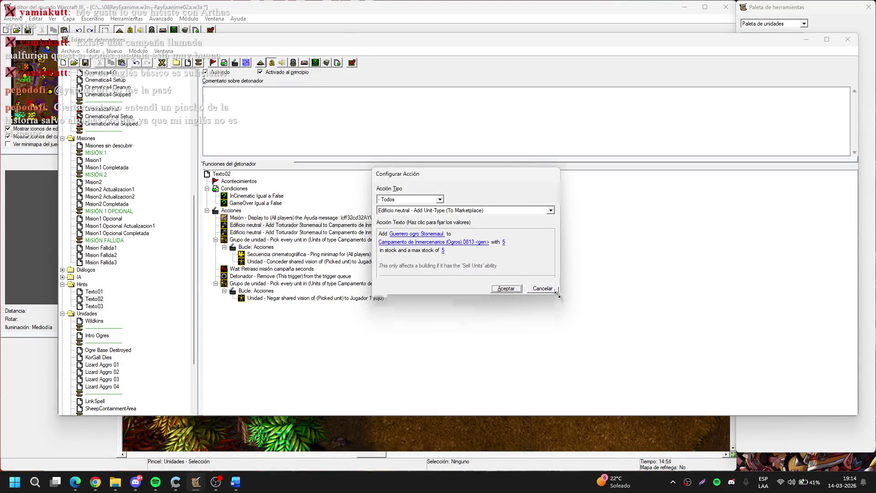
{"action": "left_click", "coordinate": [505, 291]}
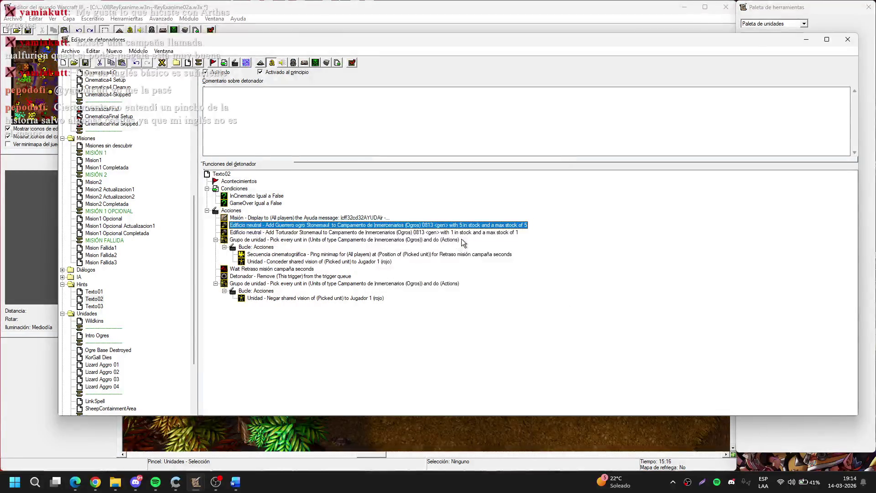
Step: Duplicate the Guerrero action as Ogro Stonemaul vapuleador with stock 1 and max stock 1
{"action": "key", "text": "ctrl+c"}
{"action": "key", "text": "ctrl+v"}
{"action": "double_click", "coordinate": [429, 232]}
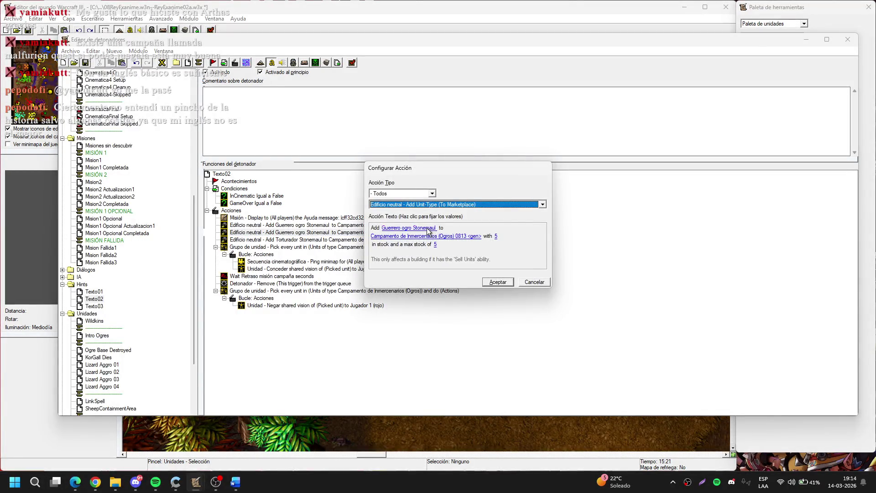
{"action": "left_click", "coordinate": [429, 232]}
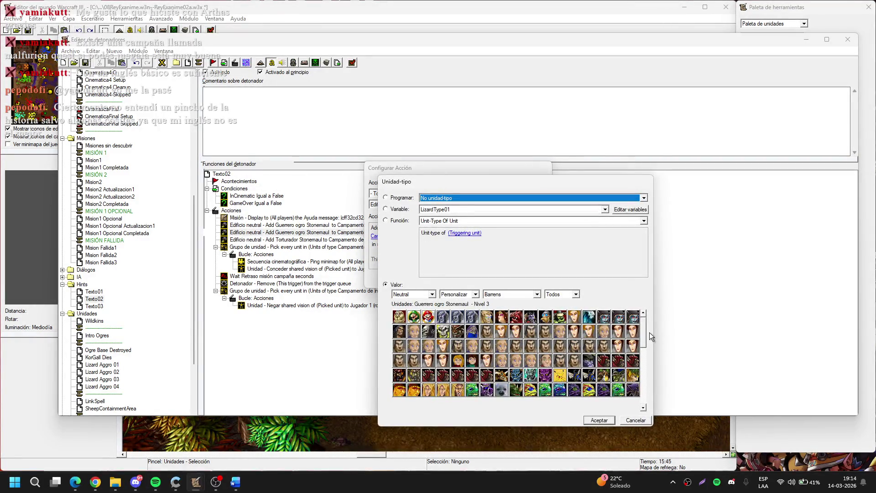
{"action": "left_click_drag", "start_coordinate": [642, 329], "coordinate": [642, 336]}
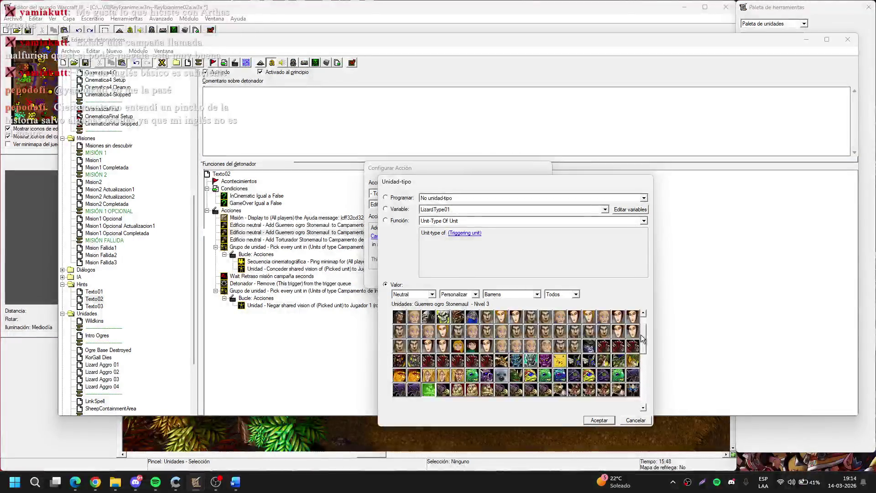
{"action": "double_click", "coordinate": [458, 388]}
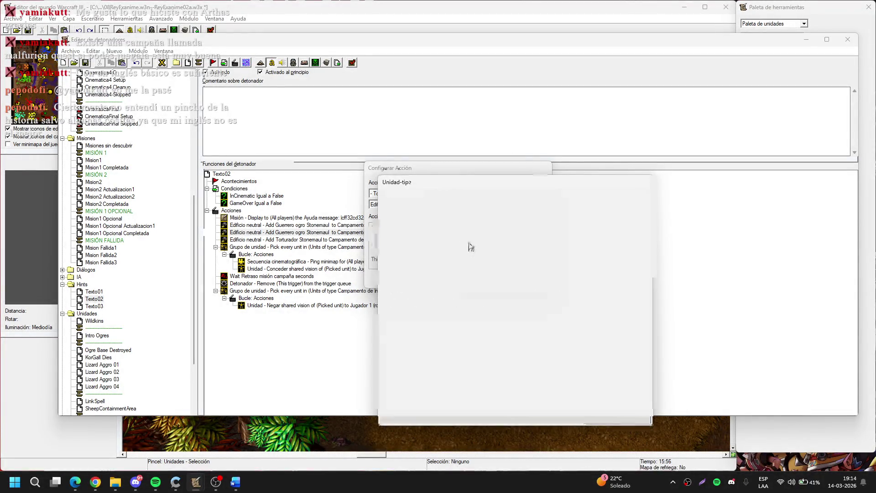
{"action": "left_click", "coordinate": [496, 237]}
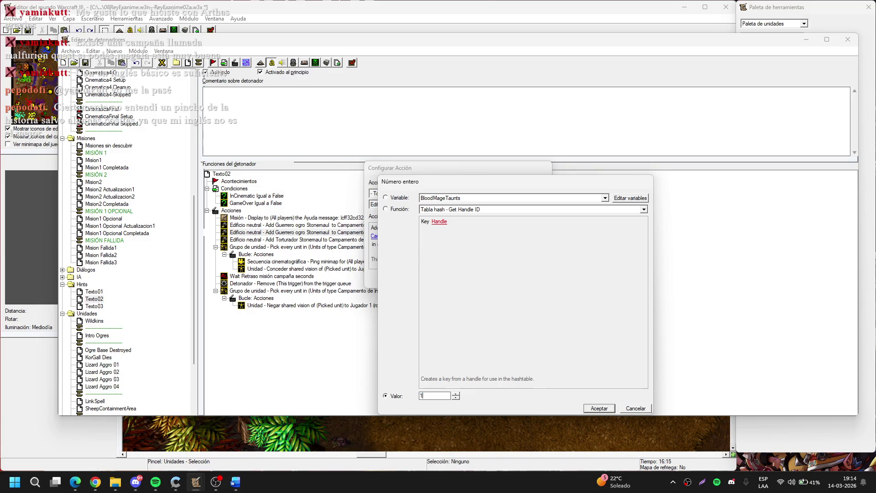
{"action": "key", "text": "Return"}
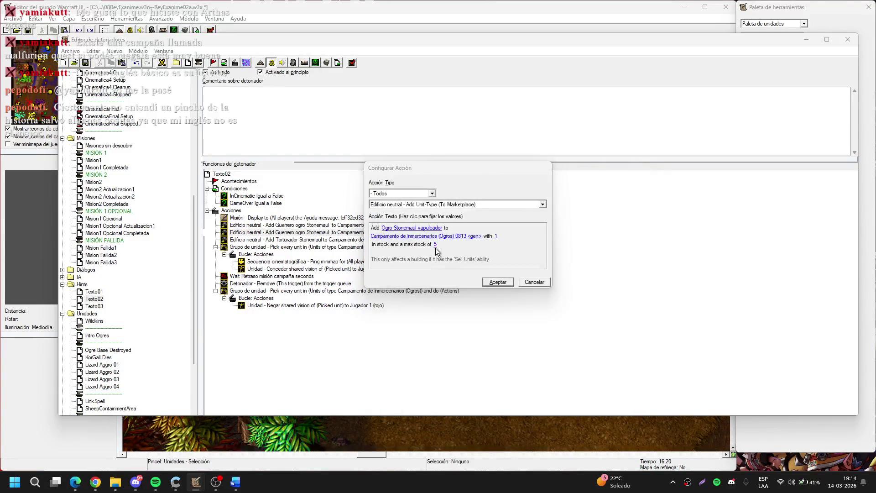
{"action": "key", "text": "Return"}
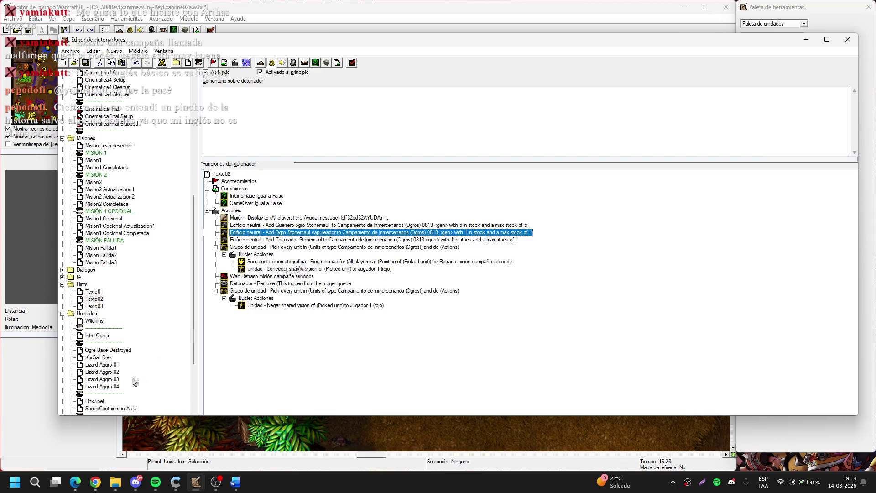
{"action": "scroll", "coordinate": [139, 369], "scroll_direction": "down", "scroll_amount": 4}
{"action": "left_click", "coordinate": [102, 335]}
Step: Add a new trigger below the separator with Ctrl+T, named 'Stonemaul Ogres in Marketplace'
{"action": "key", "text": "ctrl+t"}
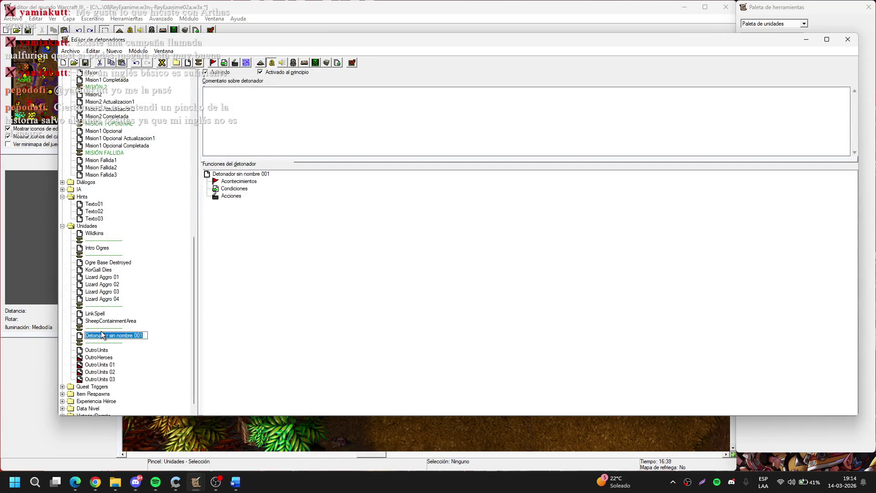
{"action": "type", "text": "Stoneemaul"}
{"action": "key", "text": "BackSpace"}
{"action": "type", "text": "l Ogres"}
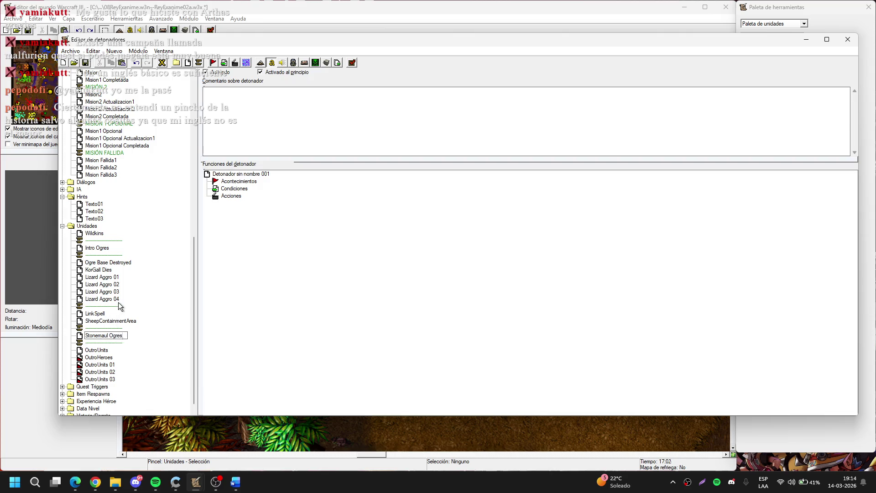
{"action": "type", "text": " in Marketplace"}
{"action": "key", "text": "Return"}
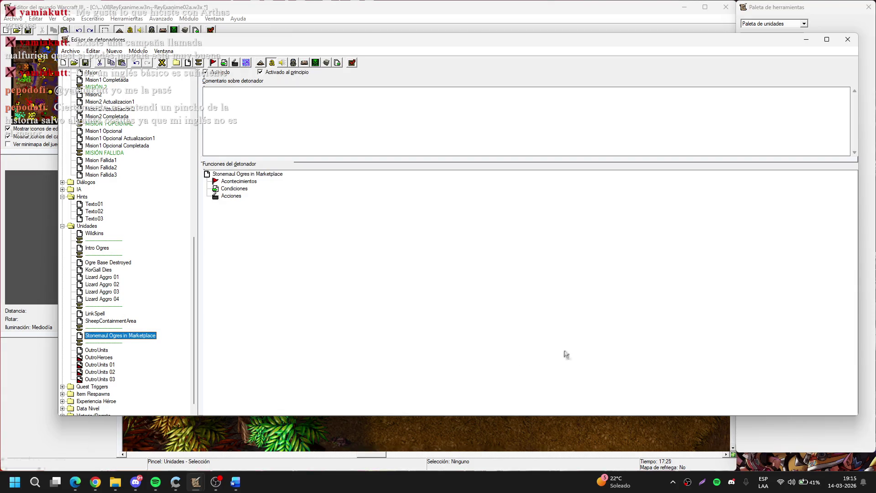
{"action": "key", "text": "alt+Tab"}
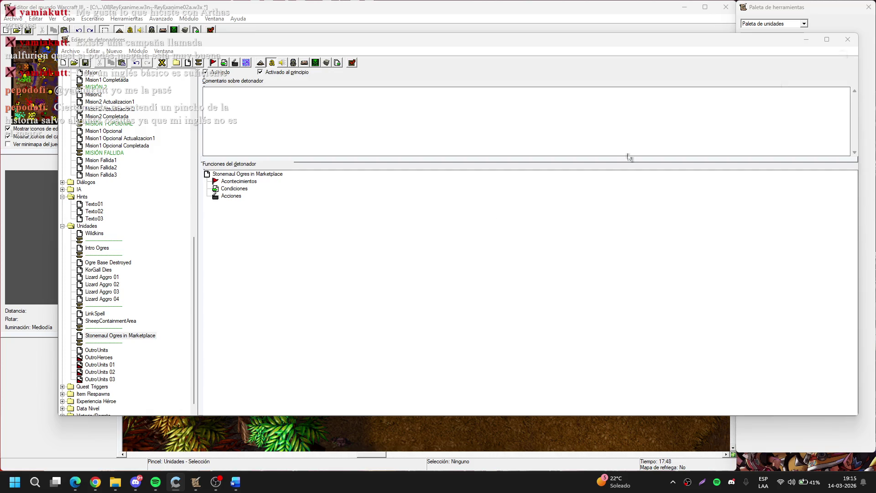
{"action": "left_click", "coordinate": [166, 296]}
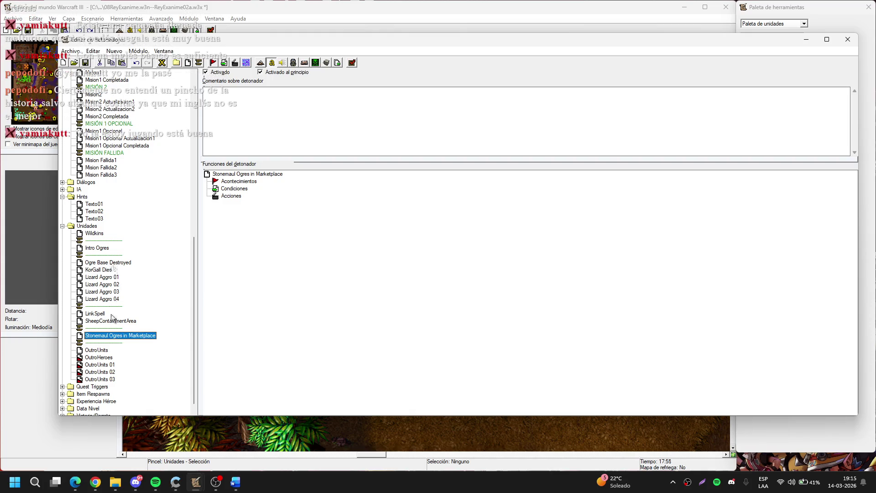
Step: Cut the three Ogros-camp stocking actions out of Texto02
{"action": "left_click", "coordinate": [94, 212]}
{"action": "left_click", "coordinate": [296, 225]}
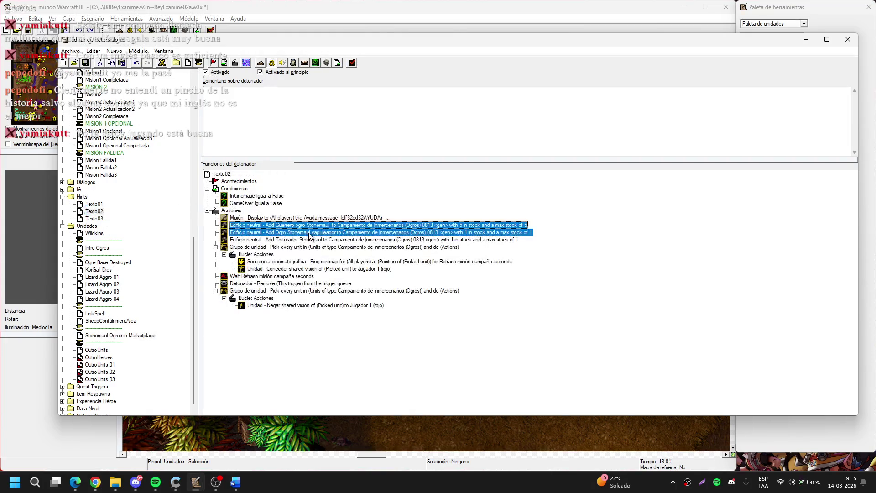
{"action": "left_click", "coordinate": [297, 240], "text": "shift"}
{"action": "key", "text": "ctrl+x"}
{"action": "left_click", "coordinate": [114, 335]}
{"action": "left_click", "coordinate": [94, 211]}
Step: Add a 'Detonador - Run Stonemaul Ogres in Marketplace (checking conditions)' action to Texto02
{"action": "left_click", "coordinate": [246, 218]}
{"action": "key", "text": "ctrl+r"}
{"action": "type", "text": "det"}
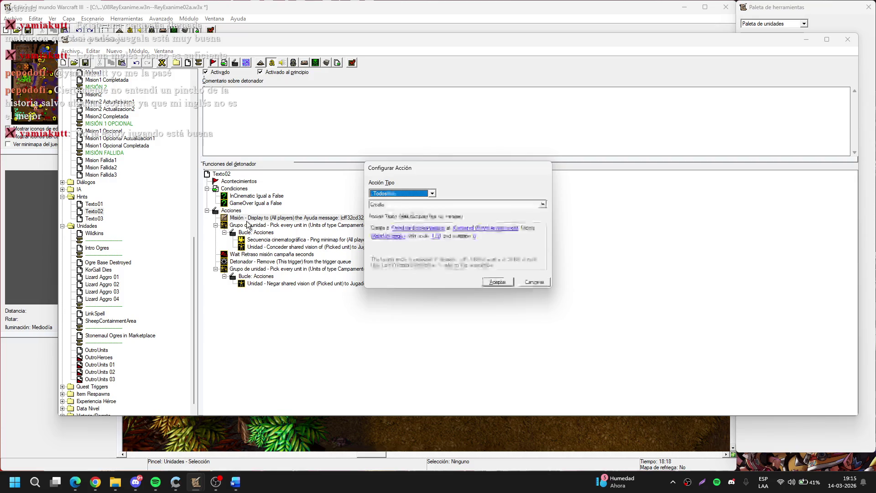
{"action": "left_click", "coordinate": [385, 228]}
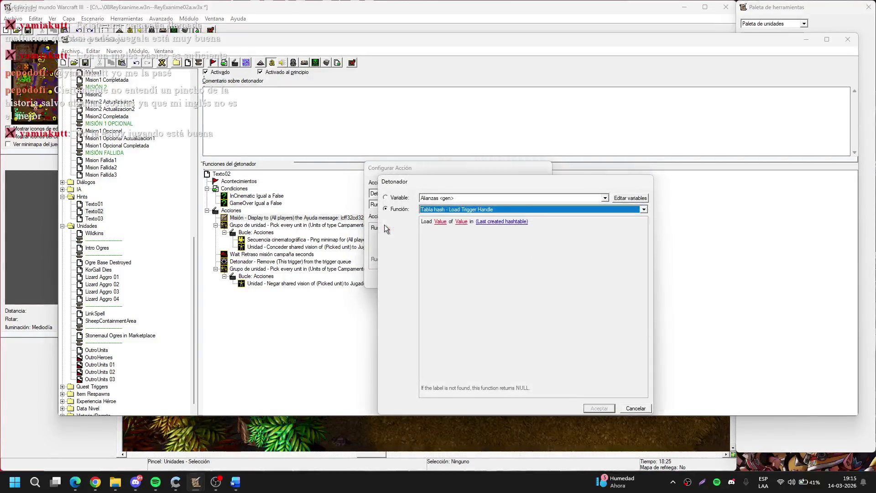
{"action": "left_click", "coordinate": [441, 199]}
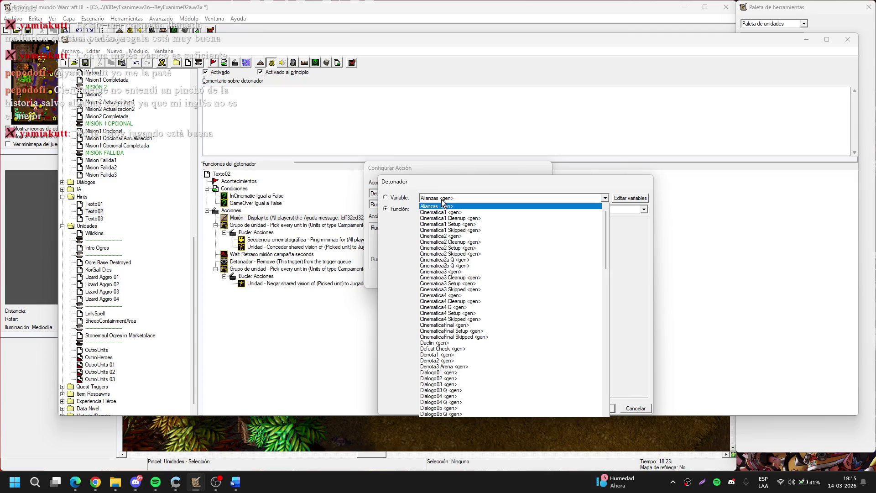
{"action": "key", "text": "s"}
{"action": "left_click", "coordinate": [442, 199]}
{"action": "left_click", "coordinate": [441, 199]}
{"action": "left_click", "coordinate": [451, 343]}
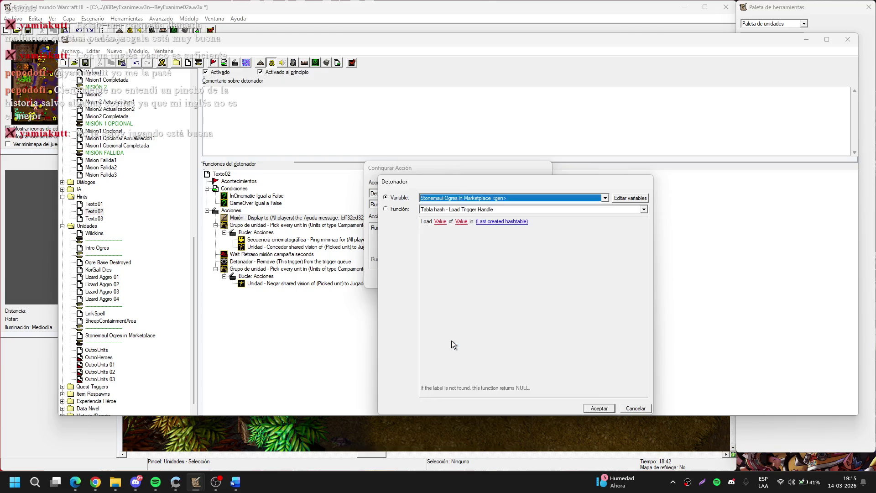
{"action": "key", "text": "Return"}
{"action": "key", "text": "Return"}
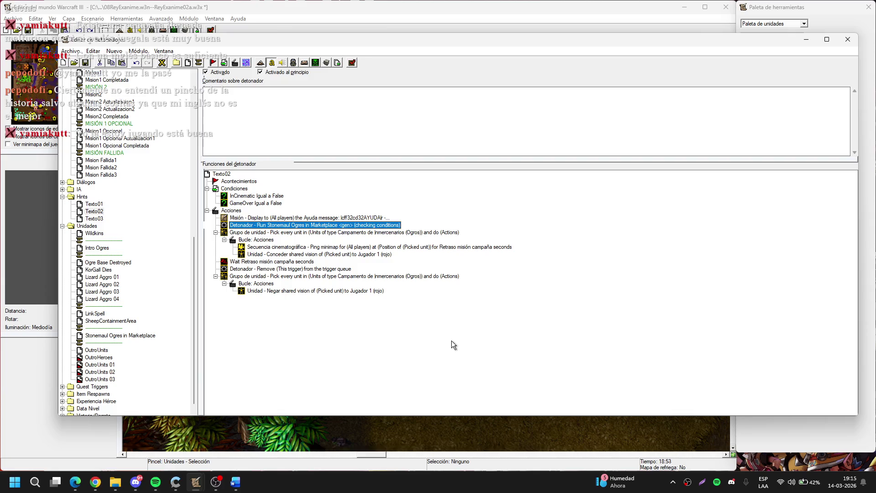
{"action": "left_click", "coordinate": [167, 284]}
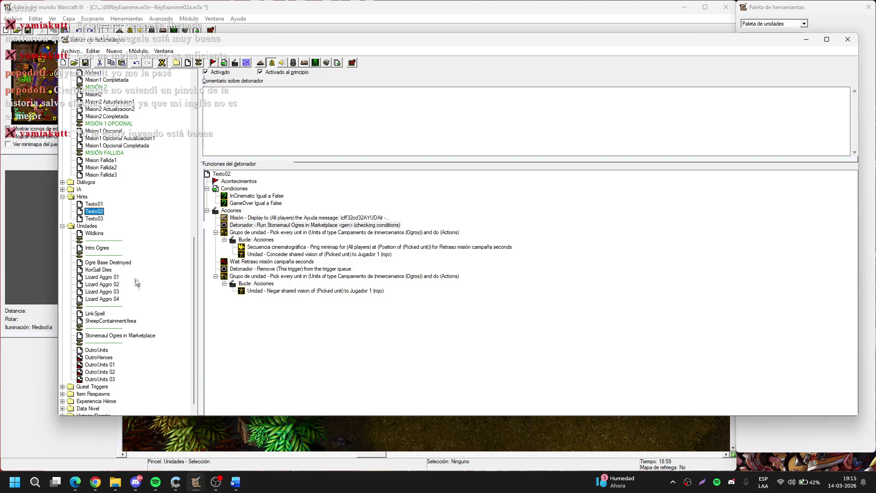
{"action": "left_click", "coordinate": [168, 297]}
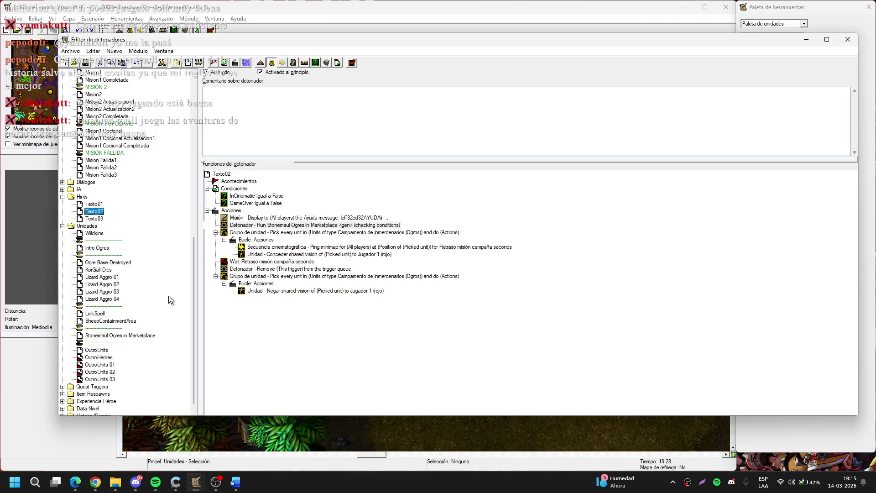
{"action": "mouse_move", "coordinate": [169, 296]}
{"action": "left_mouse_down"}
{"action": "mouse_move", "coordinate": [143, 277]}
{"action": "mouse_move", "coordinate": [182, 269]}
{"action": "mouse_move", "coordinate": [128, 337]}
{"action": "left_mouse_up"}
Step: Duplicate the Ogro Stonemaul vapuleador action and change the copy's unit to Sacerdote Stonemaul
{"action": "left_click", "coordinate": [132, 335]}
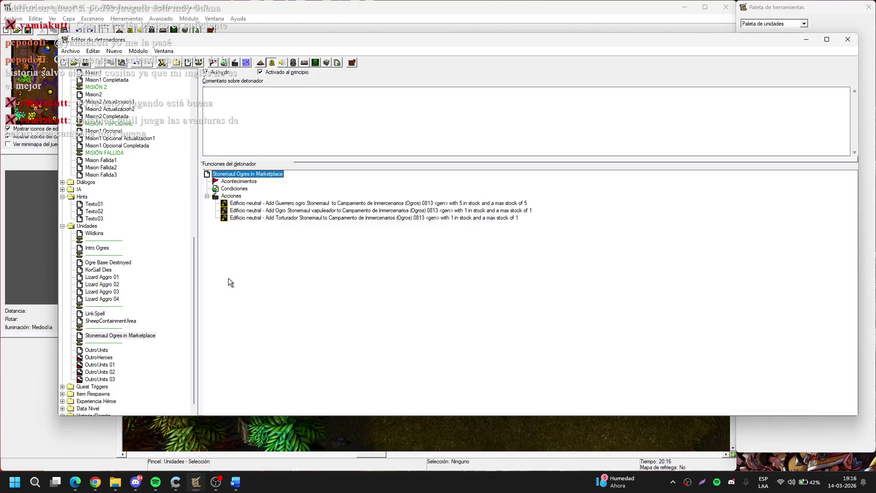
{"action": "left_click", "coordinate": [314, 218]}
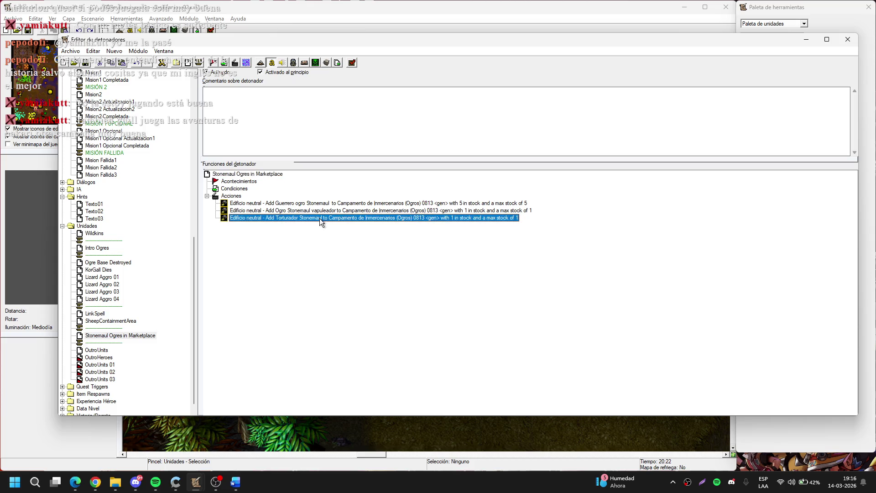
{"action": "left_click", "coordinate": [306, 211]}
{"action": "key", "text": "ctrl+c"}
{"action": "key", "text": "ctrl+v"}
{"action": "double_click", "coordinate": [305, 212]}
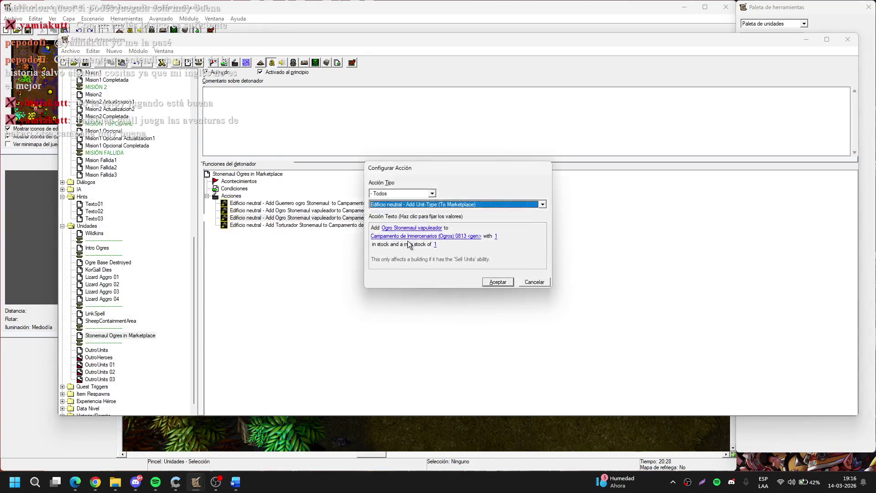
{"action": "left_click", "coordinate": [427, 228]}
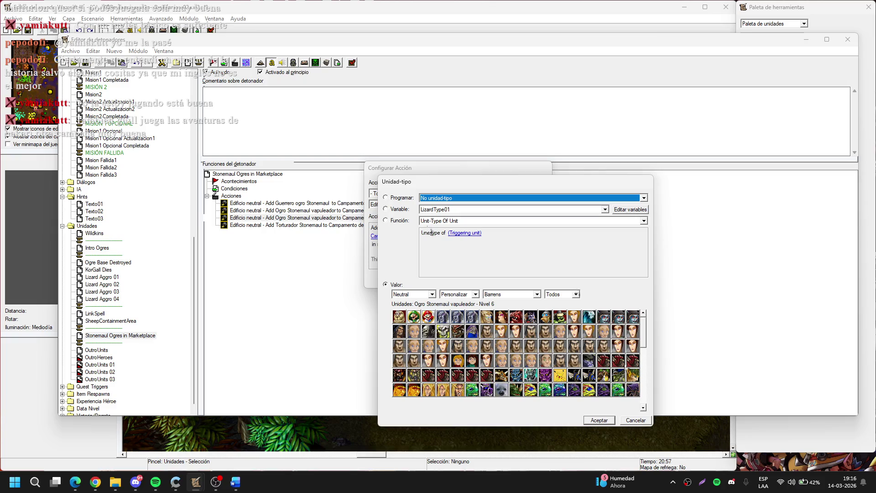
{"action": "left_click_drag", "start_coordinate": [646, 319], "coordinate": [644, 339]}
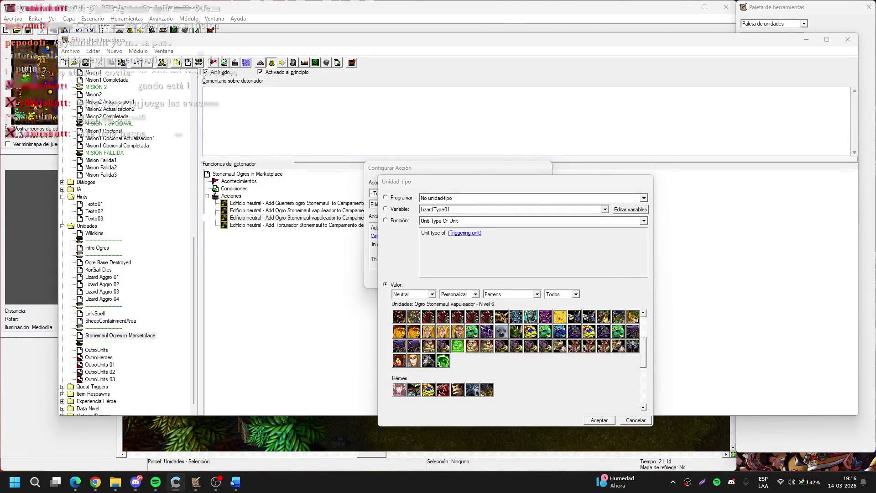
{"action": "left_click", "coordinate": [615, 280]}
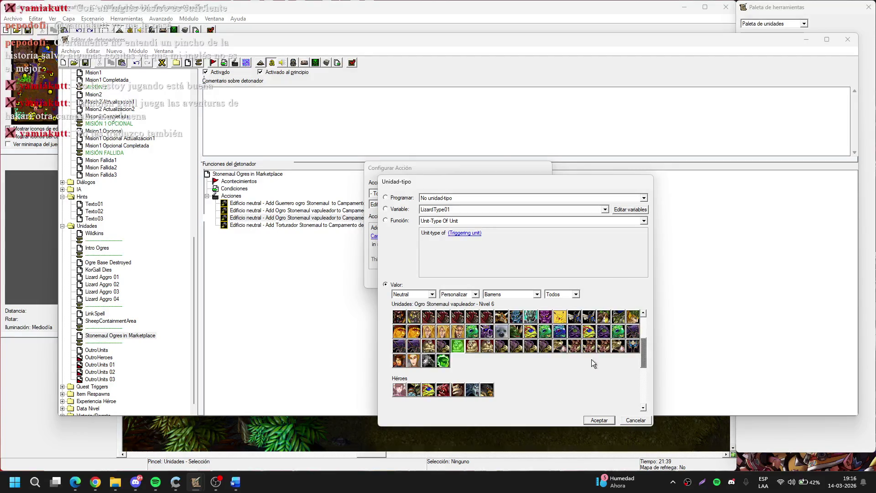
{"action": "double_click", "coordinate": [472, 348]}
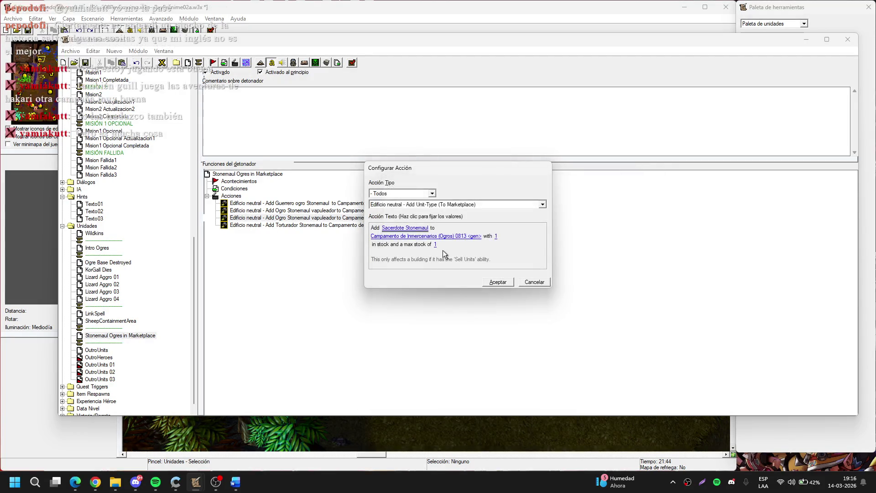
Step: Set the Sacerdote Stonemaul stock and max stock to 2, then duplicate that action
{"action": "left_click", "coordinate": [497, 237]}
{"action": "key", "text": "Escape"}
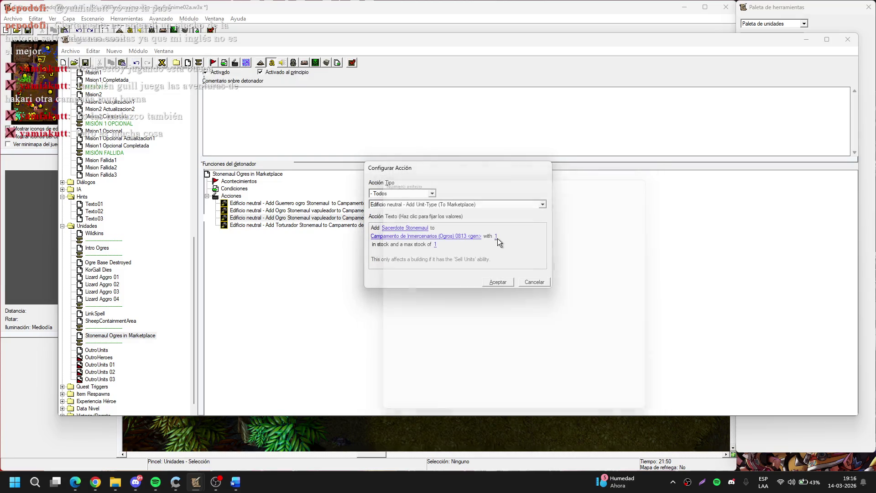
{"action": "left_click", "coordinate": [497, 236]}
{"action": "type", "text": "2"}
{"action": "key", "text": "Return"}
{"action": "left_click", "coordinate": [435, 245]}
{"action": "type", "text": "2"}
{"action": "key", "text": "Return"}
{"action": "key", "text": "Return"}
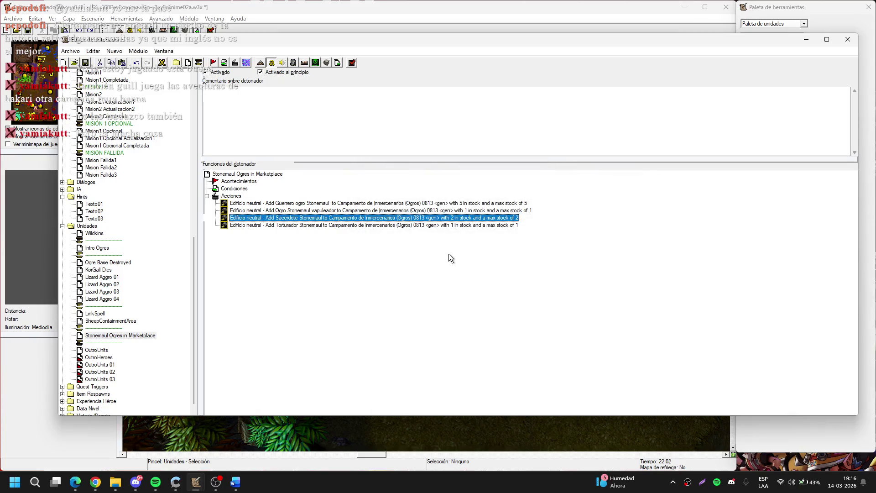
{"action": "key", "text": "ctrl+c"}
{"action": "key", "text": "ctrl+v"}
{"action": "double_click", "coordinate": [456, 225]}
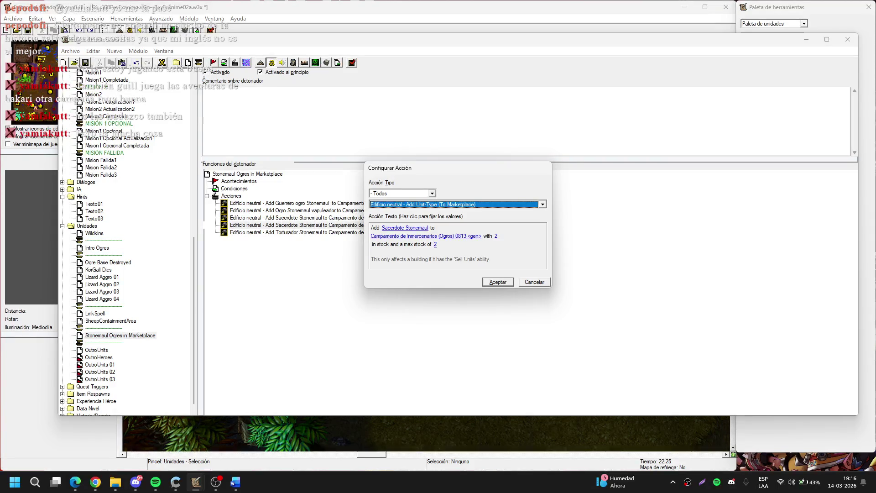
Step: Return to the open action dialog and close it without changes
{"action": "key", "text": "alt+Tab"}
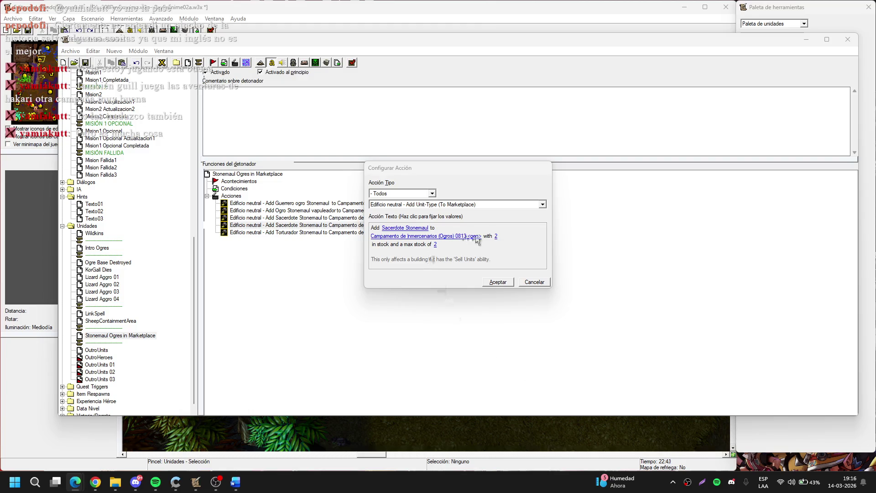
{"action": "left_click", "coordinate": [423, 233]}
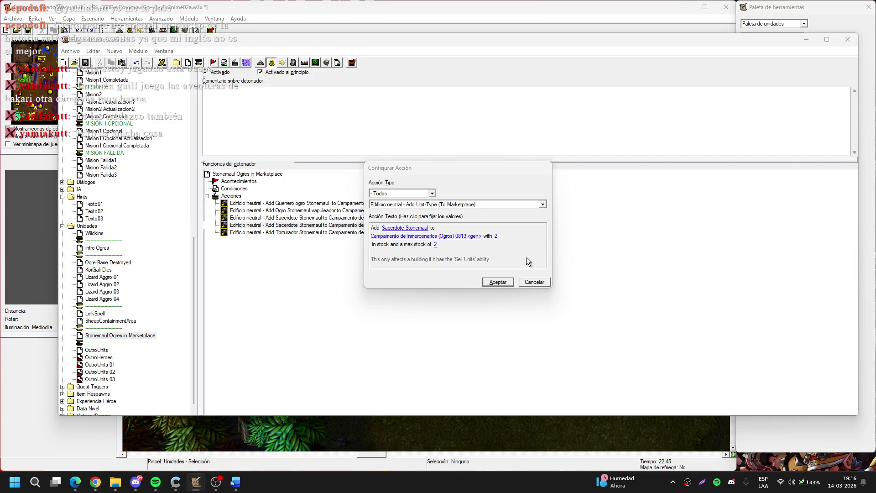
{"action": "left_click", "coordinate": [405, 227]}
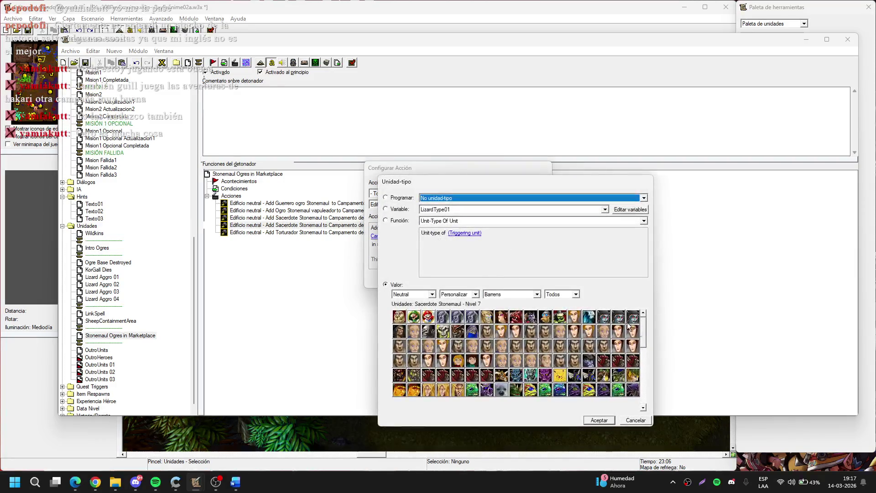
{"action": "left_click", "coordinate": [643, 407]}
{"action": "left_click", "coordinate": [644, 406]}
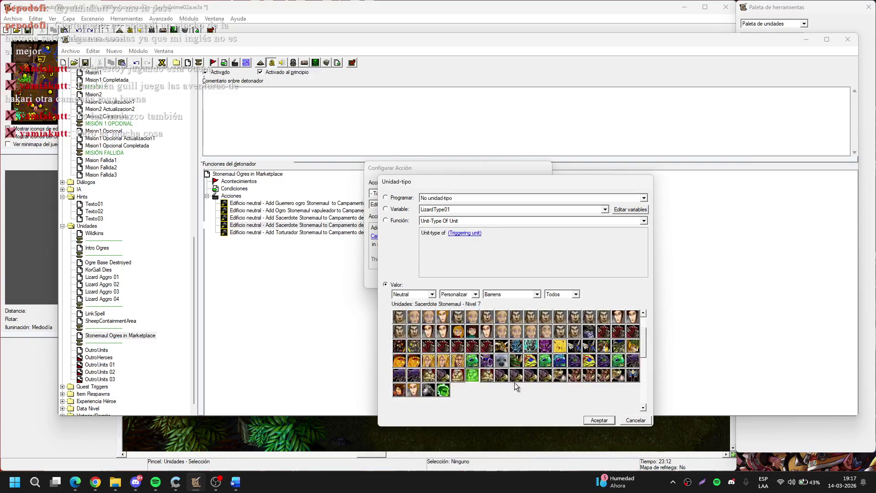
{"action": "key", "text": "Return"}
{"action": "key", "text": "Return"}
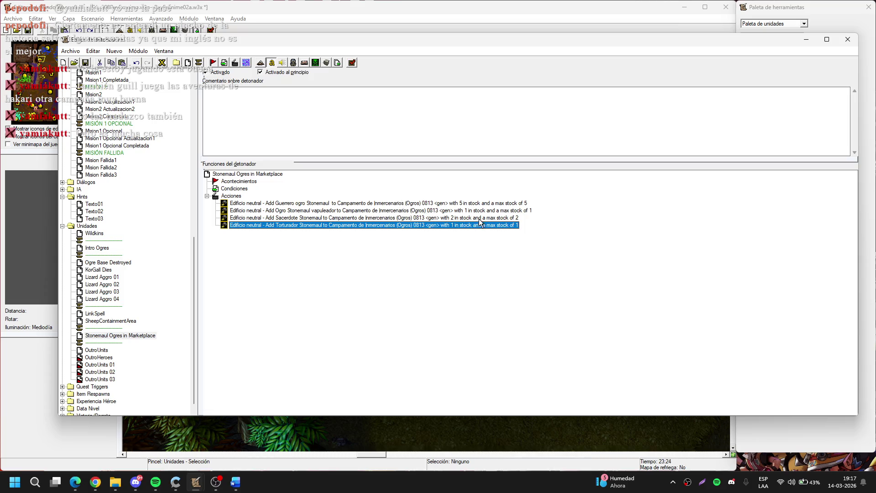
Step: Copy the four Stonemaul ogre actions and paste a second set below them
{"action": "left_click", "coordinate": [402, 203]}
{"action": "left_click", "coordinate": [402, 210], "text": "shift"}
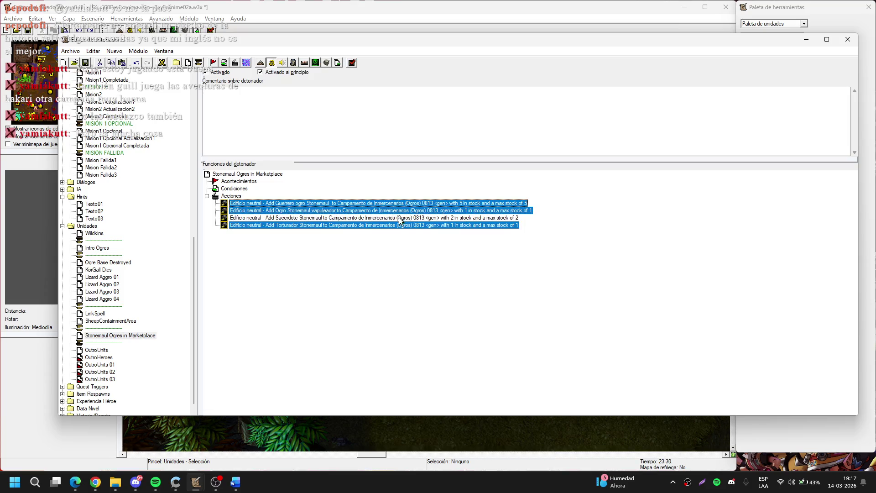
{"action": "left_click", "coordinate": [403, 225], "text": "shift"}
{"action": "key", "text": "ctrl+c"}
{"action": "left_click", "coordinate": [403, 225]}
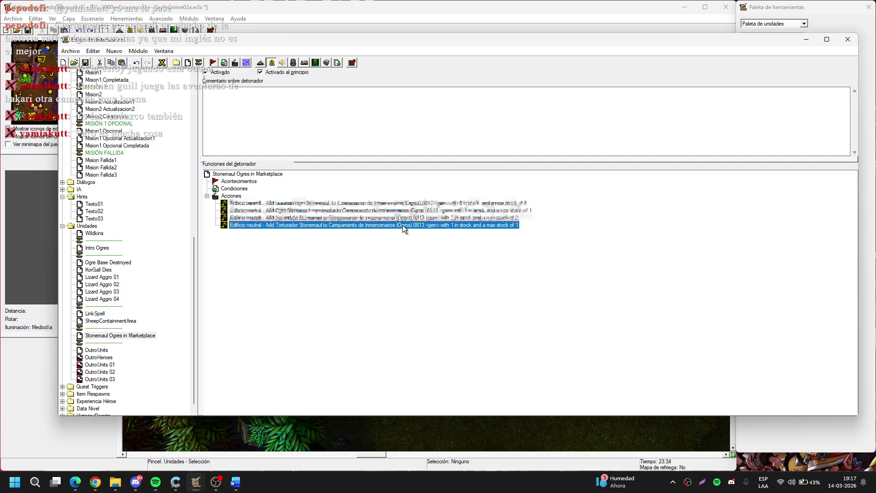
{"action": "key", "text": "ctrl+v"}
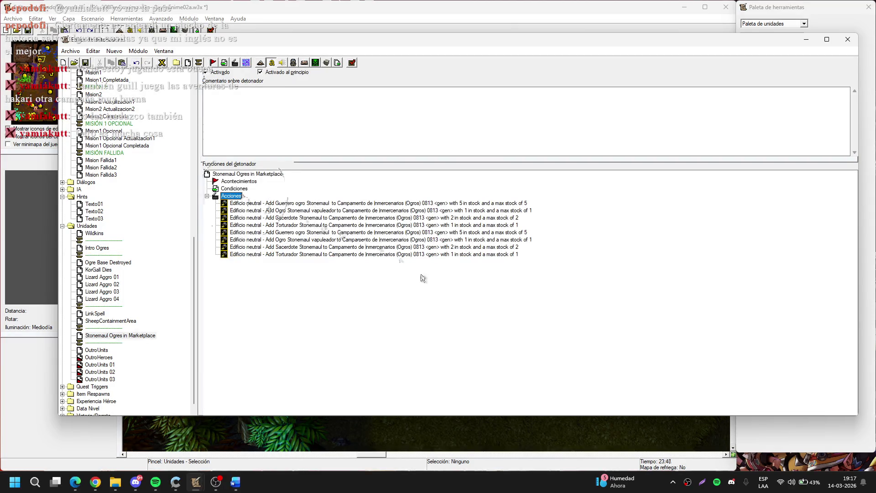
Step: Begin retargeting the copied Guerrero ogro action, moving the map to locate camp 0853
{"action": "double_click", "coordinate": [446, 233]}
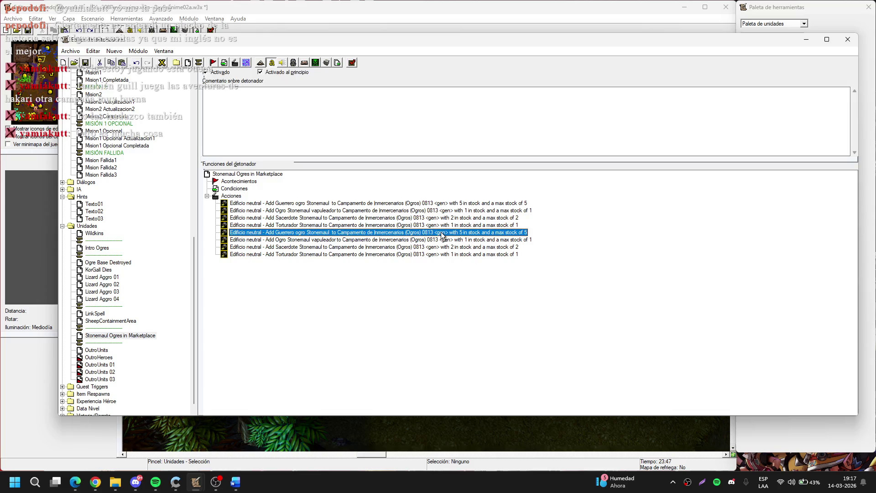
{"action": "left_click", "coordinate": [477, 237]}
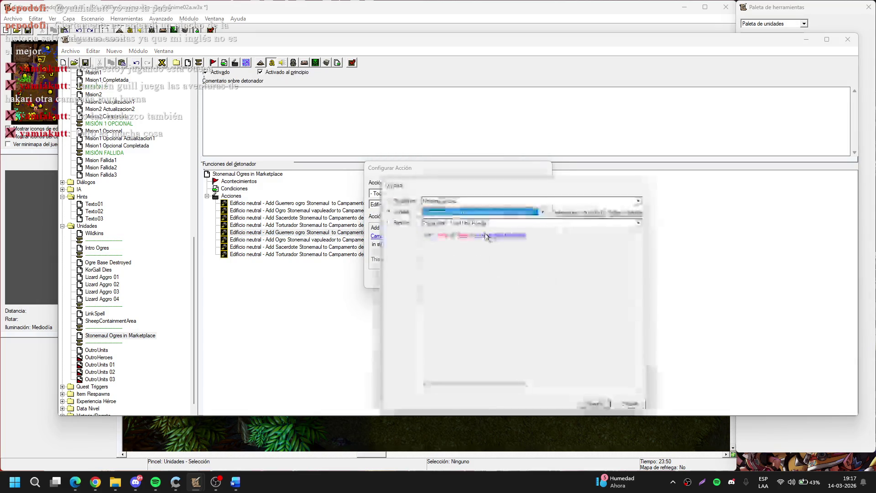
{"action": "left_click", "coordinate": [575, 213]}
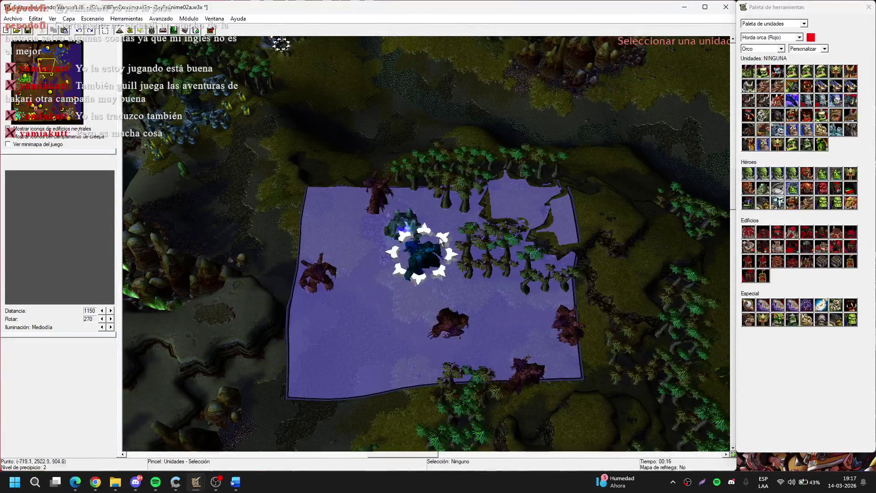
{"action": "left_click", "coordinate": [413, 233]}
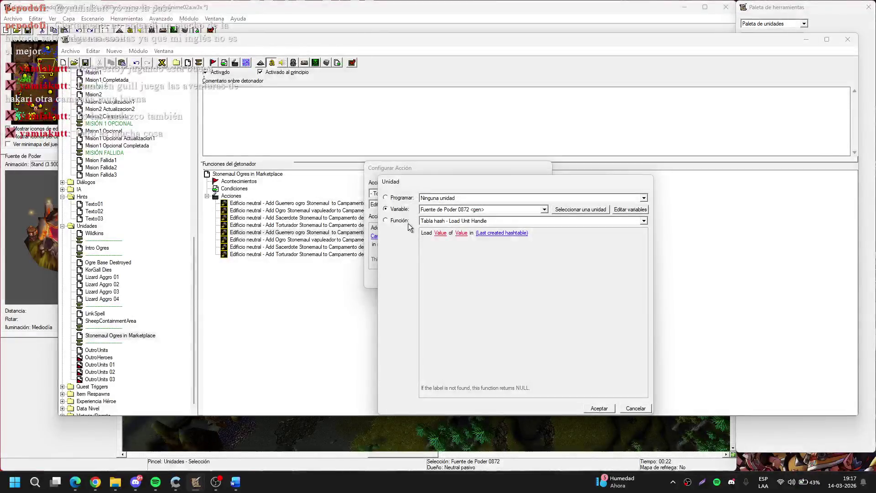
{"action": "left_click", "coordinate": [577, 210]}
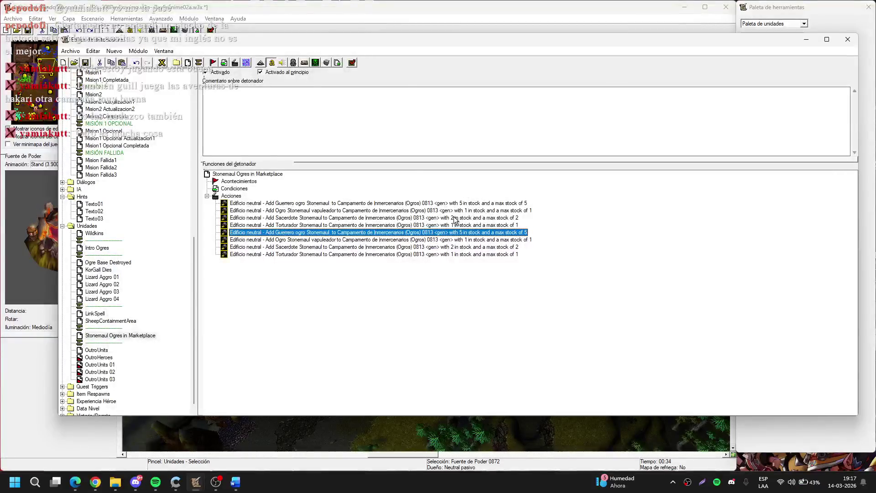
{"action": "left_click", "coordinate": [423, 21]}
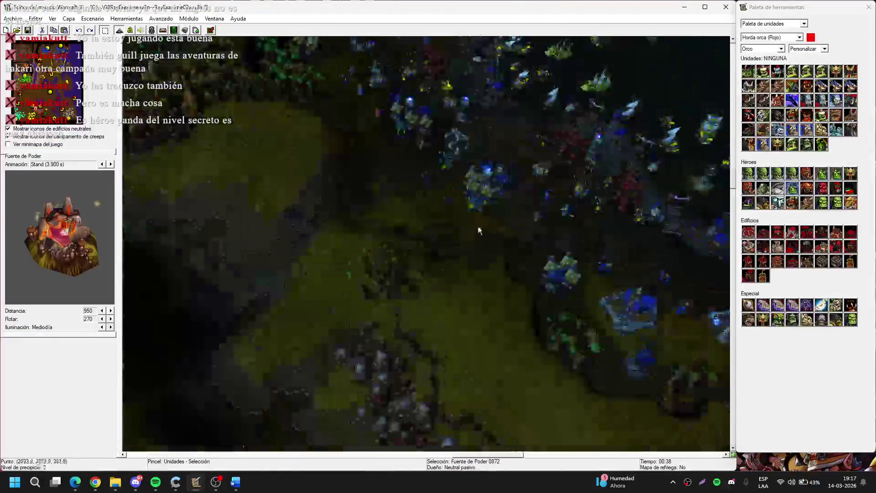
{"action": "key", "text": "Down"}
{"action": "key", "text": "Down"}
{"action": "key", "text": "Down"}
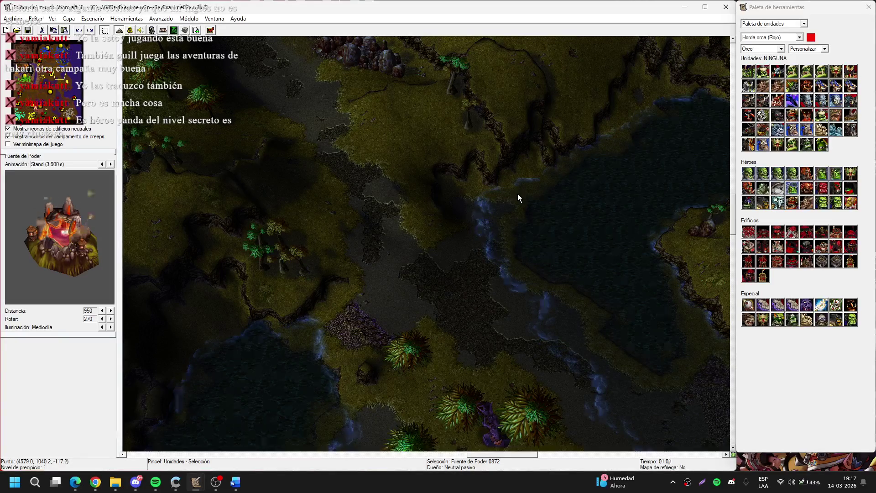
{"action": "mouse_move", "coordinate": [518, 193]}
{"action": "left_mouse_down"}
{"action": "mouse_move", "coordinate": [357, 105]}
{"action": "mouse_move", "coordinate": [387, 192]}
{"action": "mouse_move", "coordinate": [468, 300]}
{"action": "mouse_move", "coordinate": [553, 303]}
{"action": "mouse_move", "coordinate": [363, 143]}
{"action": "mouse_move", "coordinate": [445, 155]}
{"action": "mouse_move", "coordinate": [544, 274]}
{"action": "mouse_move", "coordinate": [348, 389]}
{"action": "mouse_move", "coordinate": [541, 23]}
{"action": "mouse_move", "coordinate": [470, 124]}
{"action": "mouse_move", "coordinate": [348, 163]}
{"action": "mouse_move", "coordinate": [420, 241]}
{"action": "left_mouse_up"}
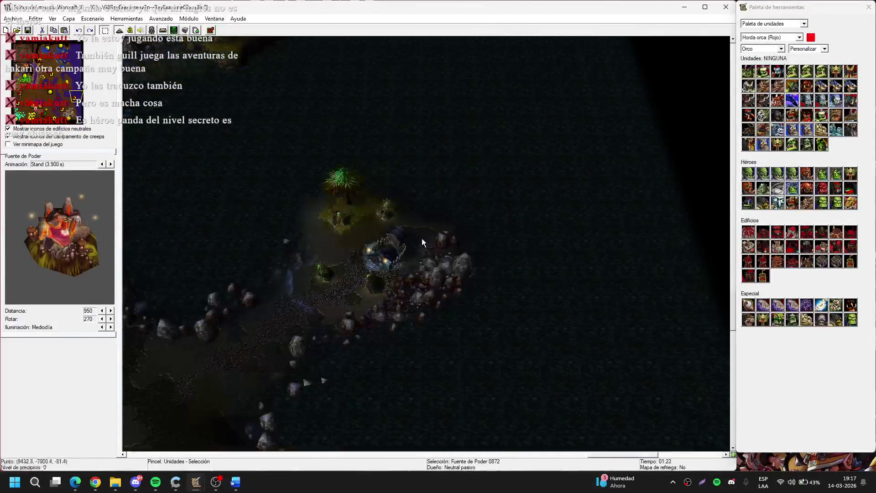
{"action": "left_click", "coordinate": [130, 31]}
{"action": "double_click", "coordinate": [480, 234]}
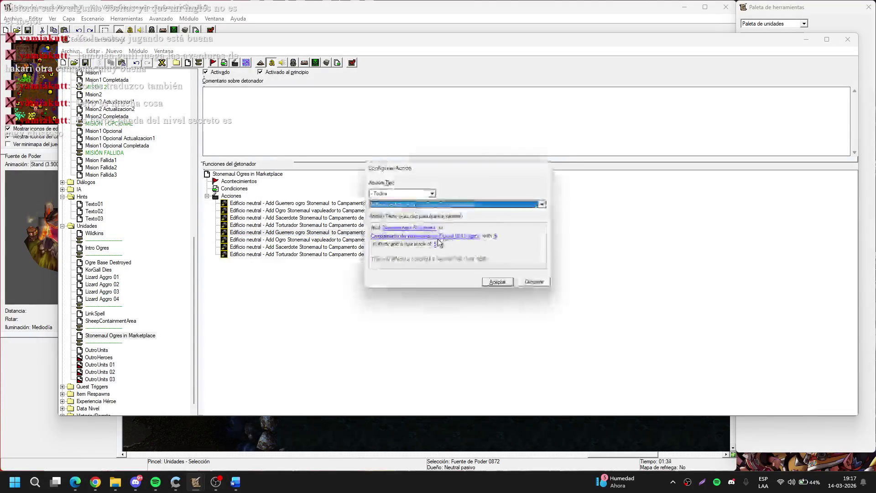
{"action": "left_click", "coordinate": [475, 235]}
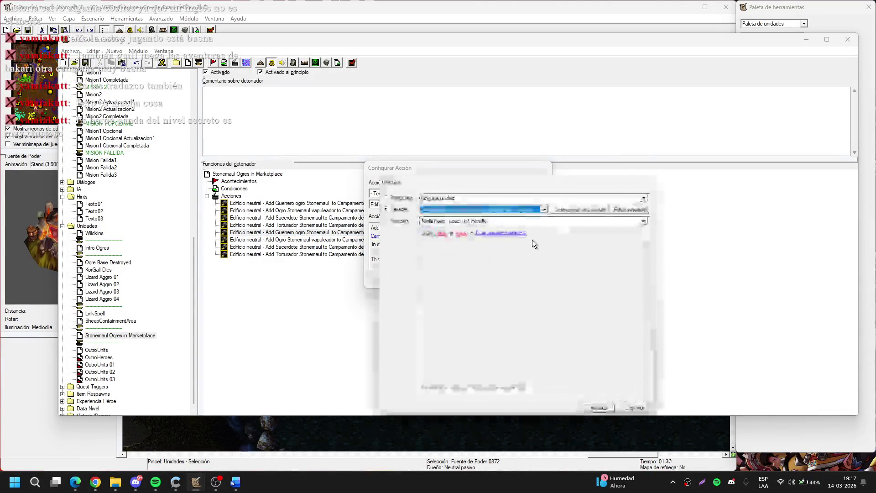
{"action": "key", "text": "Return"}
{"action": "key", "text": "Return"}
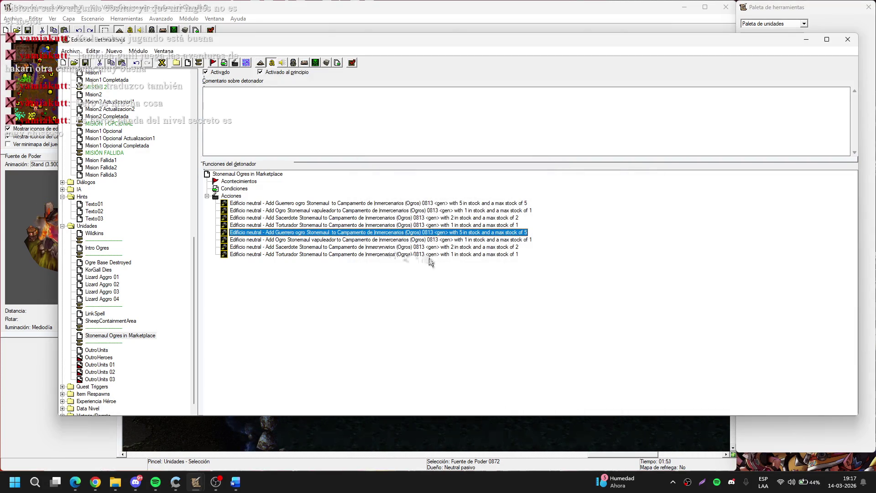
Step: Set the copied Guerrero ogro and Ogro vapuleador actions to stock camp 0853
{"action": "key", "text": "Return"}
{"action": "key", "text": "Return"}
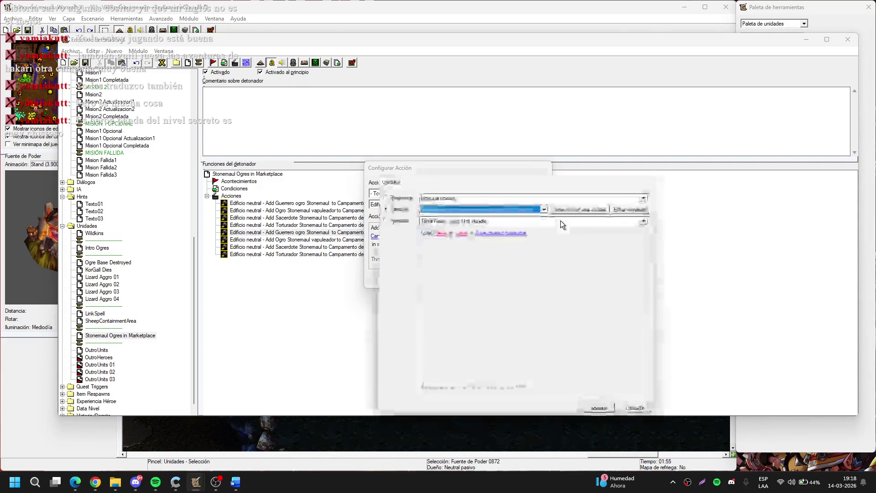
{"action": "key", "text": "Escape"}
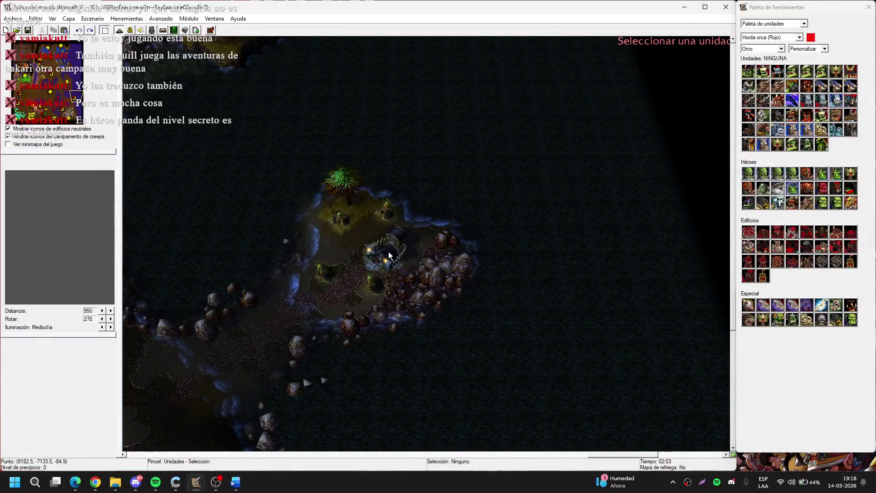
{"action": "left_click", "coordinate": [388, 251]}
{"action": "key", "text": "F4"}
{"action": "key", "text": "Down"}
{"action": "key", "text": "Return"}
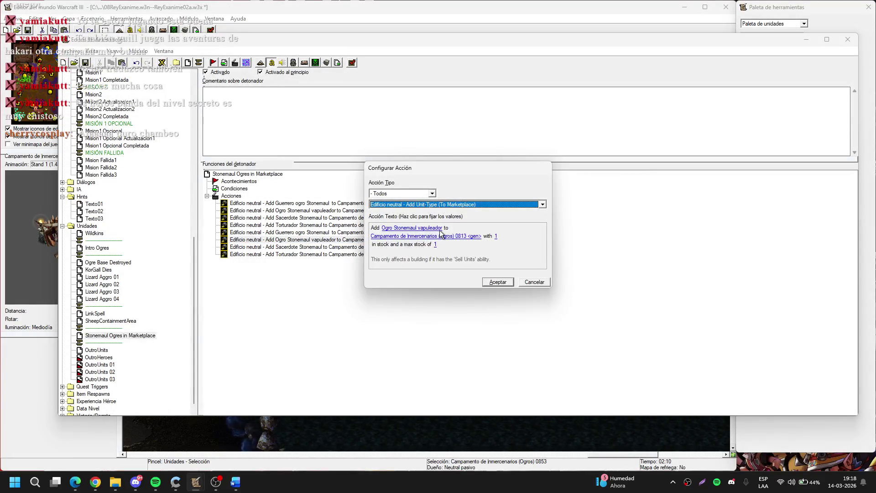
{"action": "left_click", "coordinate": [451, 237]}
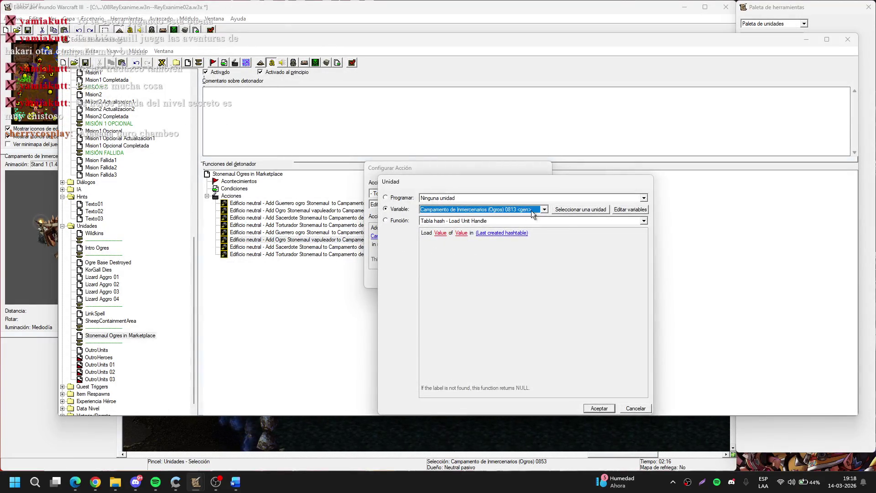
{"action": "left_click", "coordinate": [566, 210]}
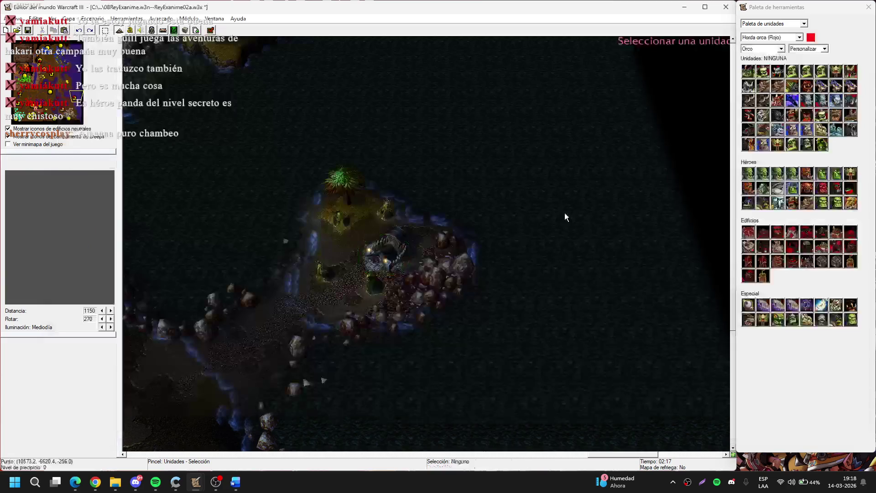
{"action": "left_click", "coordinate": [382, 246]}
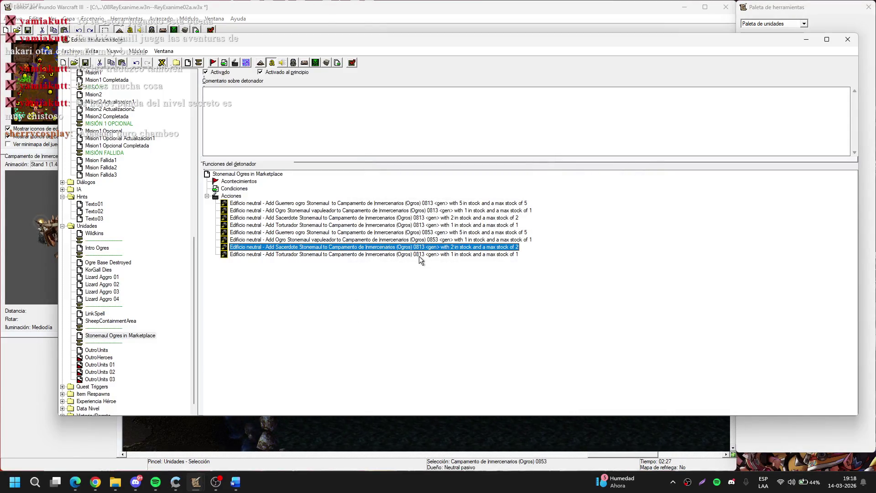
Step: Point the copied Sacerdote and Torturador actions at camp 0853, then select all four
{"action": "double_click", "coordinate": [431, 249]}
{"action": "left_click", "coordinate": [425, 236]}
{"action": "left_click", "coordinate": [565, 210]}
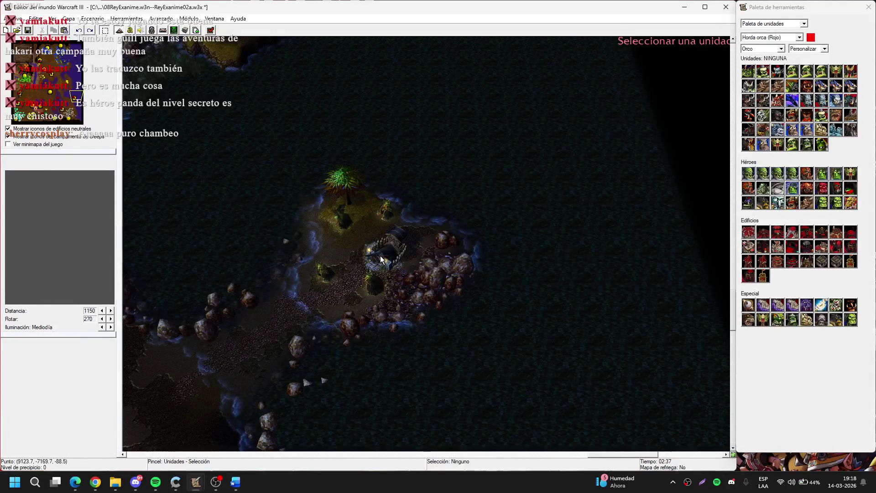
{"action": "left_click", "coordinate": [380, 256]}
{"action": "key", "text": "Return"}
{"action": "key", "text": "Return"}
{"action": "double_click", "coordinate": [380, 255]}
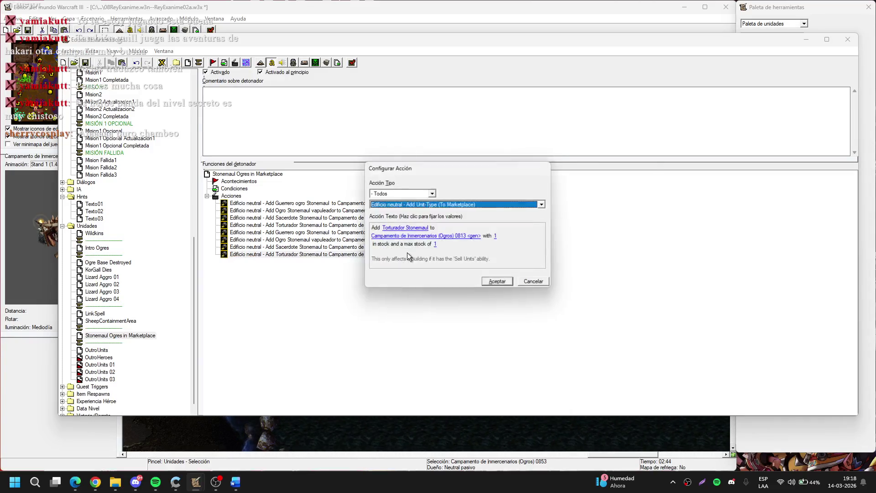
{"action": "left_click", "coordinate": [468, 236]}
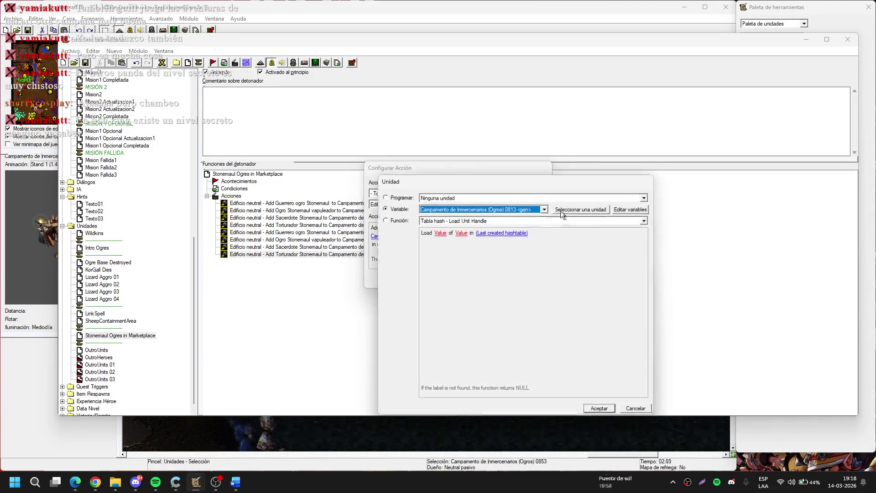
{"action": "left_click", "coordinate": [561, 209]}
{"action": "left_click", "coordinate": [387, 246]}
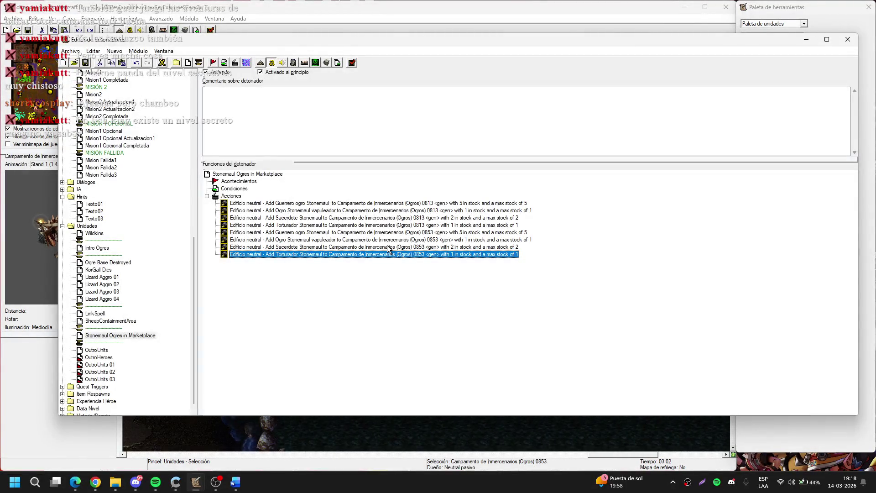
{"action": "left_click_drag", "start_coordinate": [387, 246], "coordinate": [452, 250]}
Step: Paste a copy of the four 0853 actions below and move the pasted Guerrero to camp 0818
{"action": "left_click", "coordinate": [448, 254]}
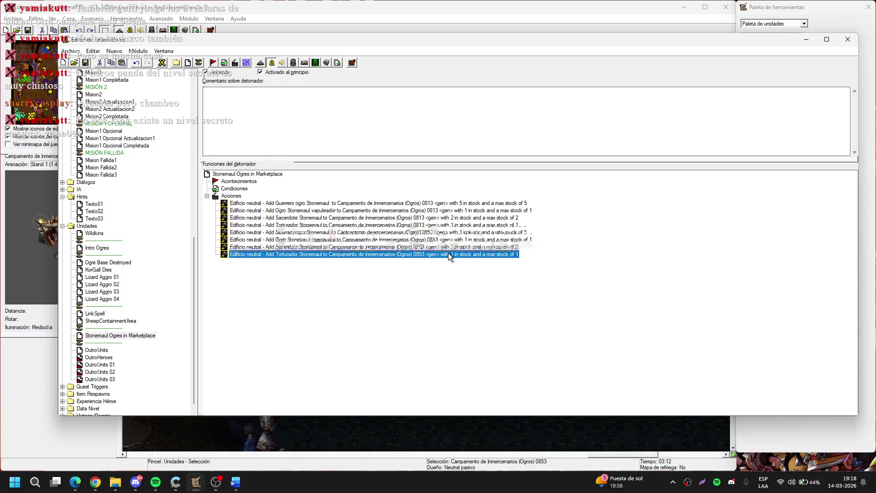
{"action": "key", "text": "ctrl+v"}
{"action": "left_click", "coordinate": [437, 262]}
{"action": "double_click", "coordinate": [437, 262]}
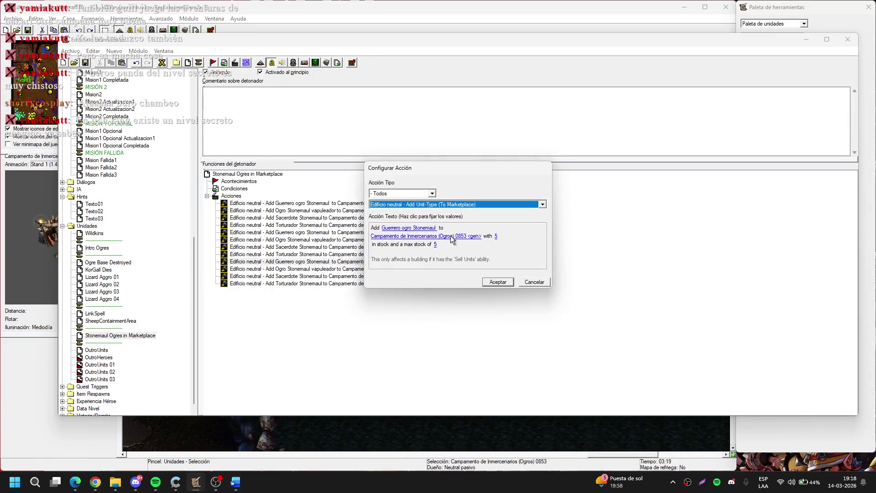
{"action": "left_click", "coordinate": [452, 237]}
{"action": "left_click", "coordinate": [583, 151]}
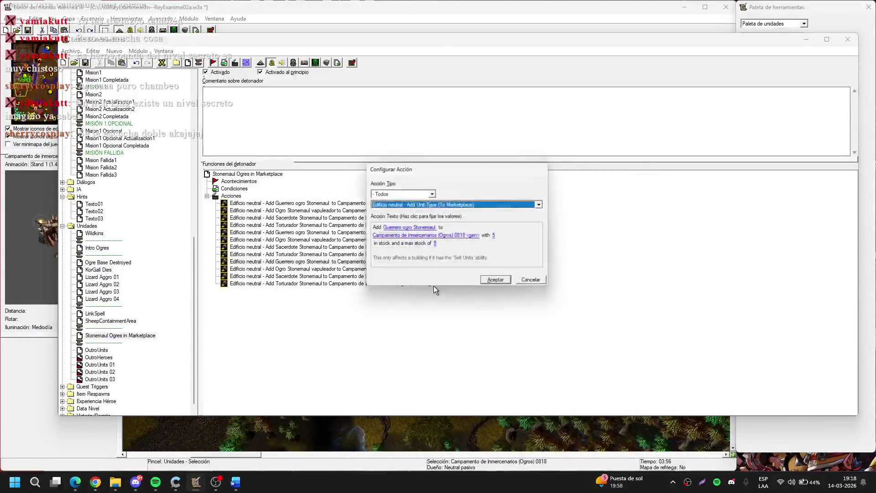
{"action": "key", "text": "Return"}
Step: Reassign the pasted vapuleador and Sacerdote actions to Ogros camp 0818
{"action": "double_click", "coordinate": [445, 269]}
{"action": "left_click", "coordinate": [462, 236]}
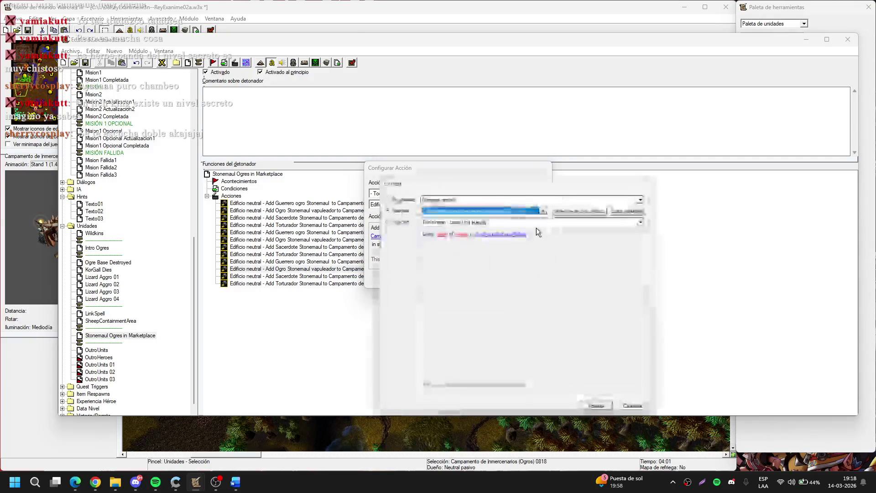
{"action": "left_click", "coordinate": [479, 207]}
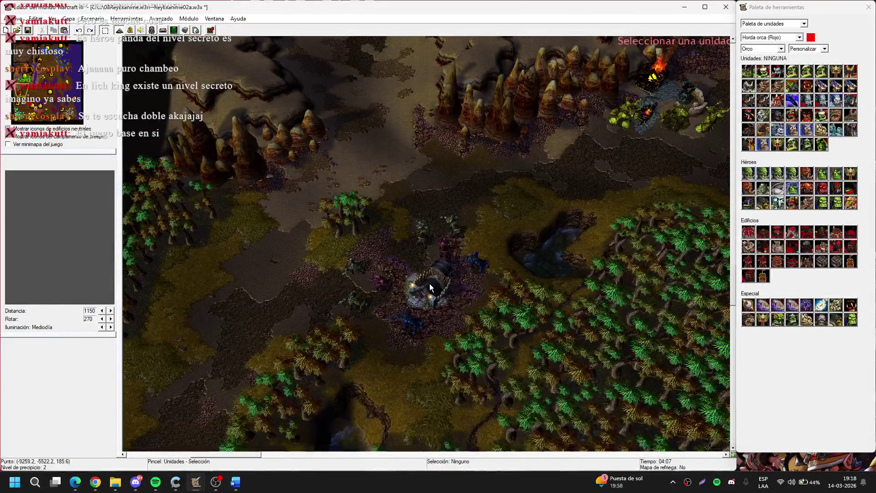
{"action": "left_click", "coordinate": [429, 283]}
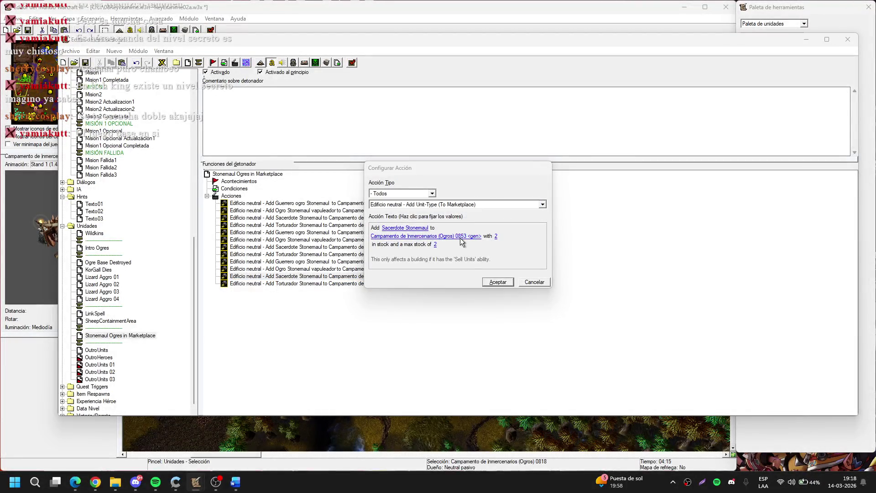
{"action": "left_click", "coordinate": [461, 237]}
{"action": "left_click", "coordinate": [479, 208]}
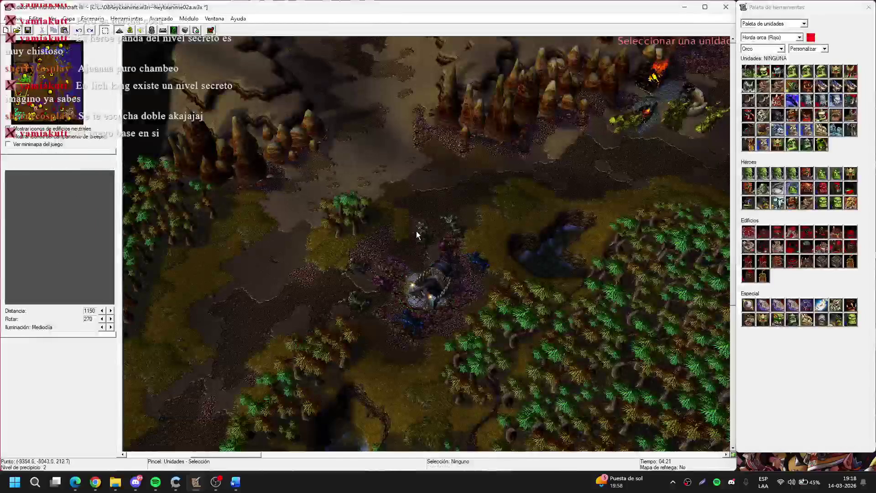
{"action": "left_click", "coordinate": [432, 289]}
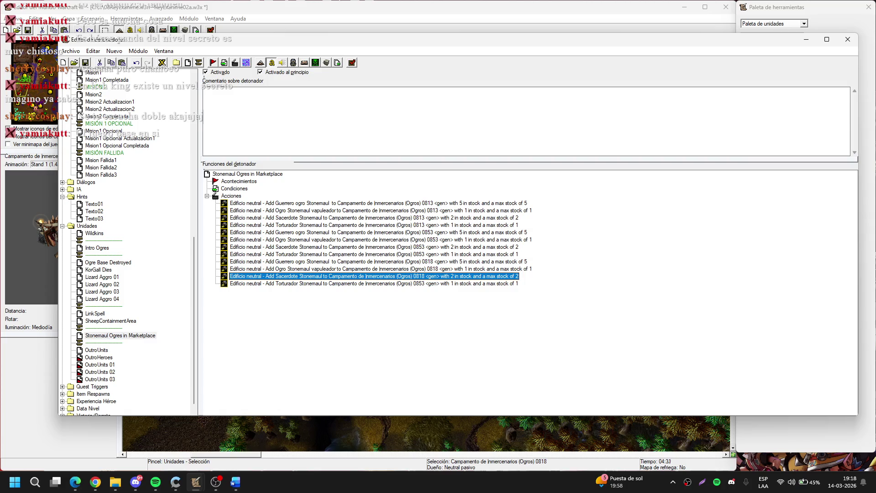
Step: Point the last pasted Torturador action at camp 0818 as well
{"action": "key", "text": "alt+Tab"}
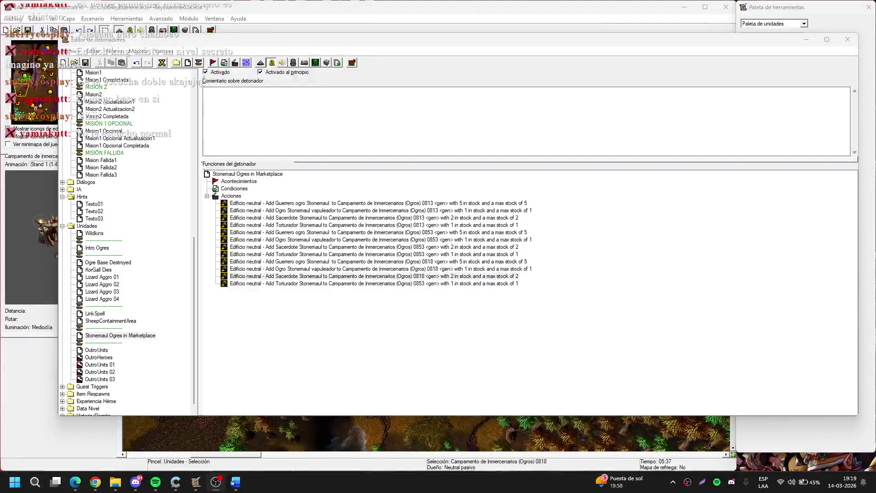
{"action": "left_click", "coordinate": [846, 262]}
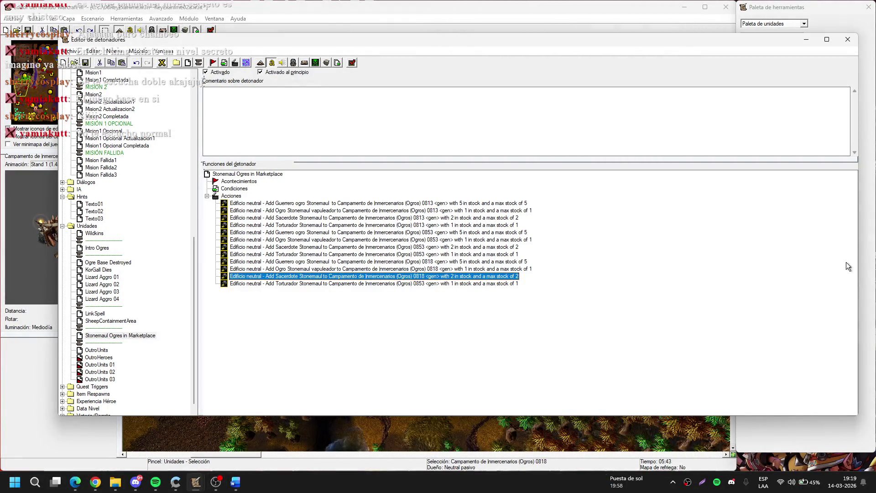
{"action": "double_click", "coordinate": [429, 284]}
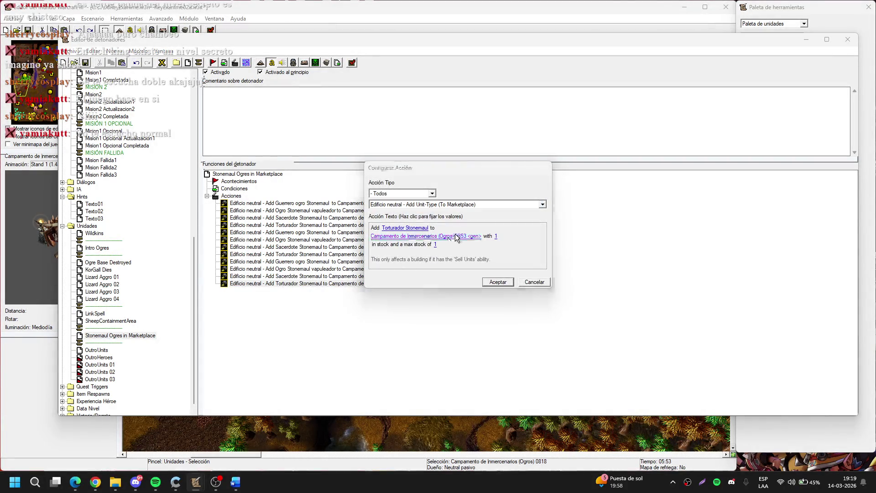
{"action": "left_click", "coordinate": [569, 218]}
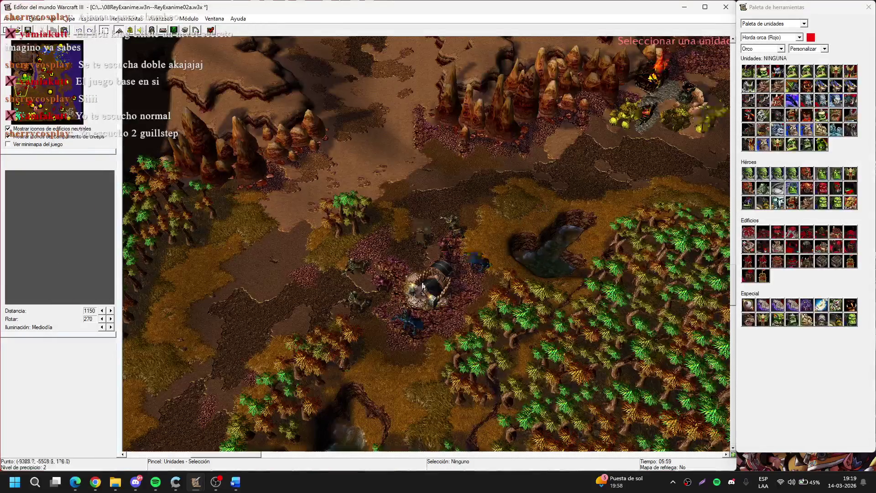
{"action": "left_click", "coordinate": [422, 285]}
{"action": "key", "text": "Return"}
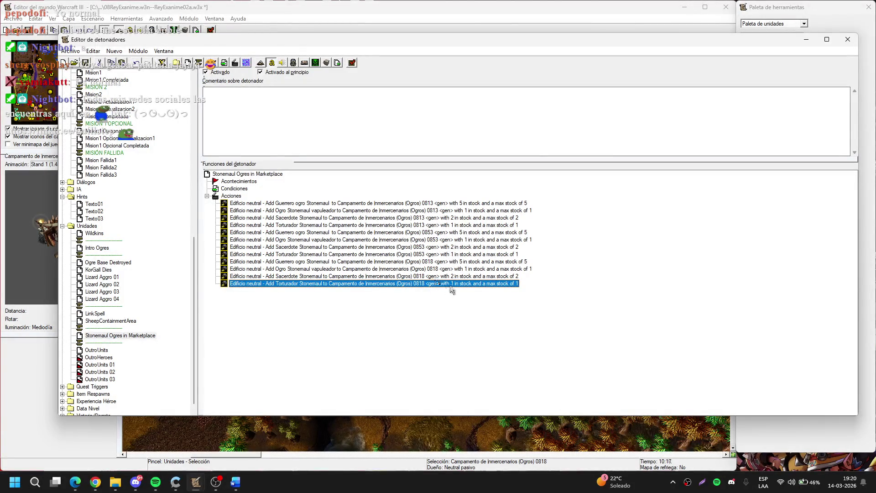
Step: Add a Comment action reading '1' at the top of Acciones
{"action": "left_click", "coordinate": [232, 196]}
{"action": "double_click", "coordinate": [234, 201]}
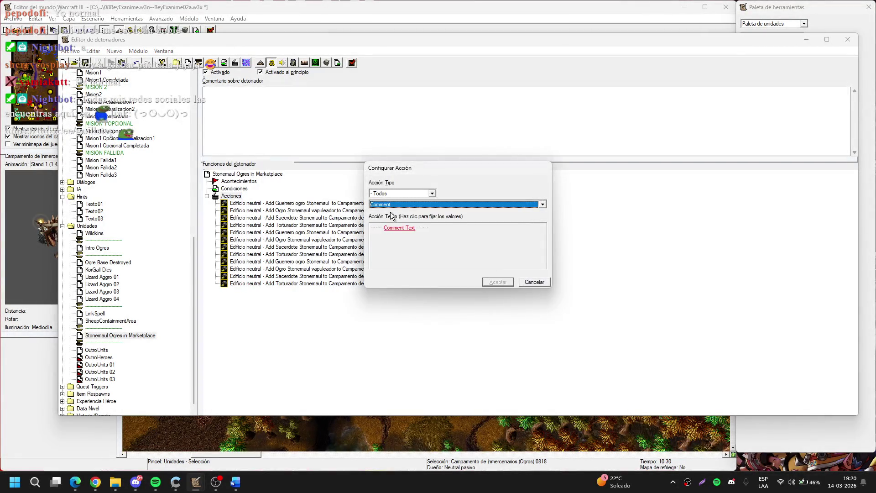
{"action": "left_click", "coordinate": [411, 230]}
{"action": "type", "text": "1"}
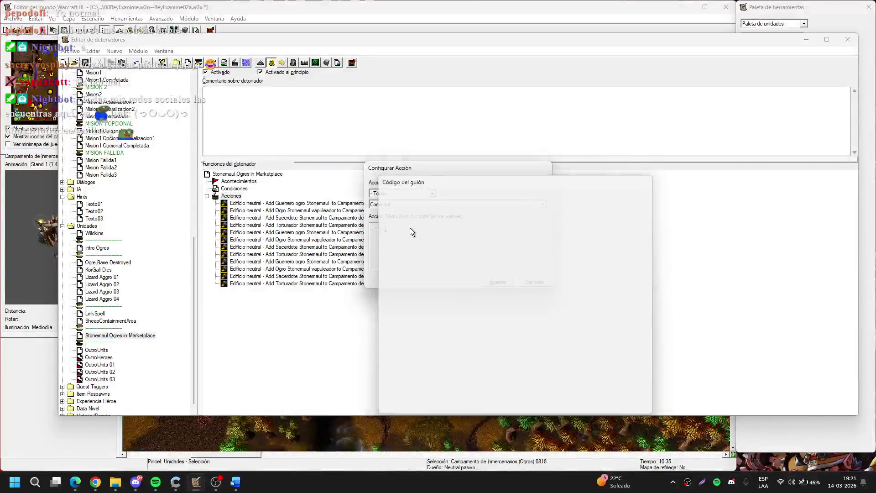
{"action": "key", "text": "Return"}
Step: Copy the comment below the 0813 camp group and change its text to '2'
{"action": "key", "text": "Return"}
{"action": "key", "text": "ctrl+c"}
{"action": "left_click", "coordinate": [406, 233]}
{"action": "key", "text": "ctrl+v"}
{"action": "key", "text": "Return"}
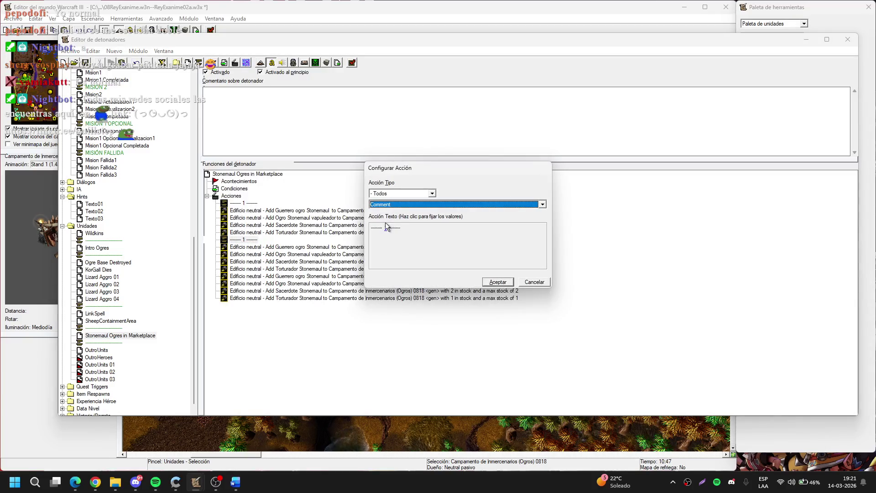
{"action": "left_click", "coordinate": [385, 229]}
{"action": "type", "text": "2"}
Step: Paste a third comment after the 0853 group reading '3', then bring up the browser
{"action": "key", "text": "Return"}
{"action": "key", "text": "Return"}
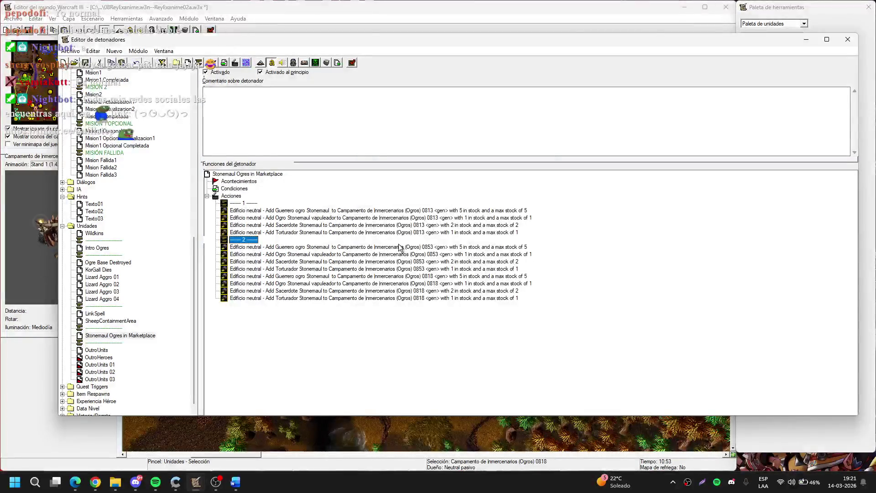
{"action": "left_click", "coordinate": [420, 271]}
{"action": "key", "text": "ctrl+v"}
{"action": "key", "text": "Return"}
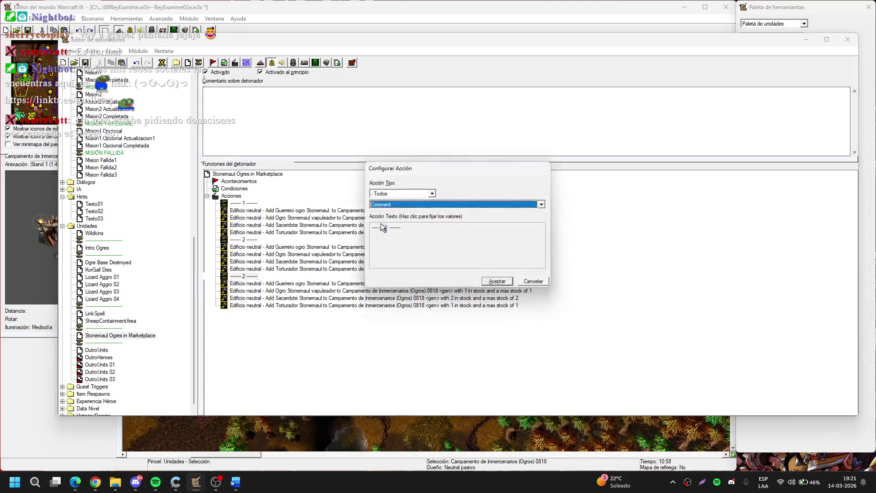
{"action": "left_click", "coordinate": [386, 229]}
{"action": "type", "text": "3"}
{"action": "key", "text": "Return"}
{"action": "key", "text": "Return"}
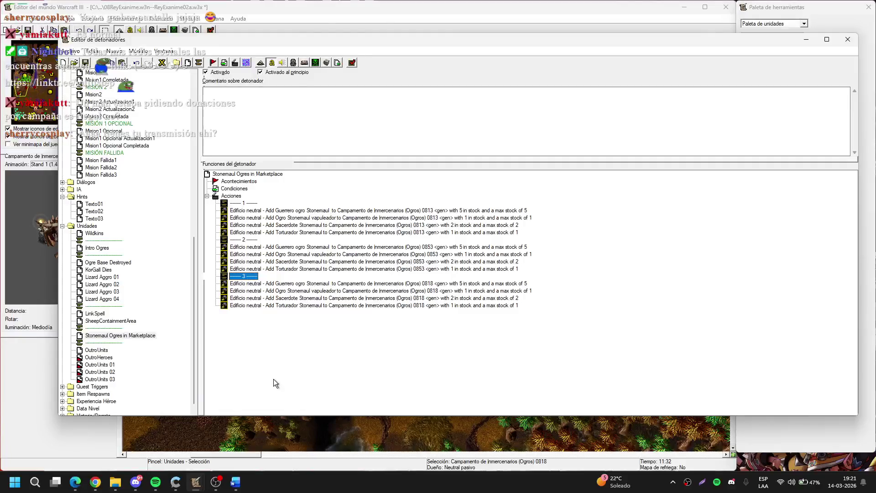
{"action": "mouse_move", "coordinate": [96, 482]}
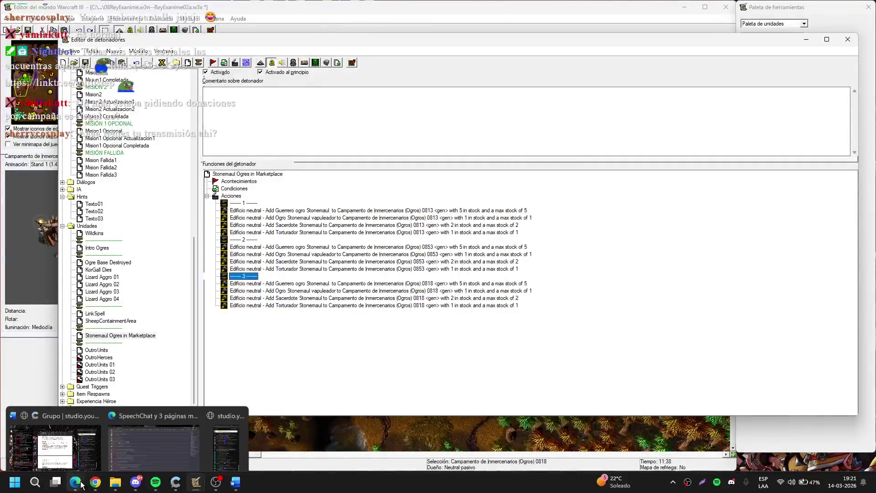
{"action": "left_click", "coordinate": [142, 440]}
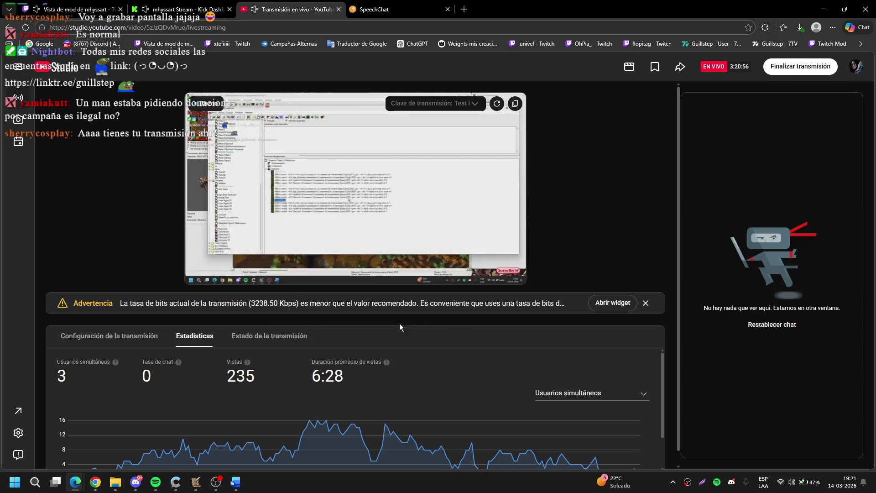
{"action": "left_click", "coordinate": [644, 304]}
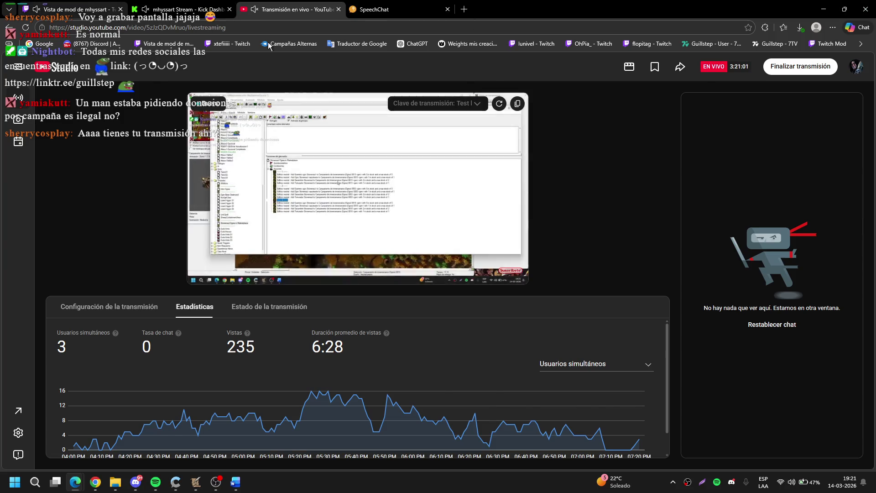
{"action": "key", "text": "ctrl+1"}
{"action": "left_click", "coordinate": [825, 10]}
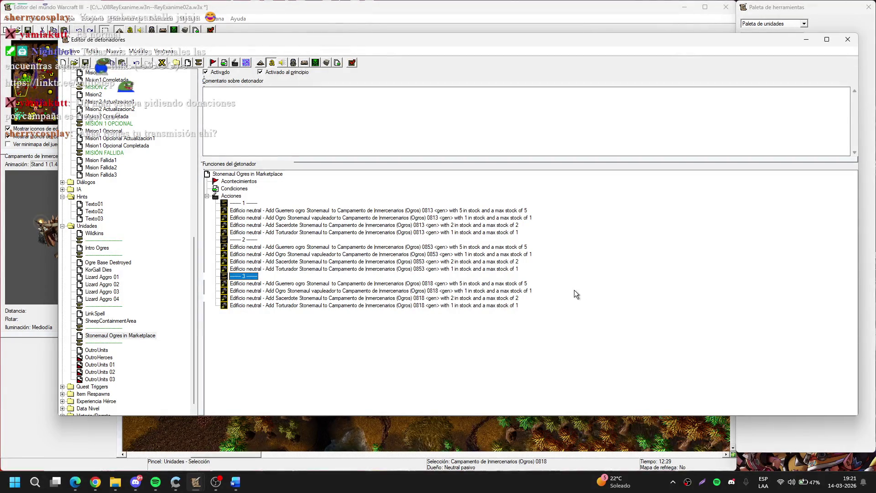
Step: Select the Stonemaul Ogres in Marketplace trigger, hide the Trigger Editor and save the map with Ctrl+S
{"action": "left_click", "coordinate": [177, 289]}
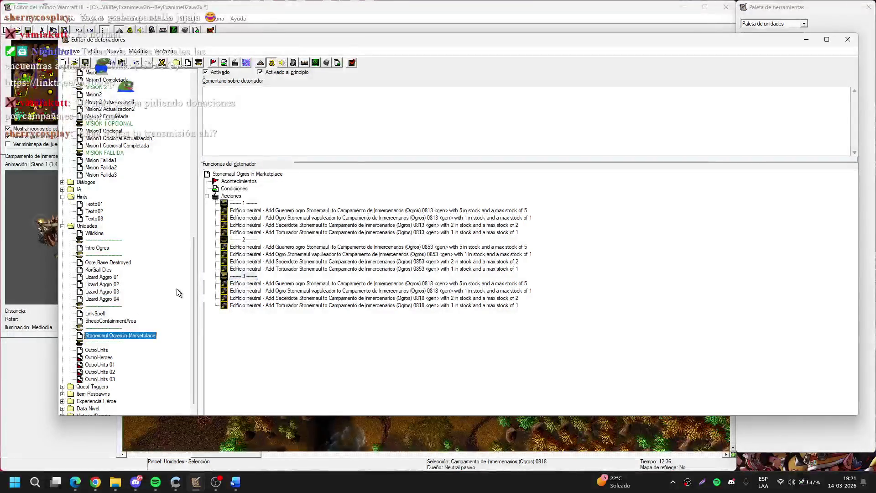
{"action": "scroll", "coordinate": [177, 289], "scroll_direction": "down", "scroll_amount": 1}
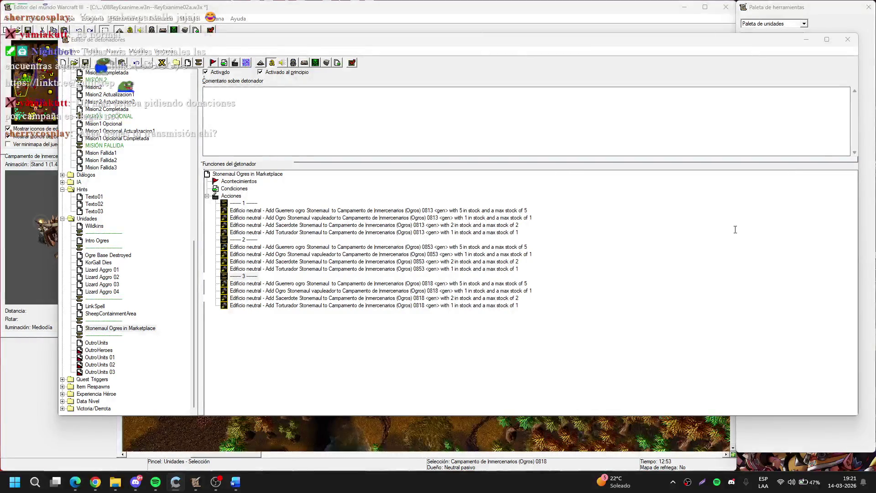
{"action": "left_click", "coordinate": [688, 260]}
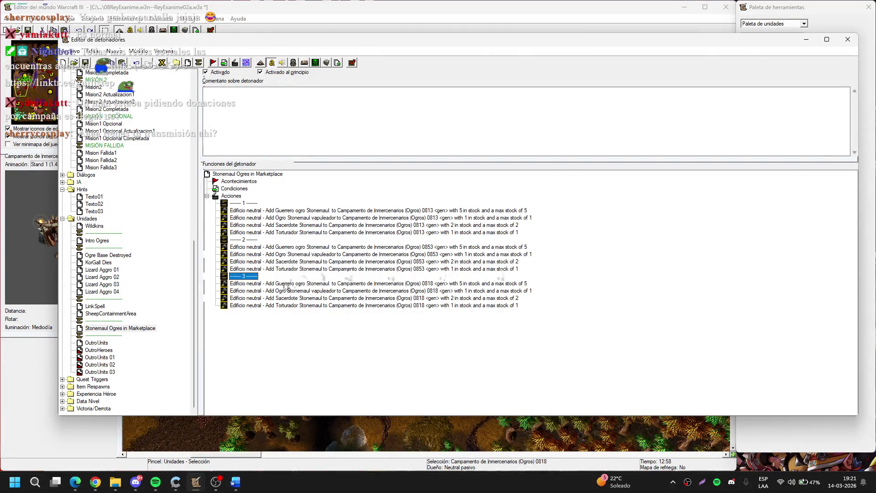
{"action": "key", "text": "Tab"}
{"action": "left_click", "coordinate": [806, 40]}
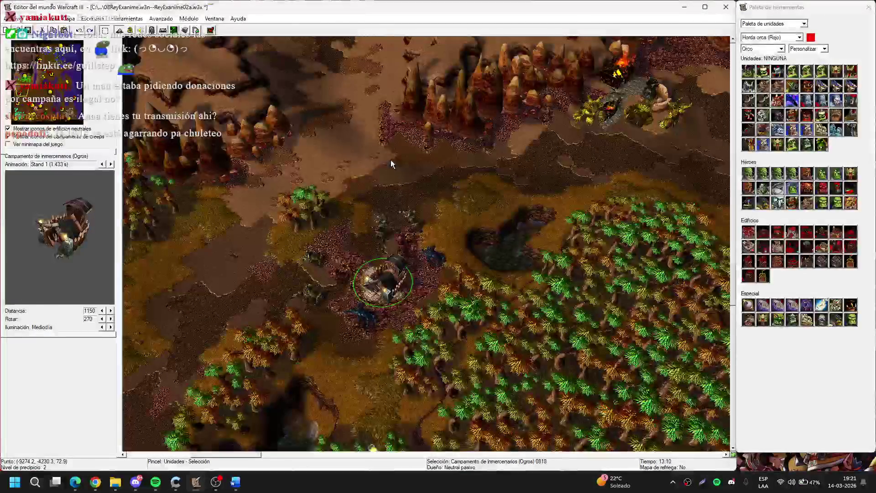
{"action": "key", "text": "ctrl+s"}
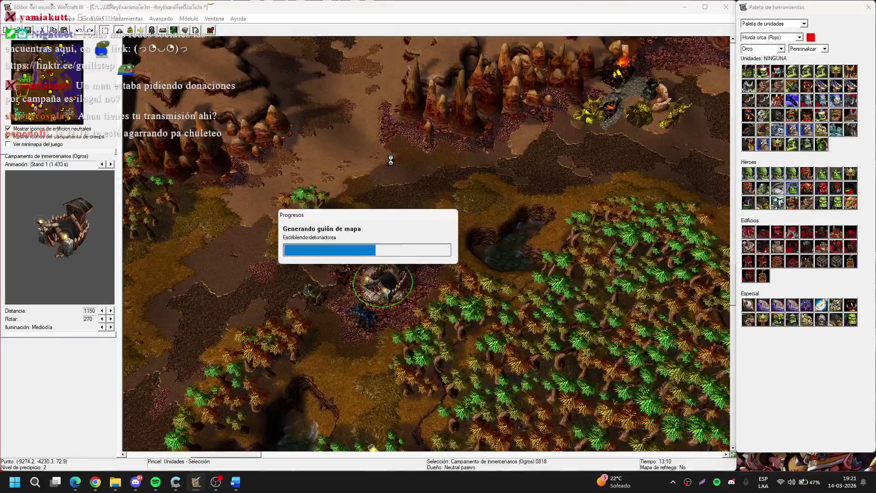